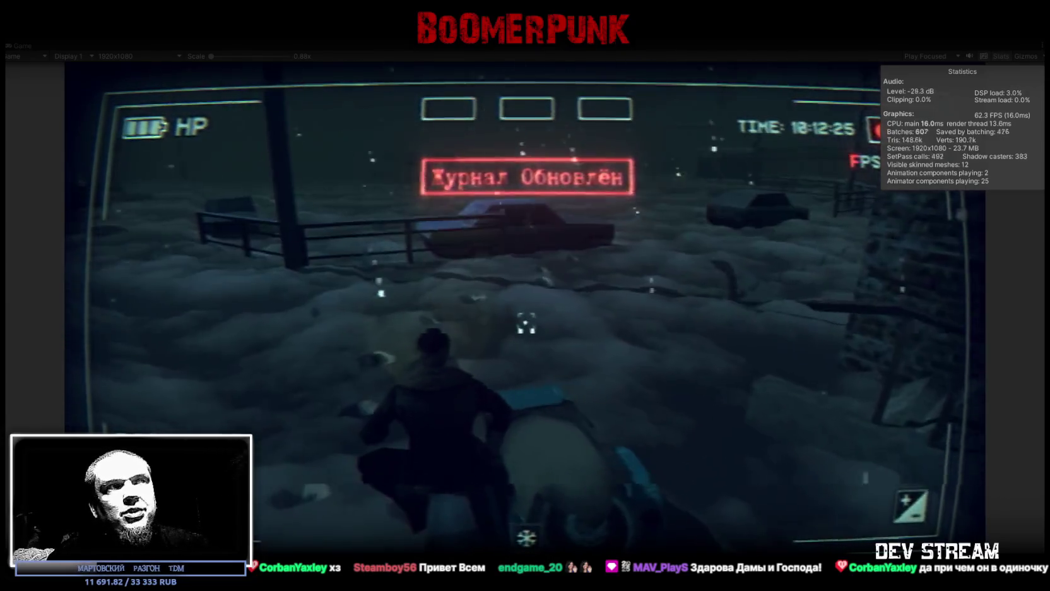
Step: Equip the yellow helmet from the bag inventory
key("Tab")
left_click(627, 209)
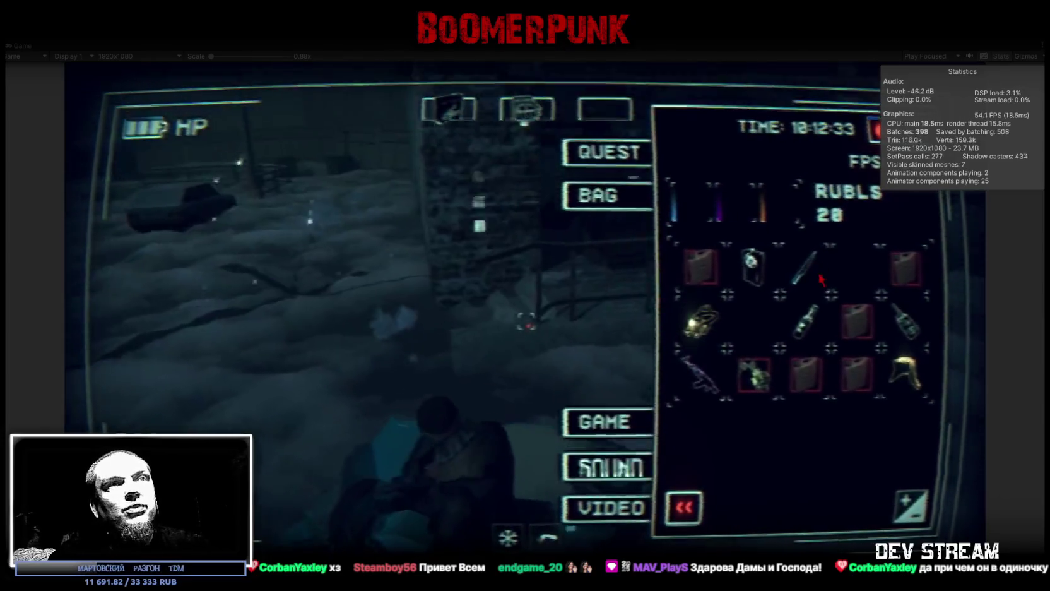
left_click(910, 375)
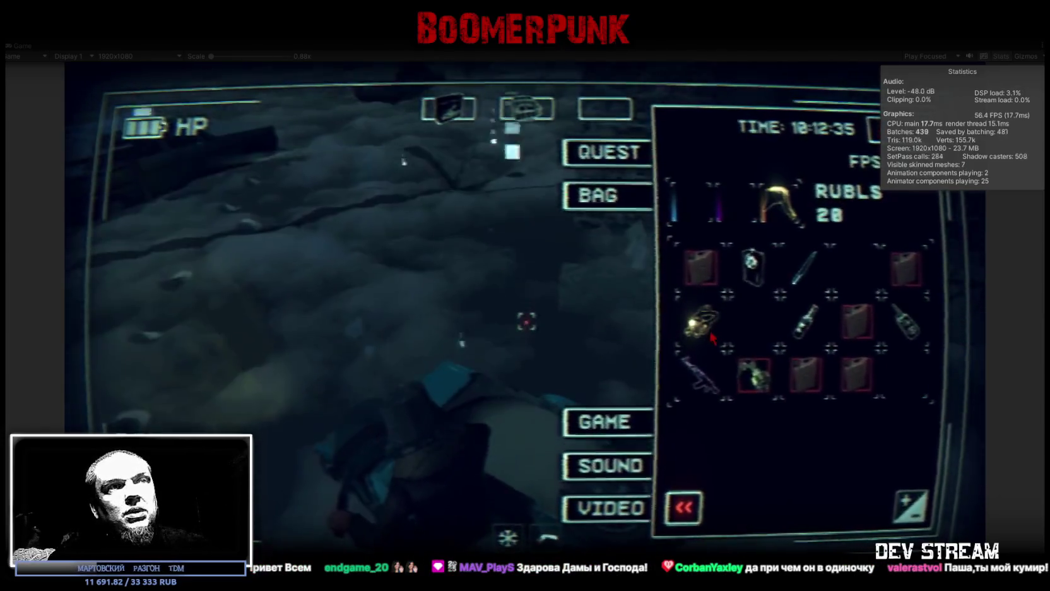
Step: Use the QU UQ KEYS item, close the menu and start driving
left_click(754, 382)
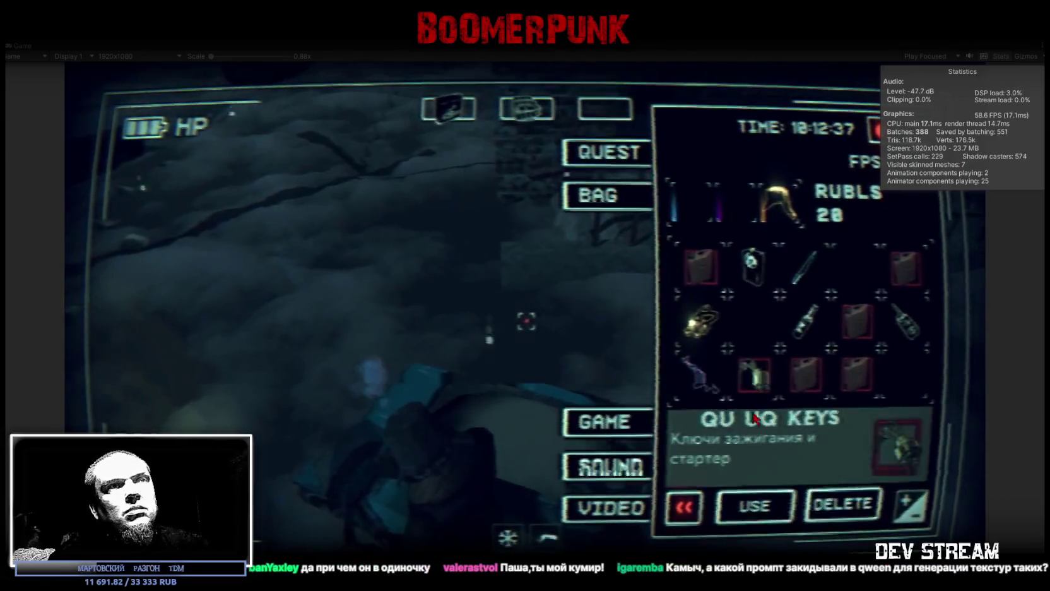
left_click(754, 505)
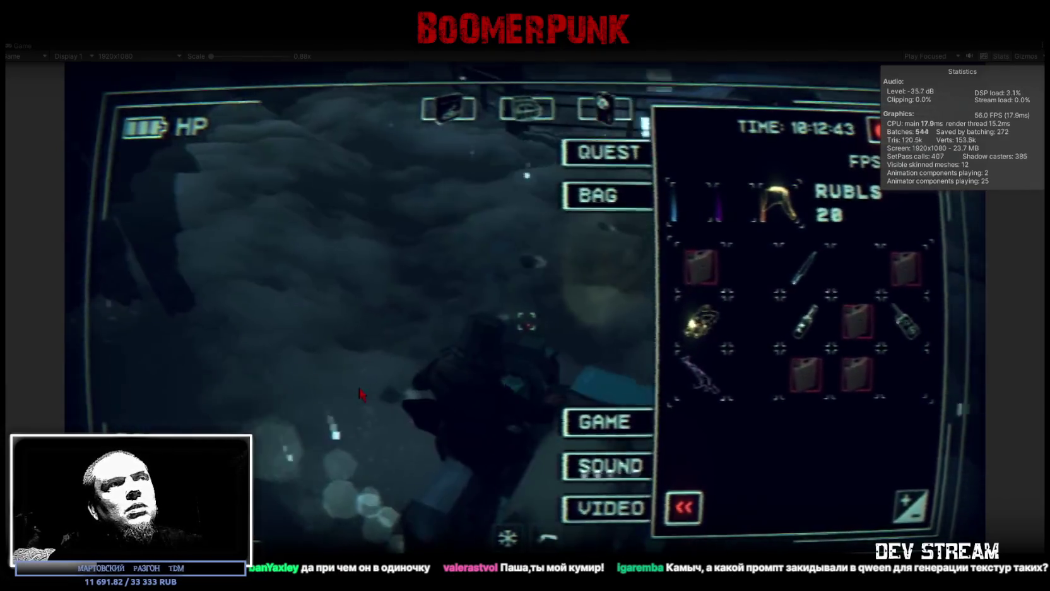
key("Tab")
key("w")
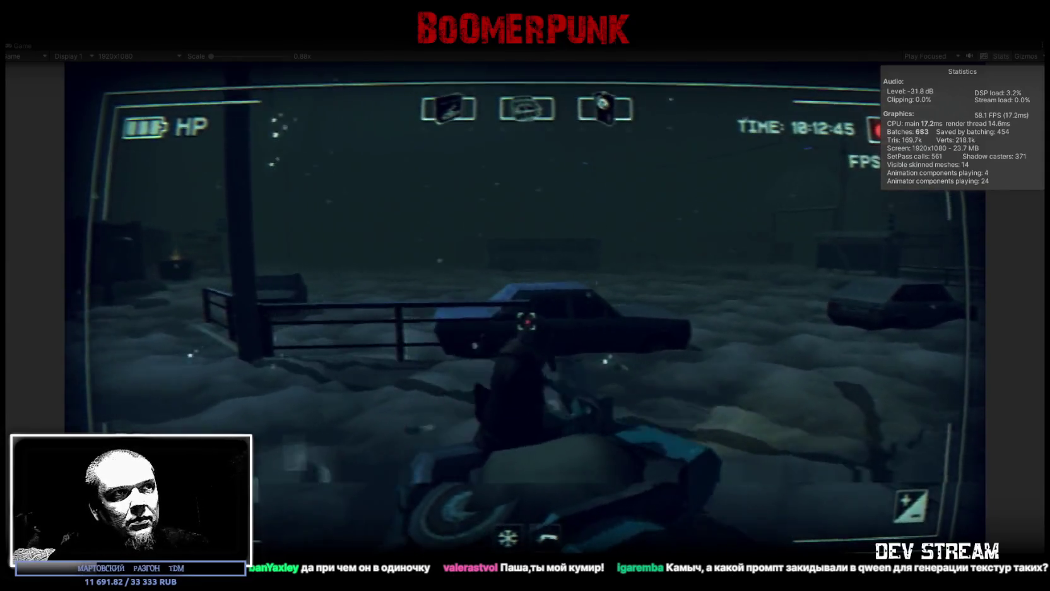
Step: Drive the snowmobile past the bus, over the bridge to the snowy field
key("w")
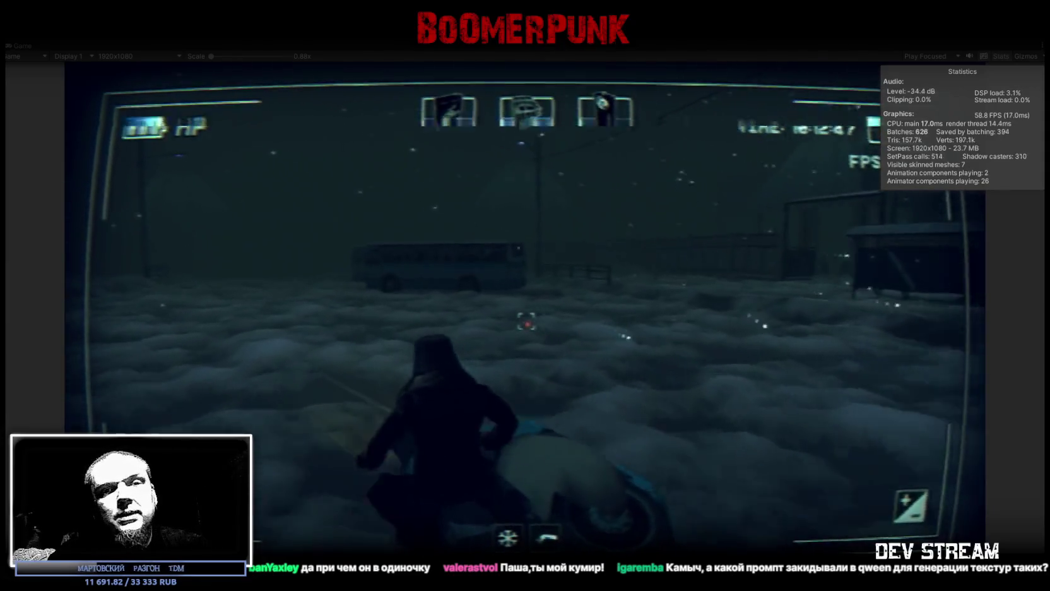
key("w")
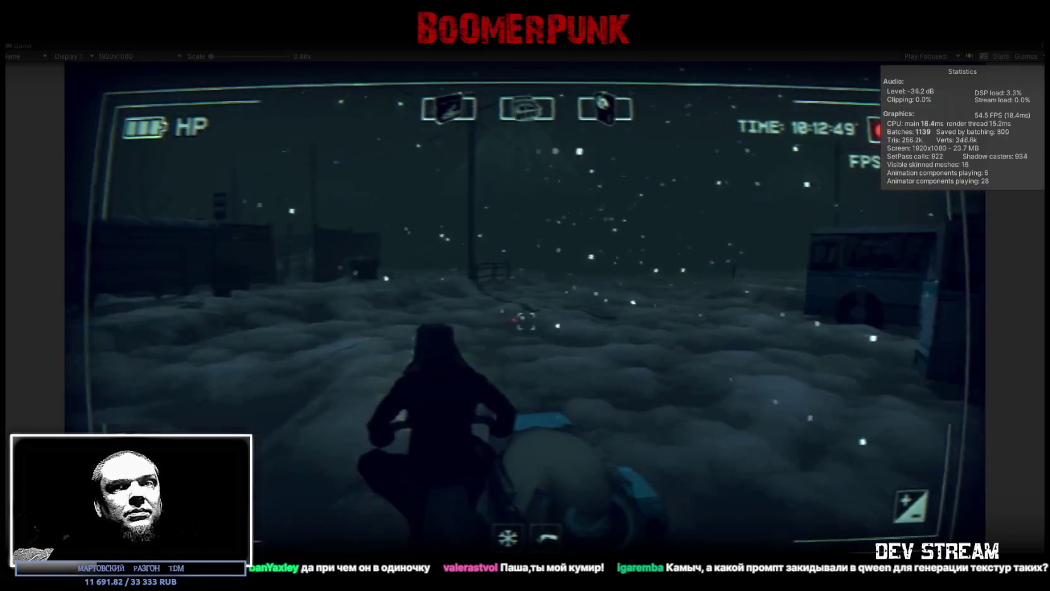
key("w")
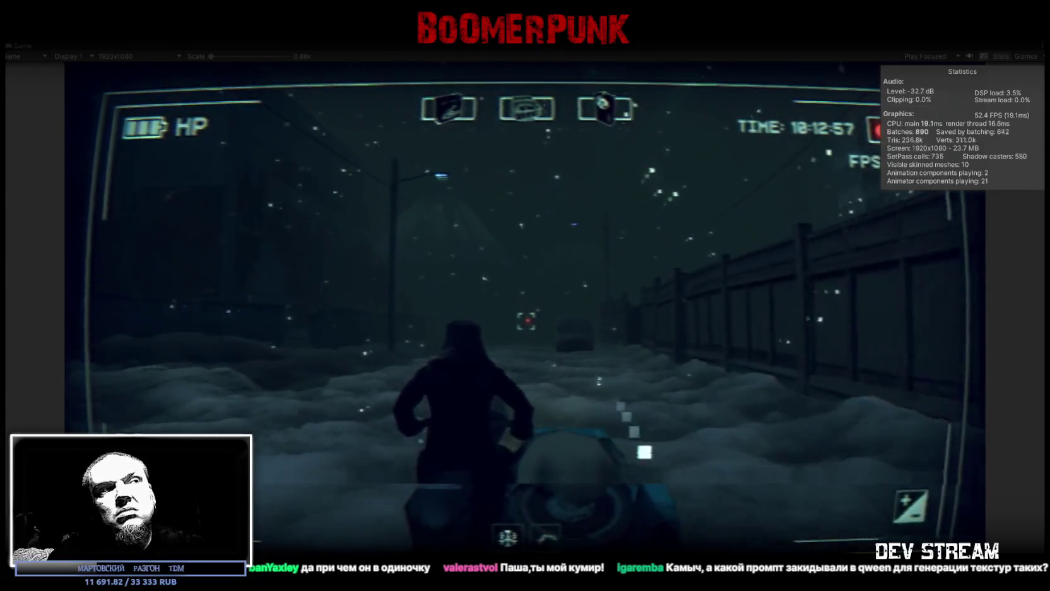
key("a")
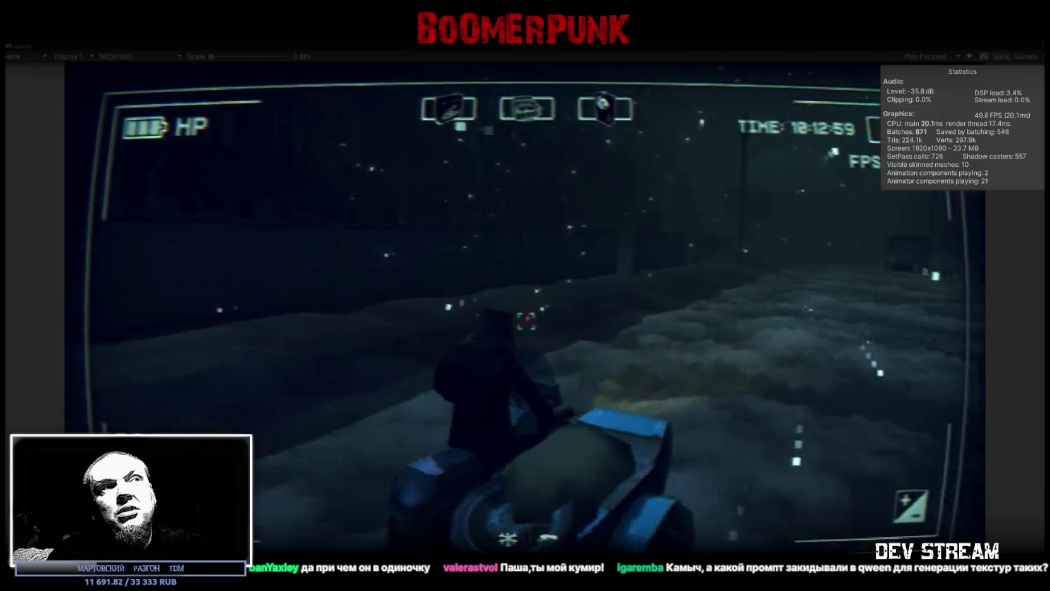
key("d")
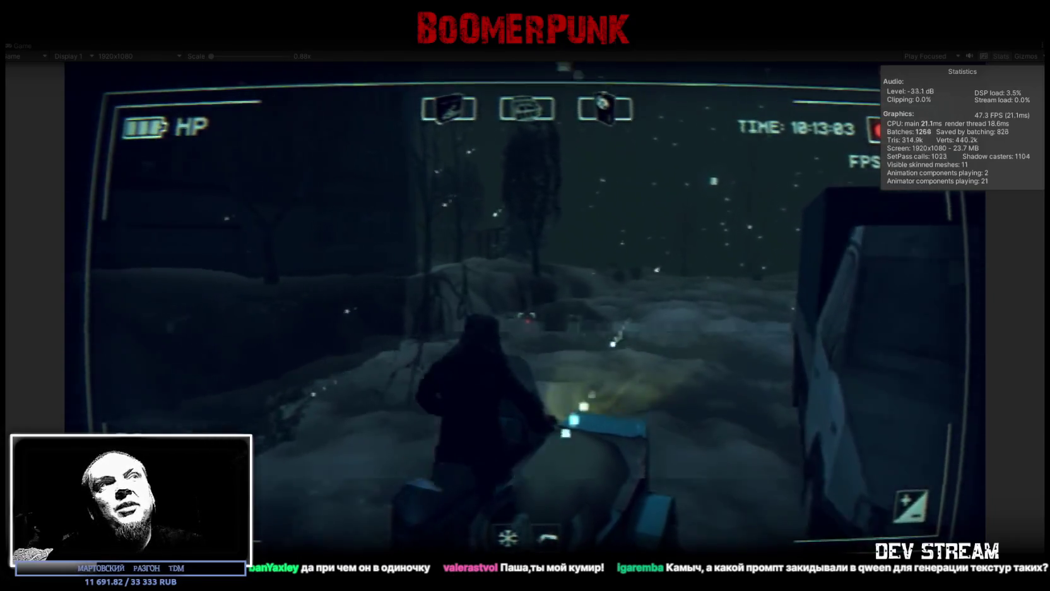
key("a")
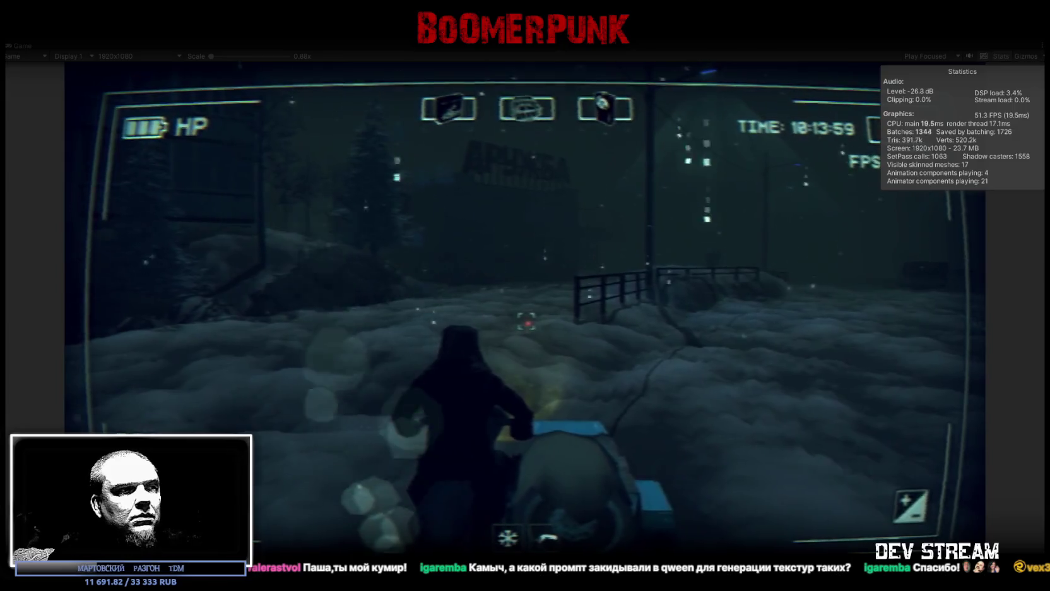
left_click_drag(512, 467, 412, 158)
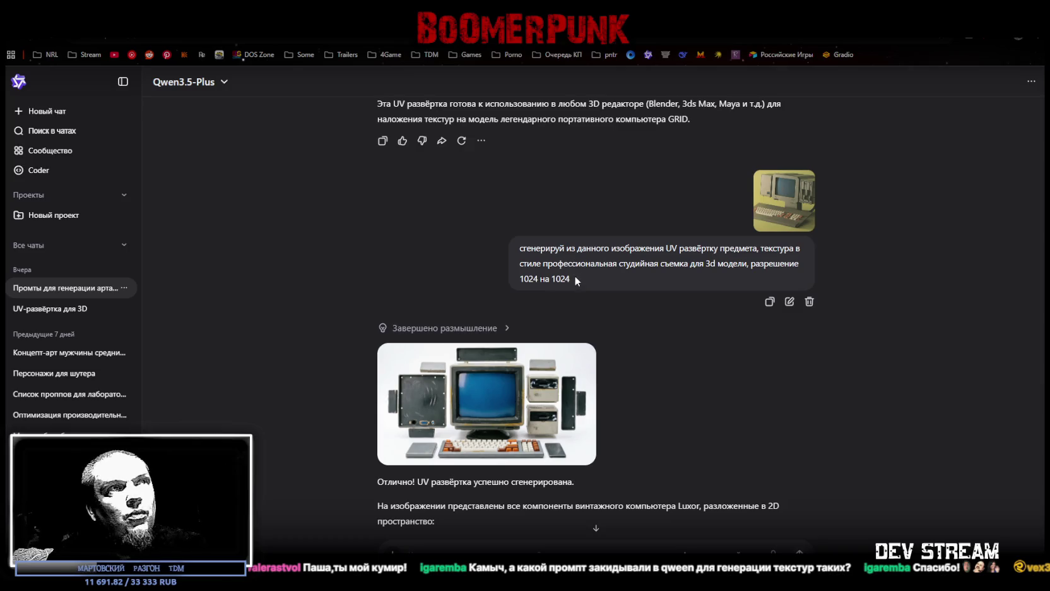
Step: Select and copy the UV-layout prompt with the chat sidebar collapsed
triple_click(554, 263)
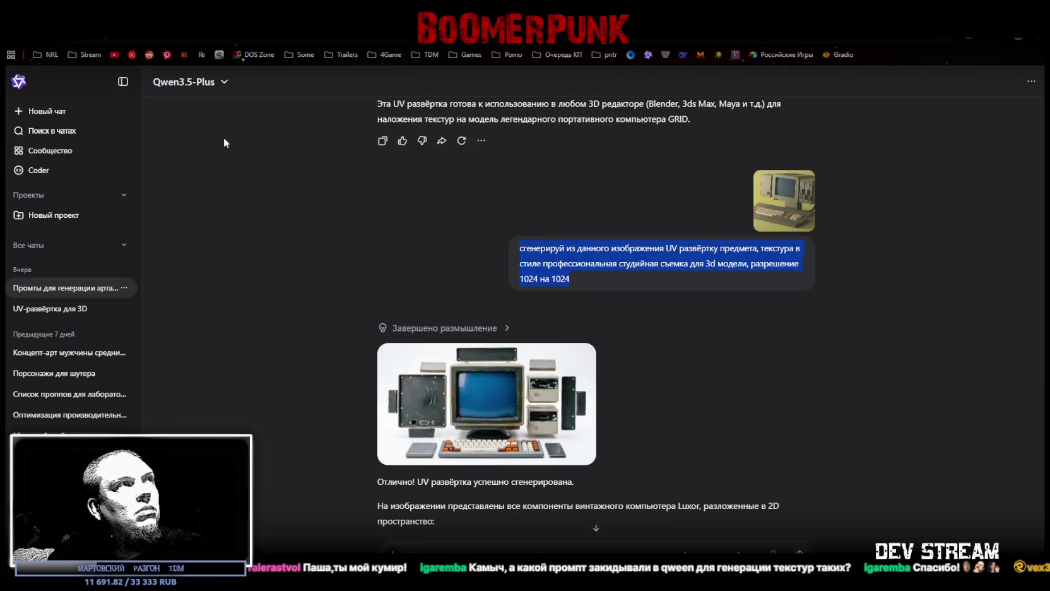
left_click(123, 81)
left_click_drag(528, 277, 458, 246)
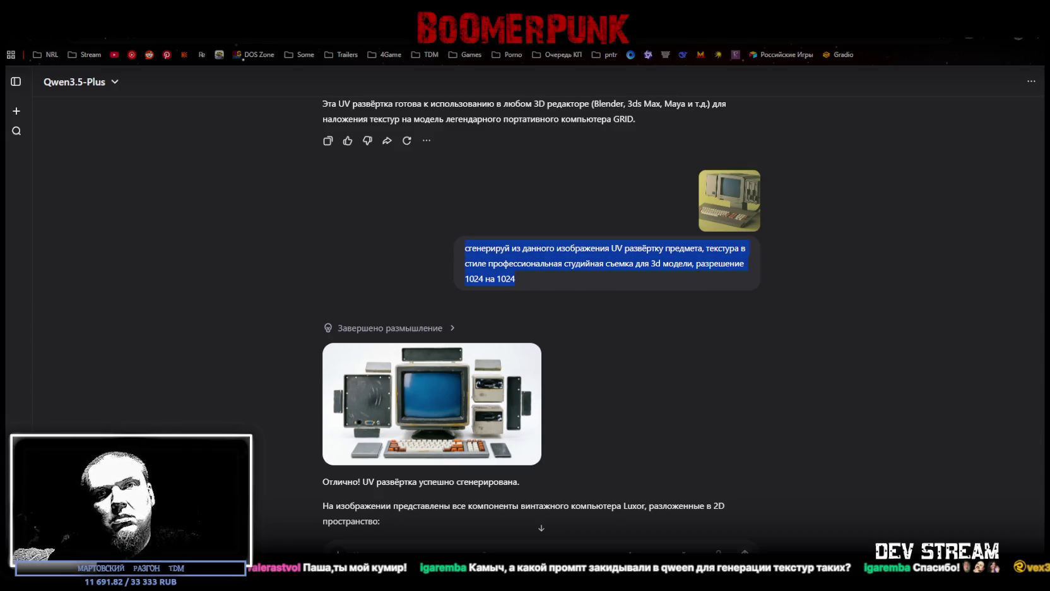
key("alt+Tab")
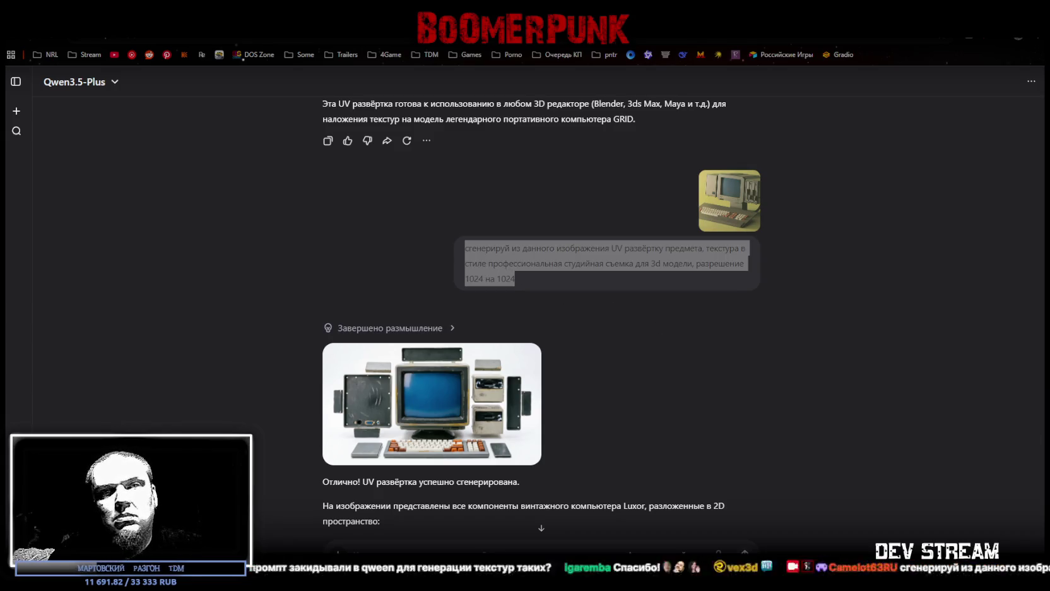
Step: View the computer photo and its generated UV layout enlarged, then close the preview
left_click(735, 196)
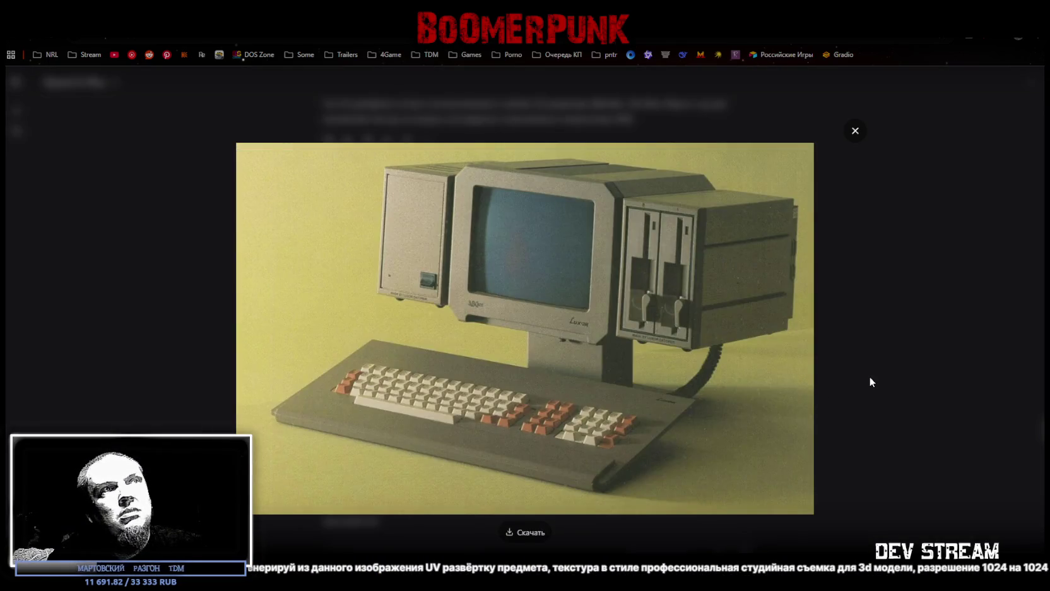
left_click(847, 145)
left_click(530, 402)
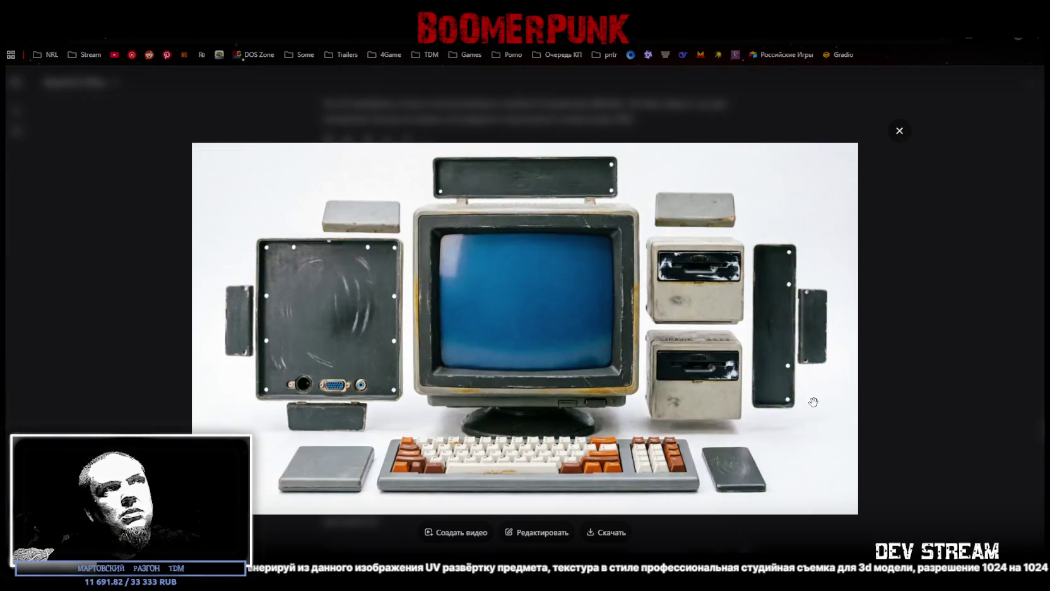
left_click(900, 132)
scroll(722, 348, "up", 10)
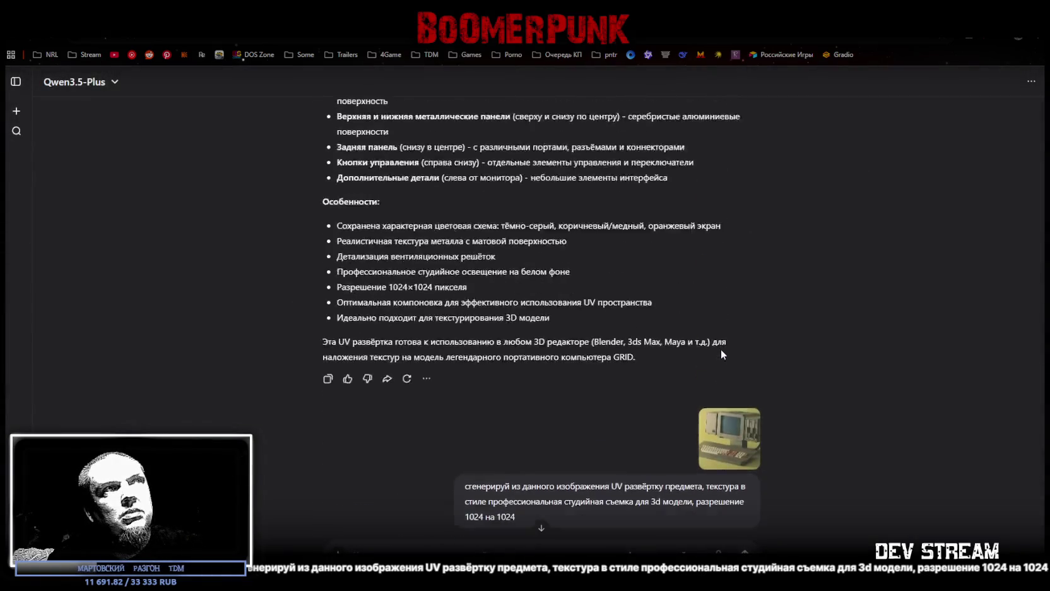
Step: Review the GRiD computer photo and its generated UV layout at full size
scroll(687, 341, "up", 4)
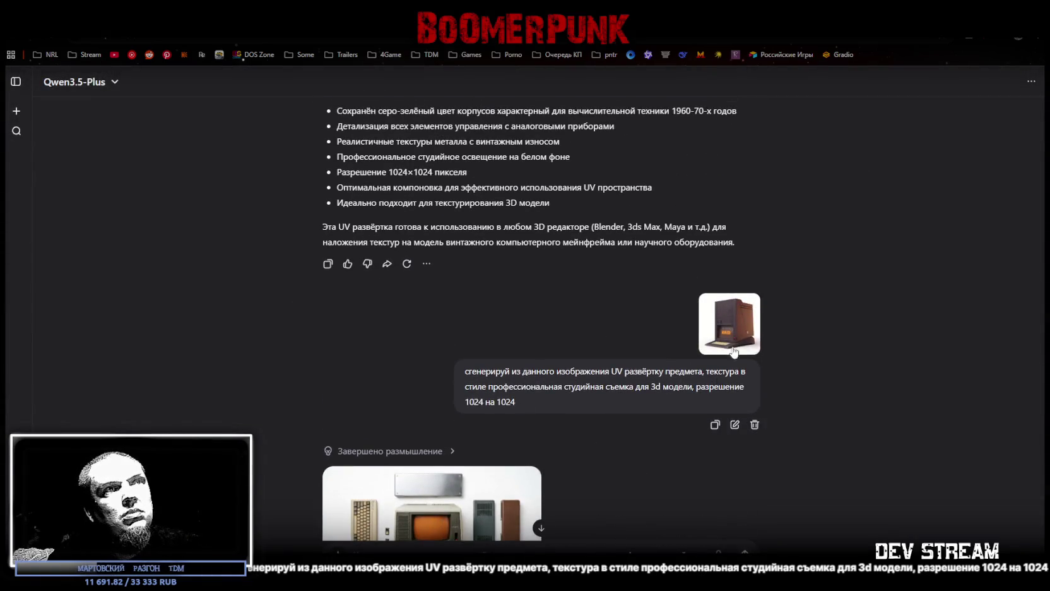
scroll(688, 341, "down", 2)
left_click(735, 214)
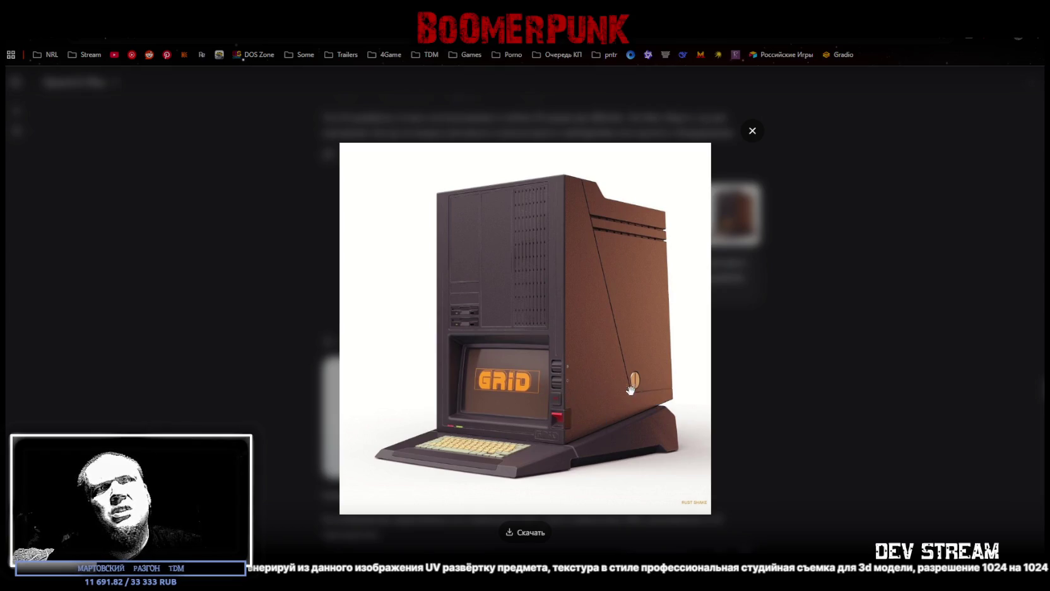
left_click(751, 131)
left_click(493, 431)
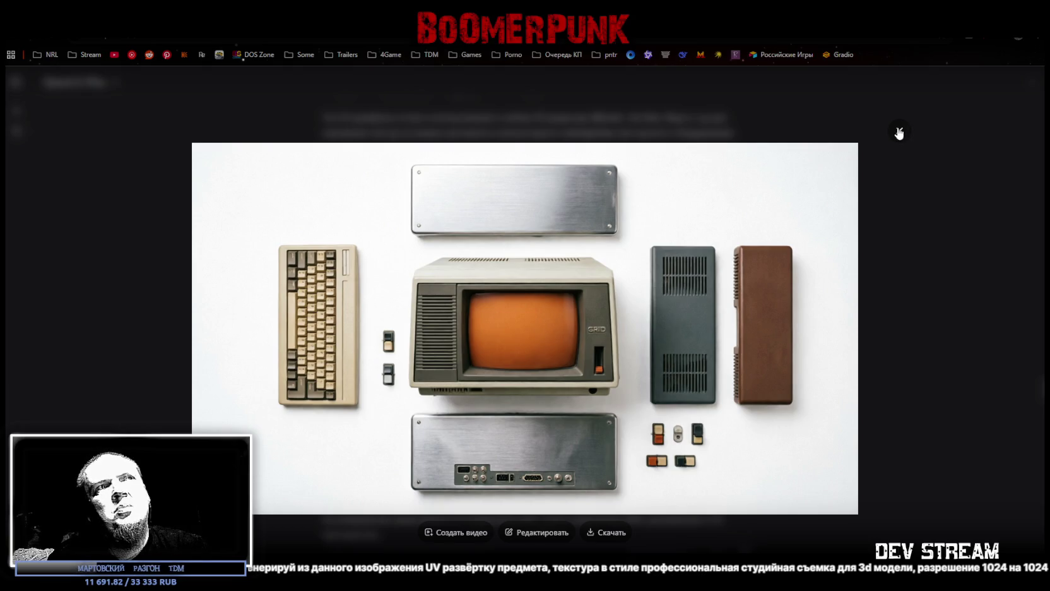
left_click(899, 133)
Step: Review the tall green cabinet photo and its generated UV layout at full size
scroll(745, 272, "up", 5)
scroll(745, 272, "up", 5)
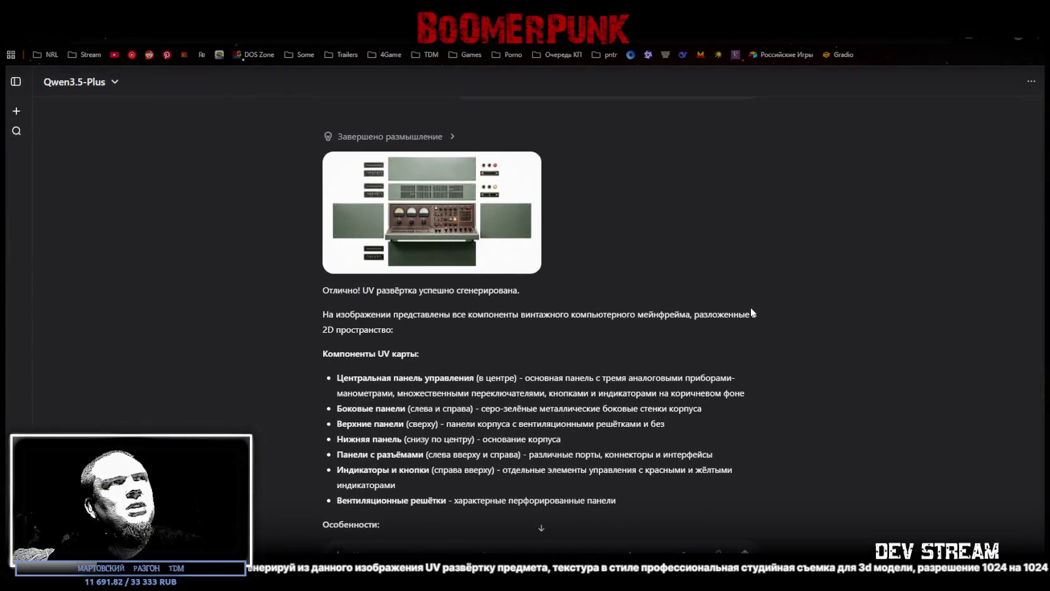
scroll(744, 253, "up", 5)
left_click(743, 250)
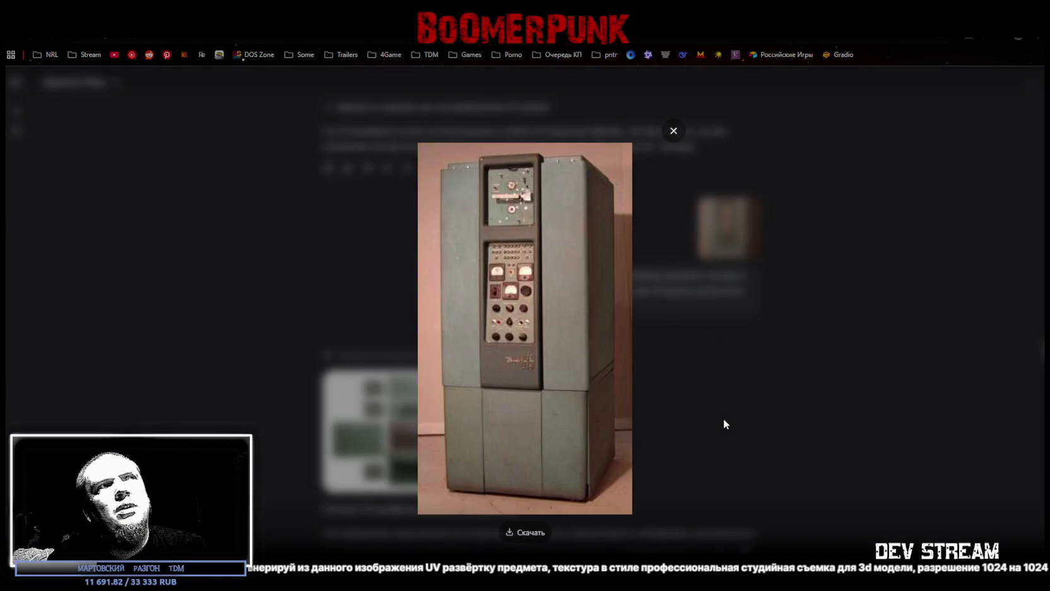
left_click(674, 132)
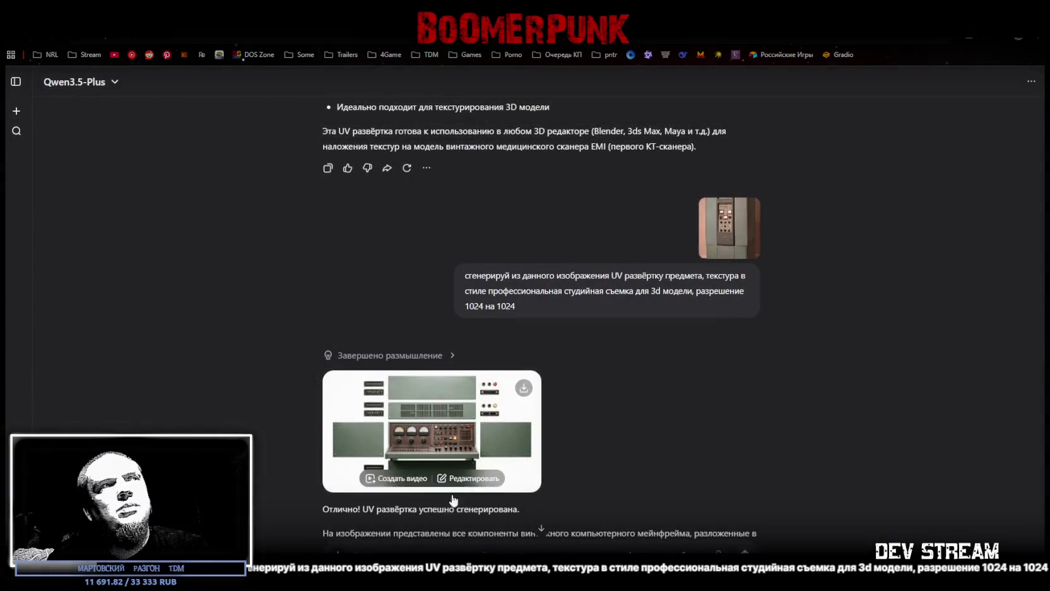
left_click(474, 445)
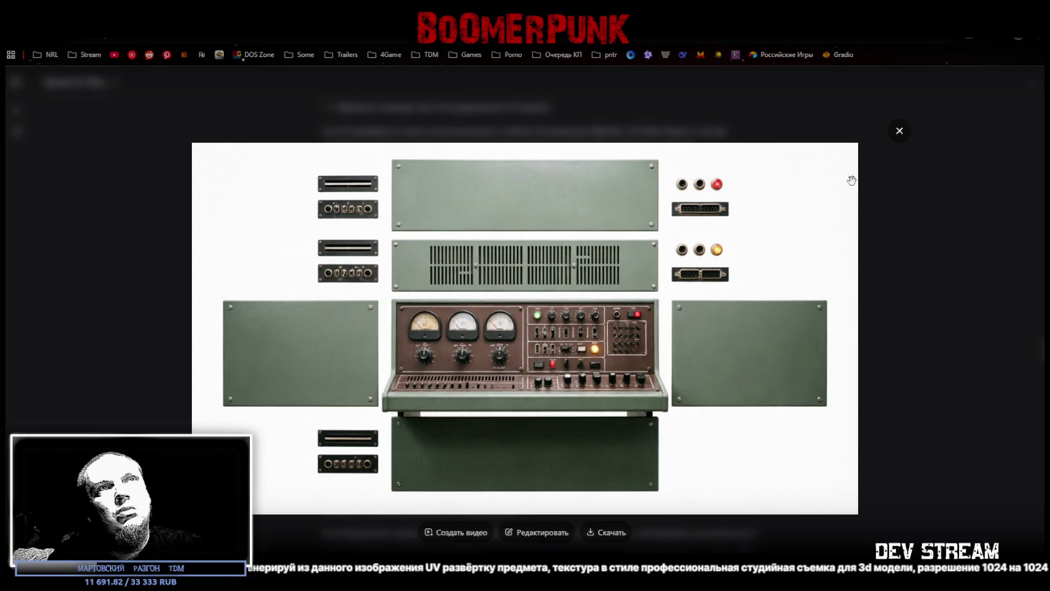
left_click(900, 133)
Step: Scroll back to the cabinet results and return to the running game
scroll(757, 345, "down", 10)
scroll(757, 345, "up", 5)
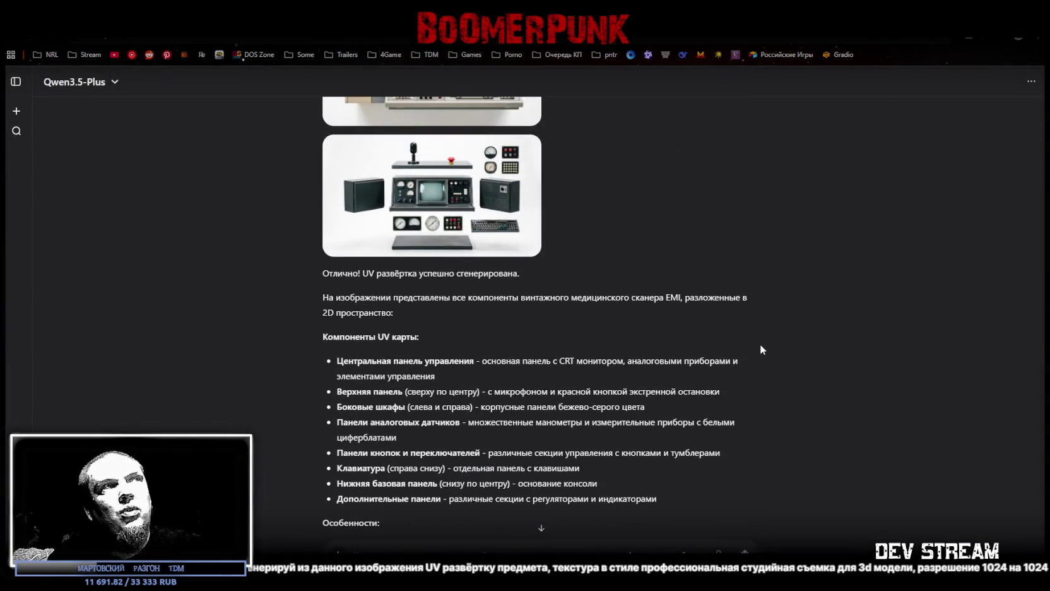
scroll(776, 315, "up", 2)
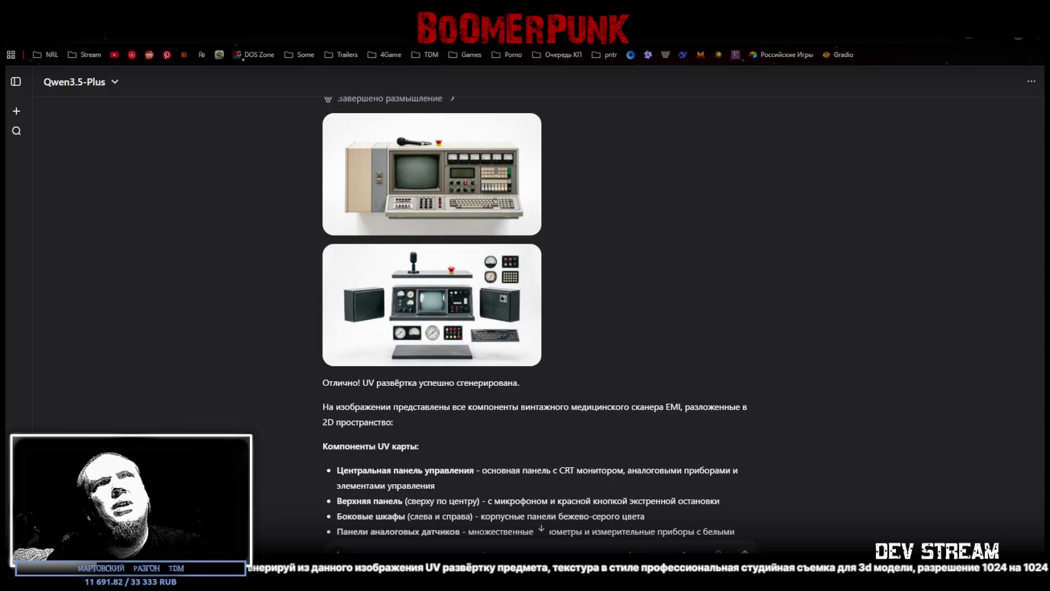
key("alt+Tab")
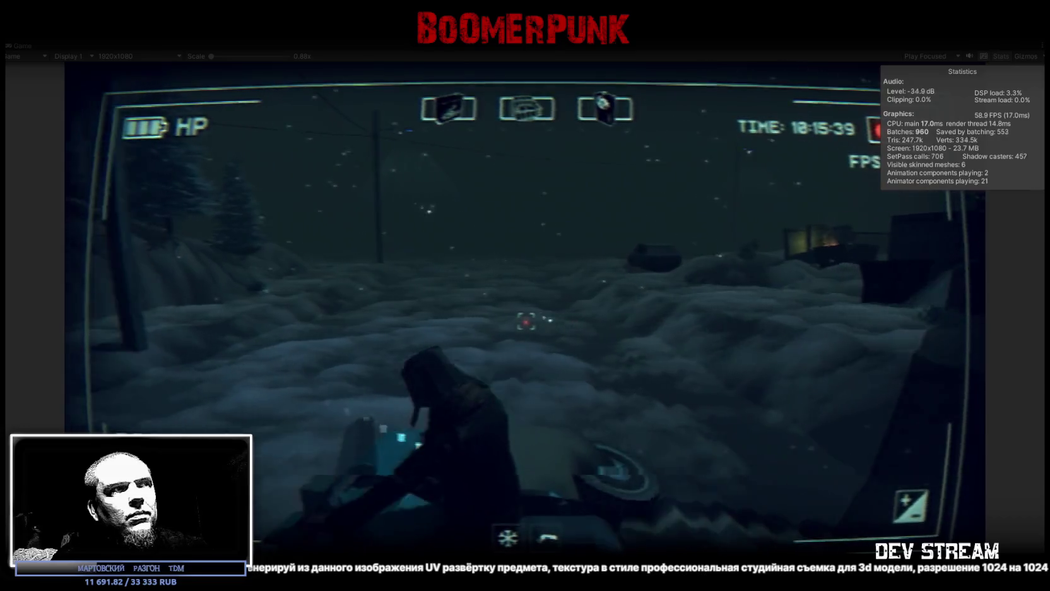
Step: Mount the snowmobile and ride down the snowy road past parked cars
key("e")
key("w")
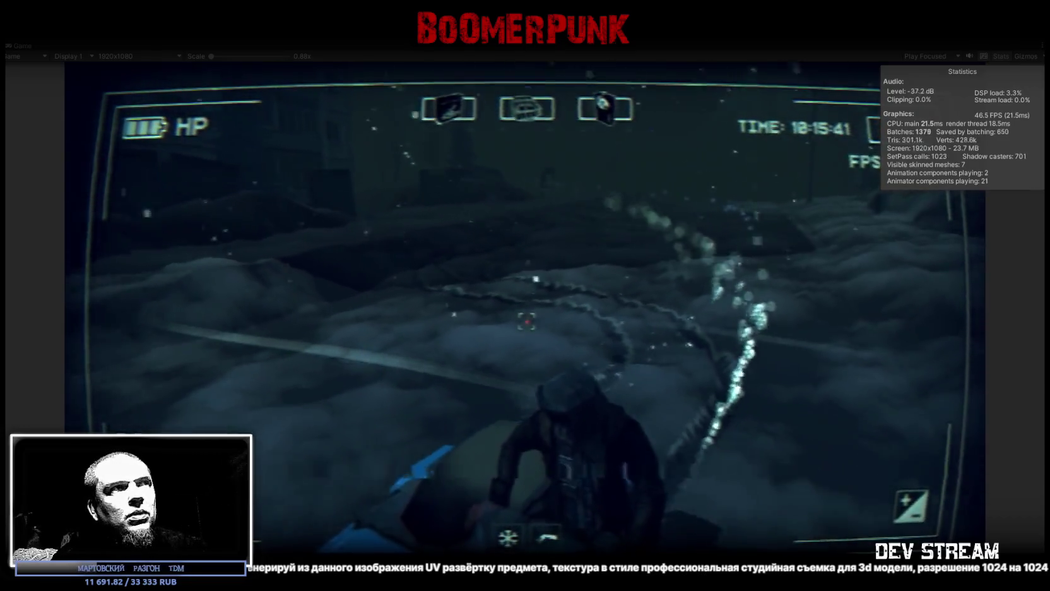
key("e")
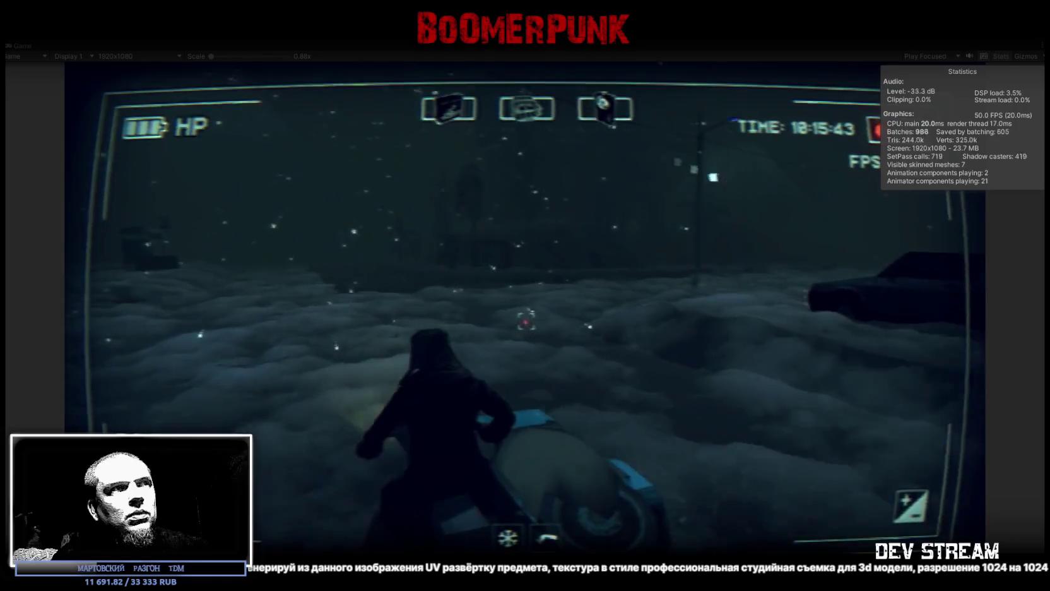
key("e")
key("w")
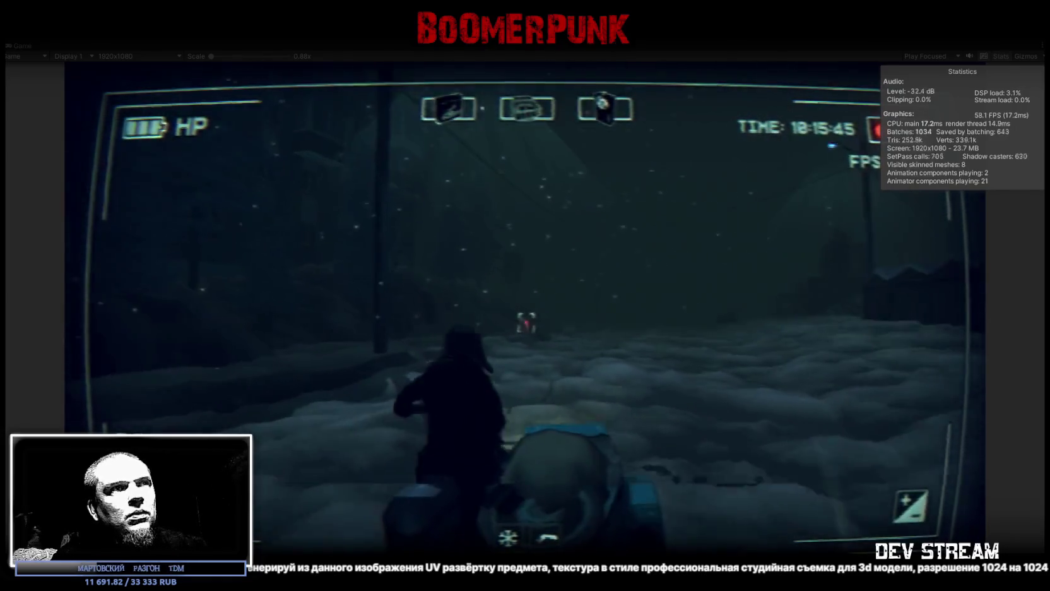
key("w")
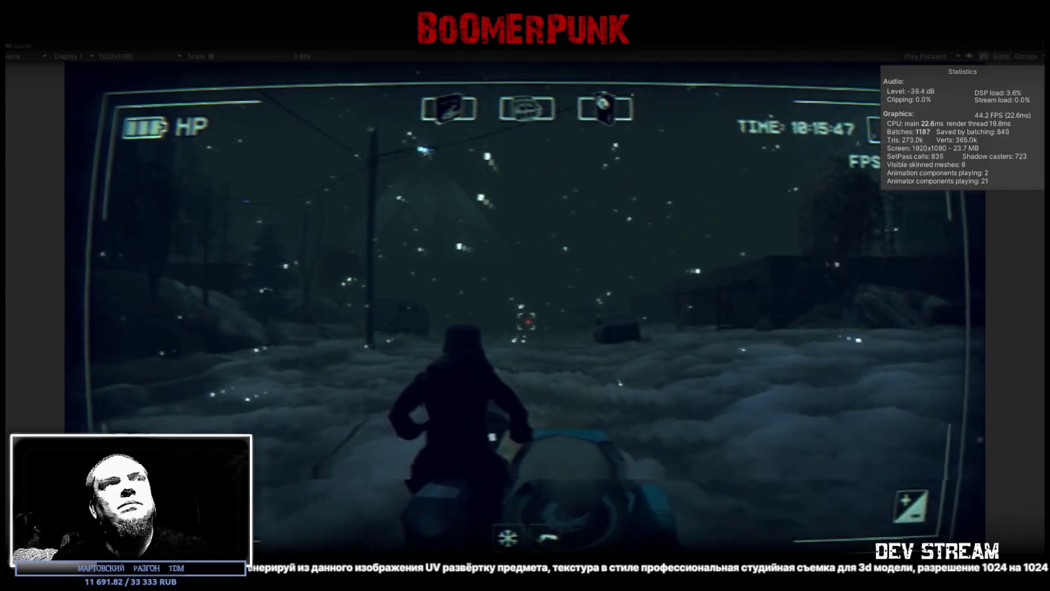
key("w")
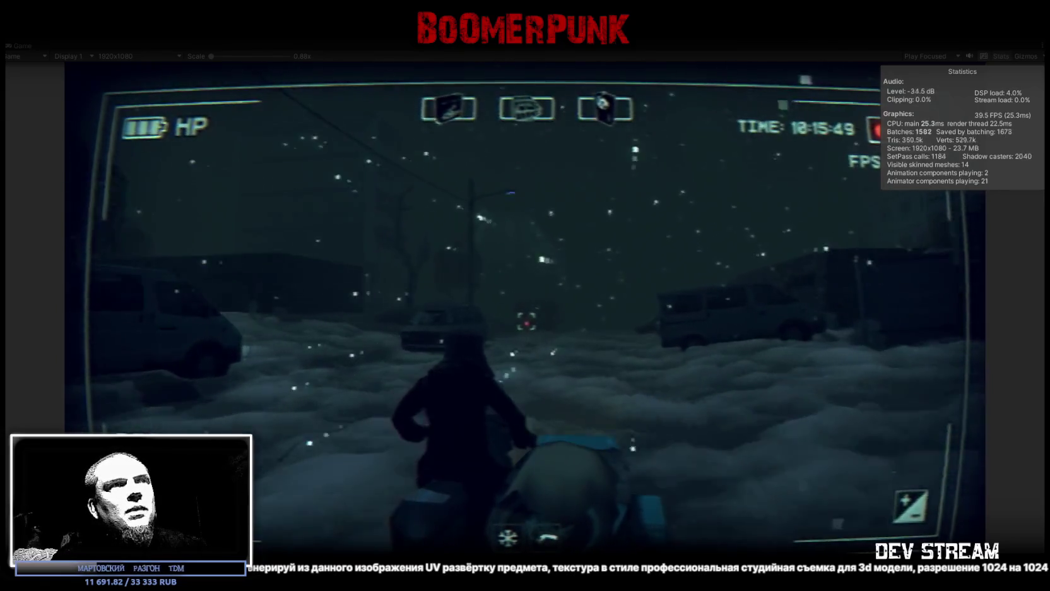
Step: Ride across open snow past buildings, lamp and fence, then open the in-game menu
key("w")
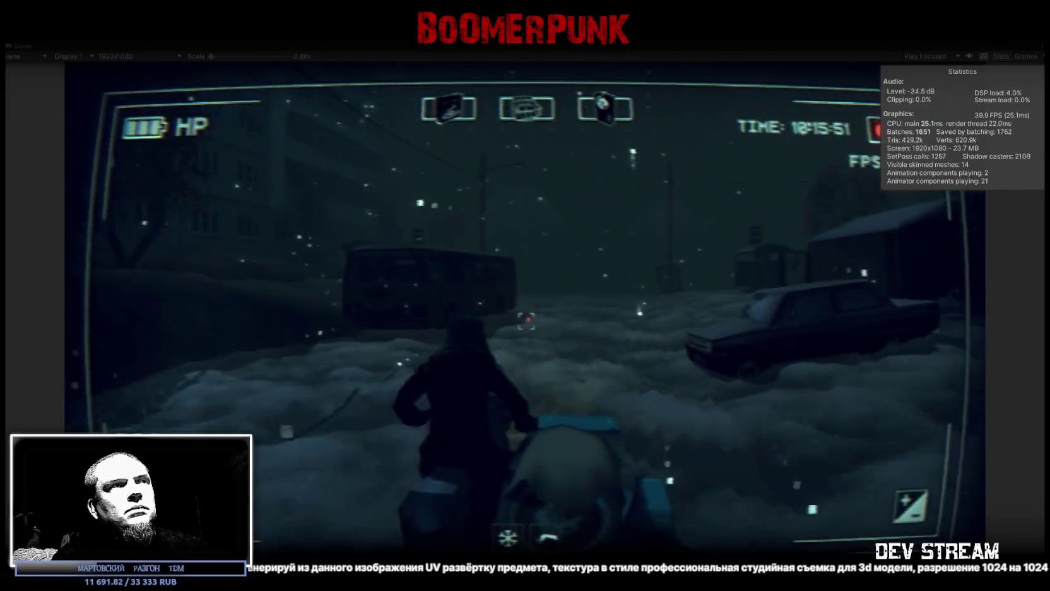
key("w")
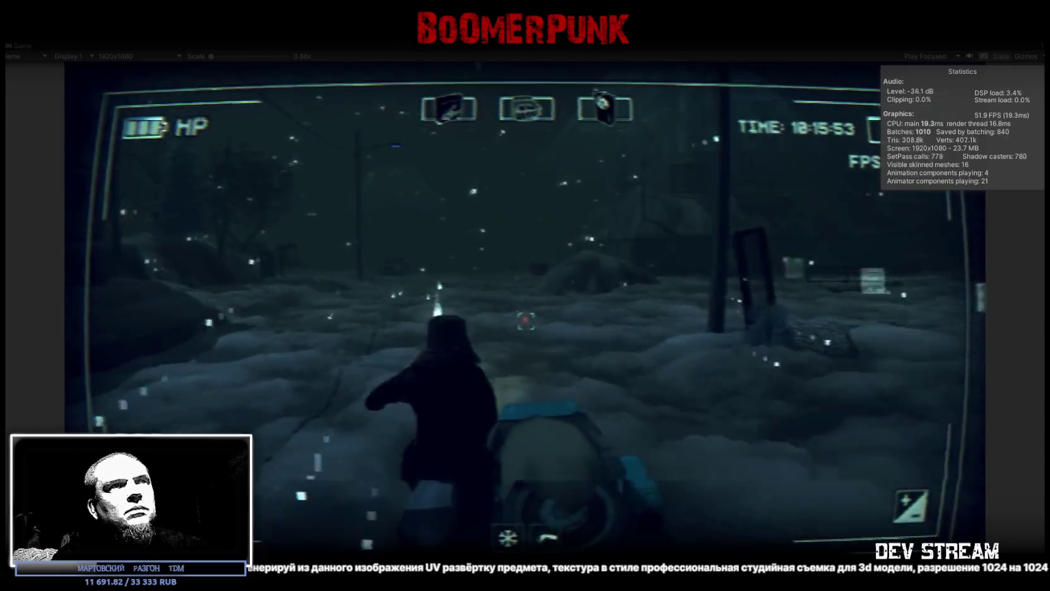
key("w")
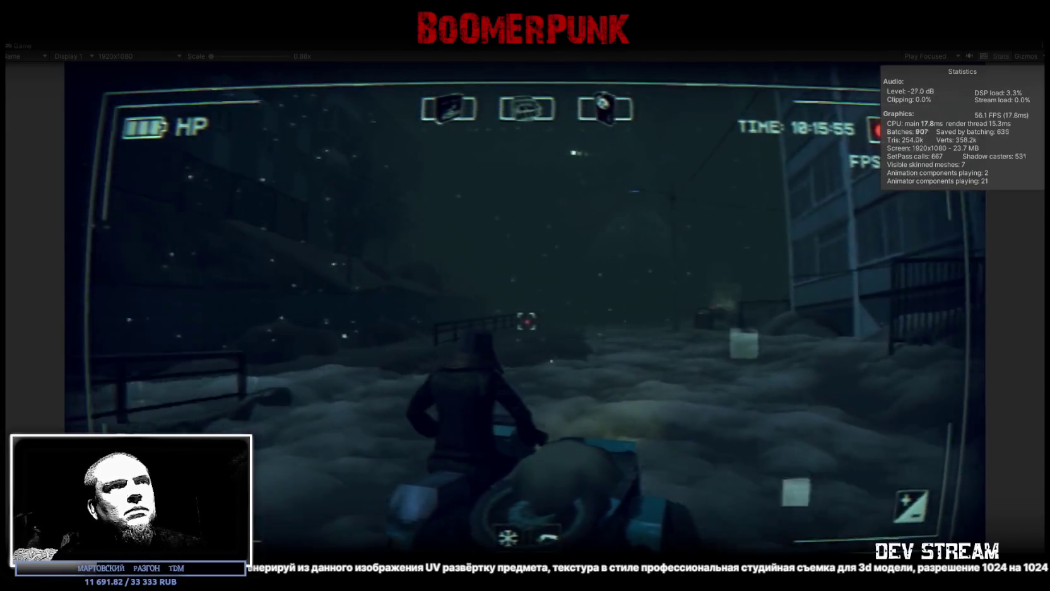
key("w")
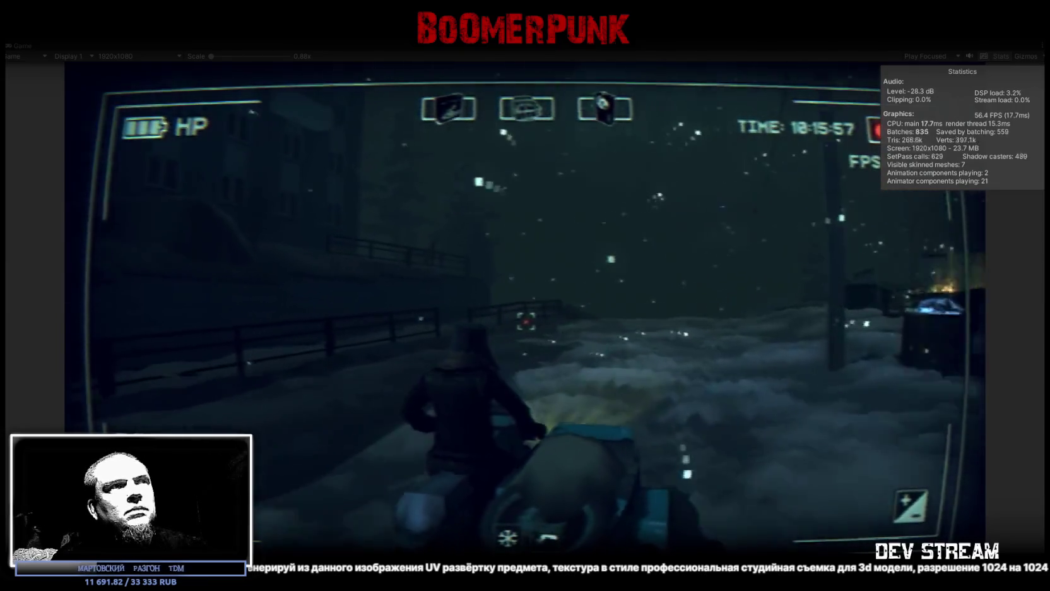
key("w")
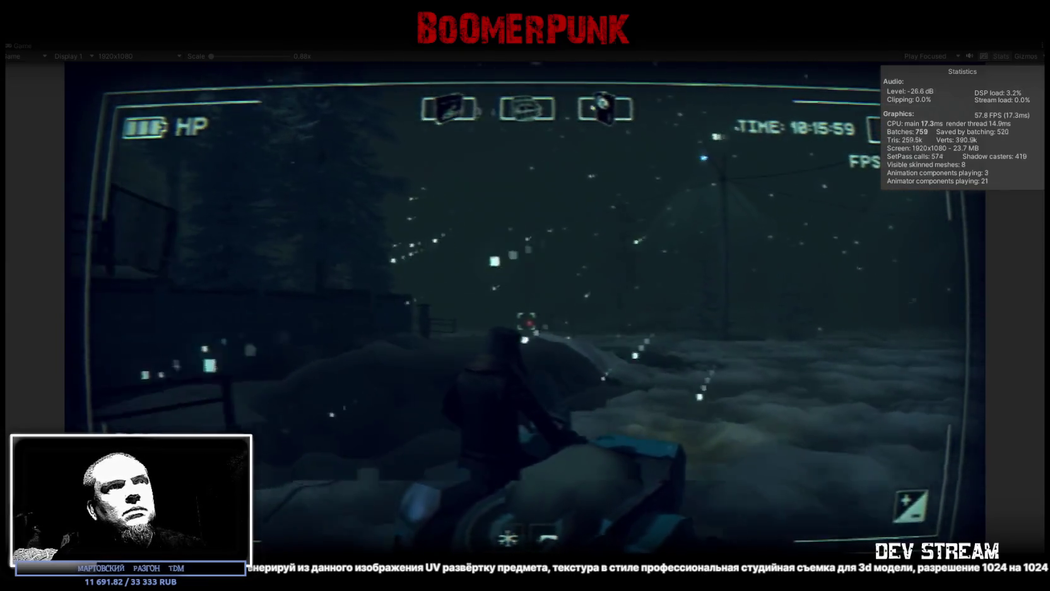
key("w")
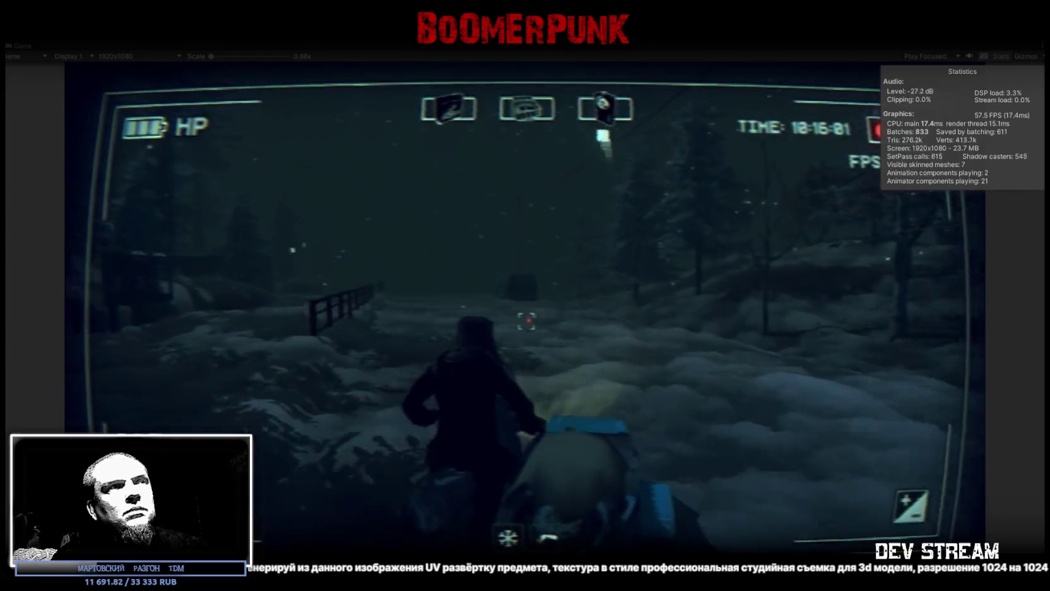
key("Escape")
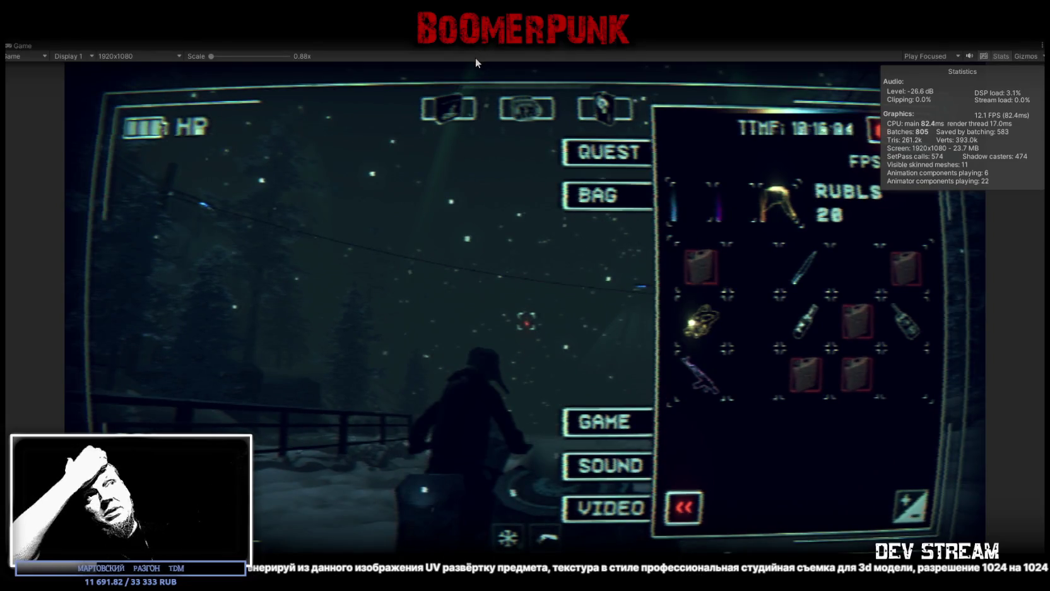
Step: Stop play mode, clear the Console and go back to the Project file list
key("ctrl+p")
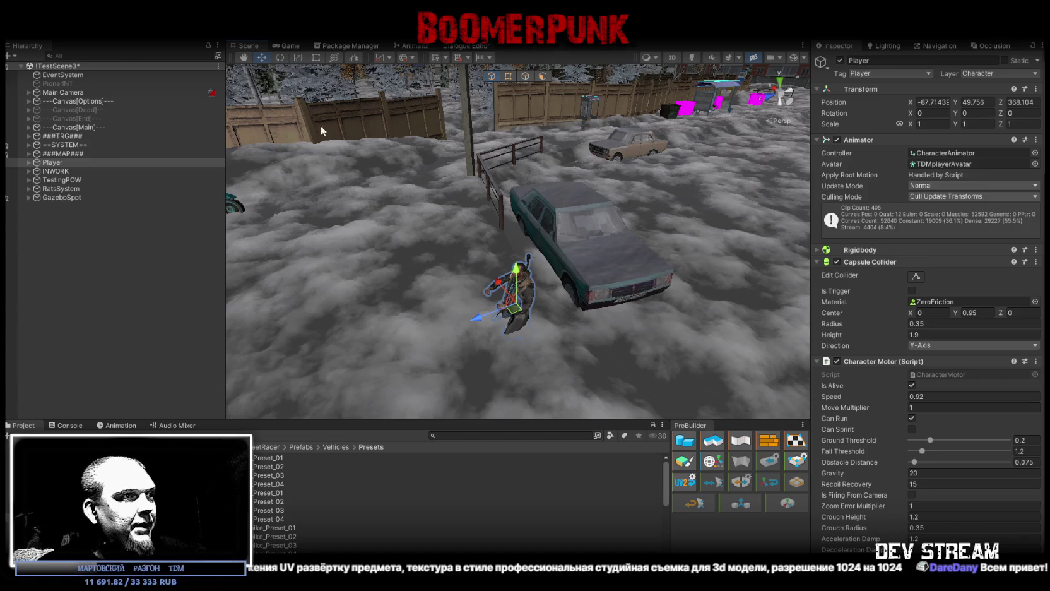
left_click(65, 426)
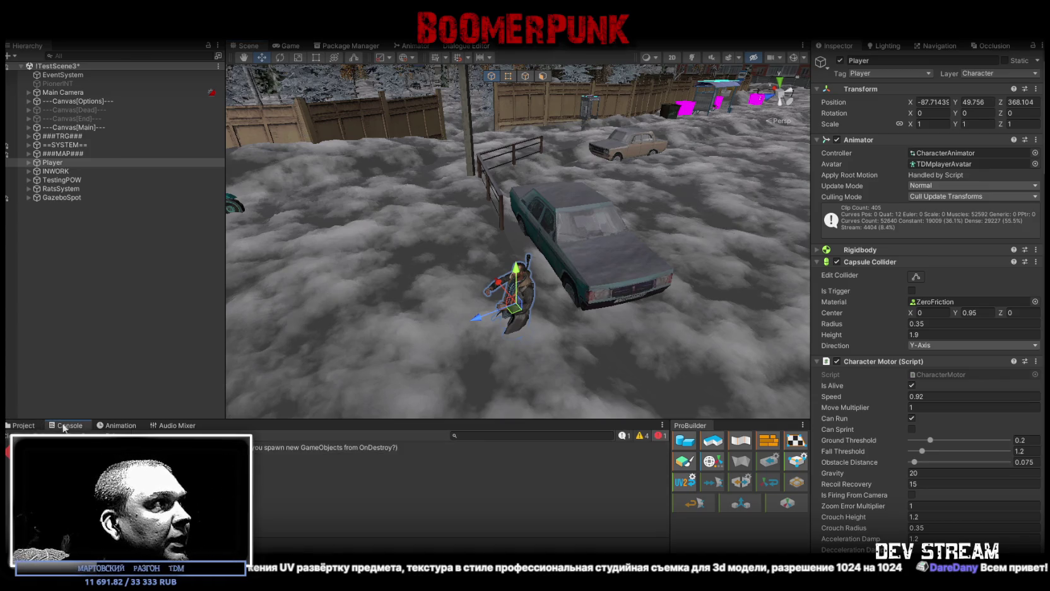
left_click(19, 435)
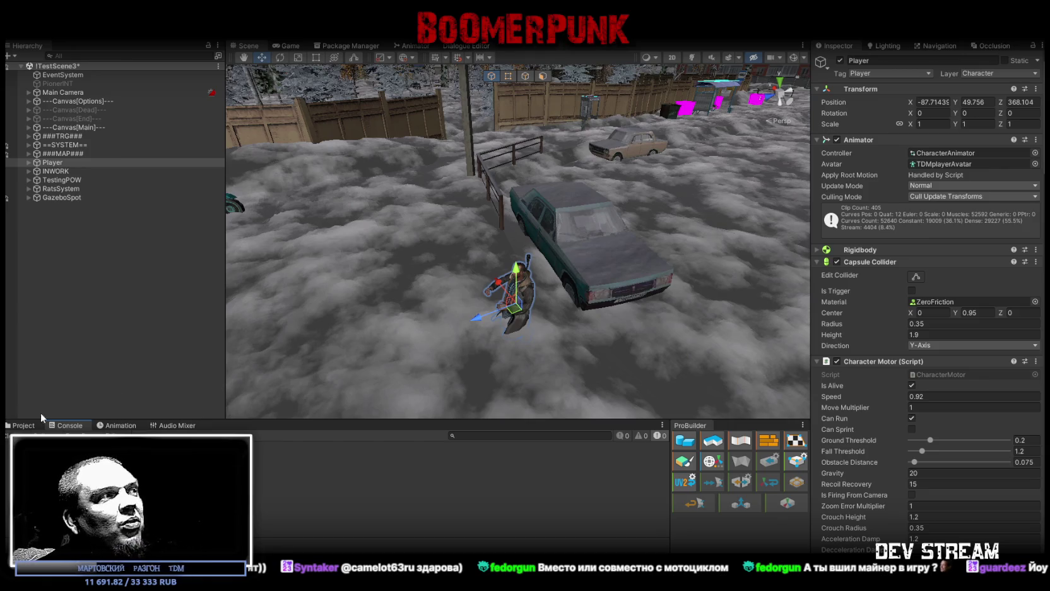
left_click(19, 426)
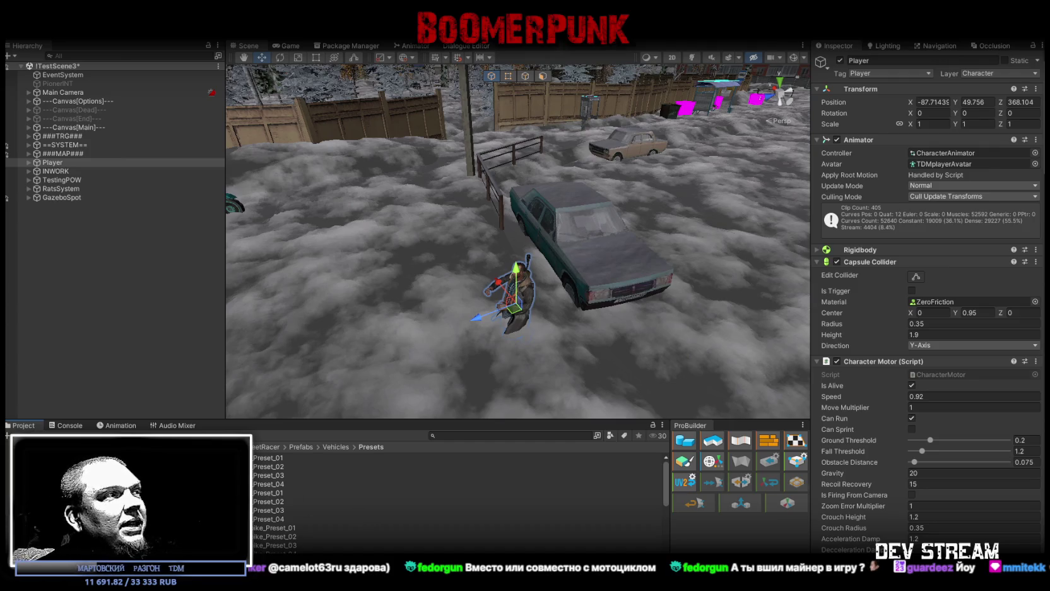
left_click(8, 471)
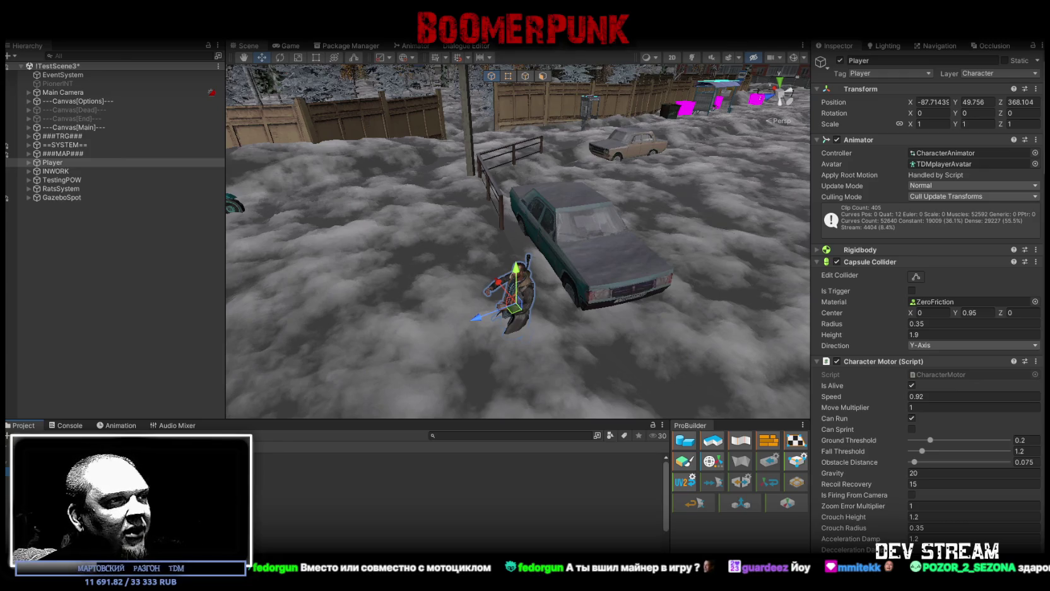
key("alt+Tab")
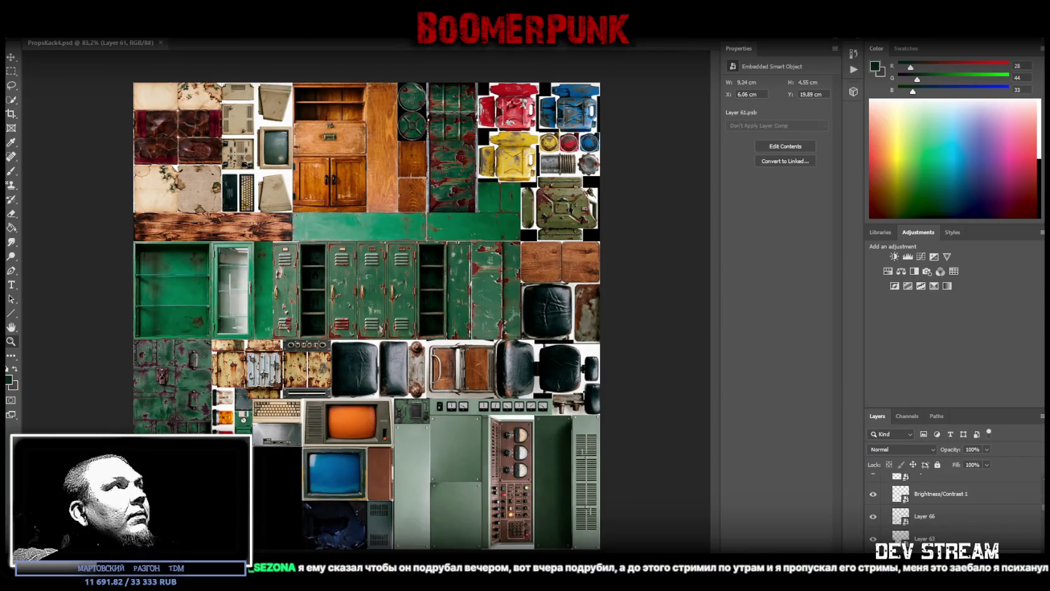
Step: Save the texture atlas as PropsKack4.psd via File > Save As
key("alt+f")
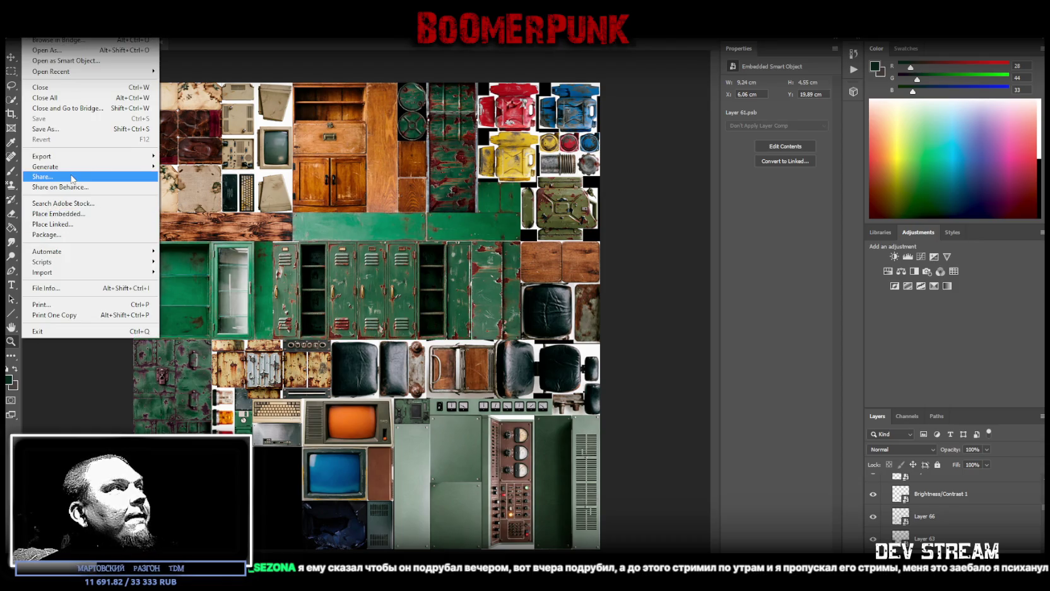
left_click(71, 129)
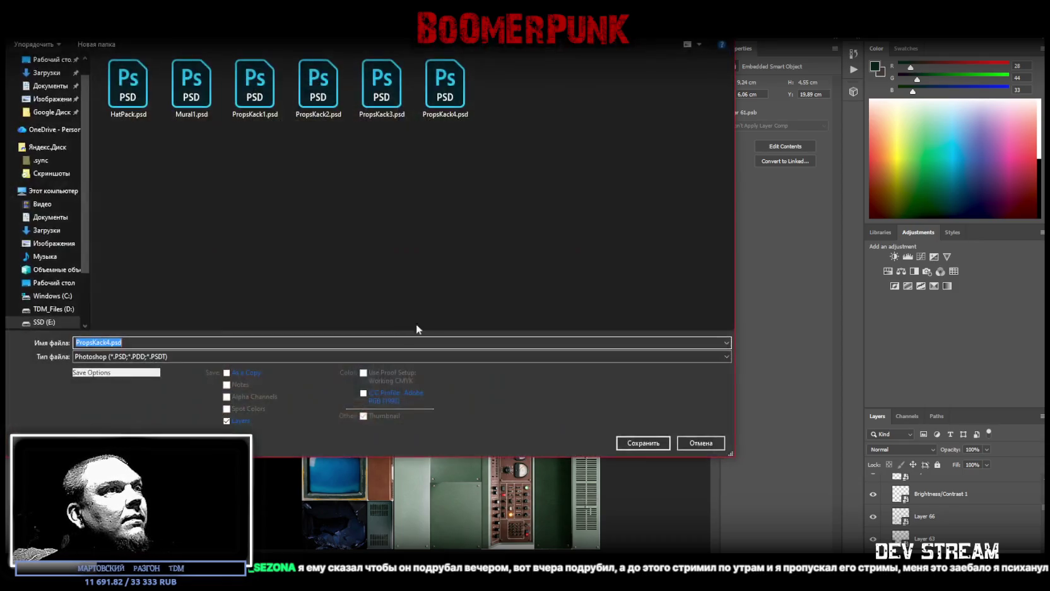
key("Return")
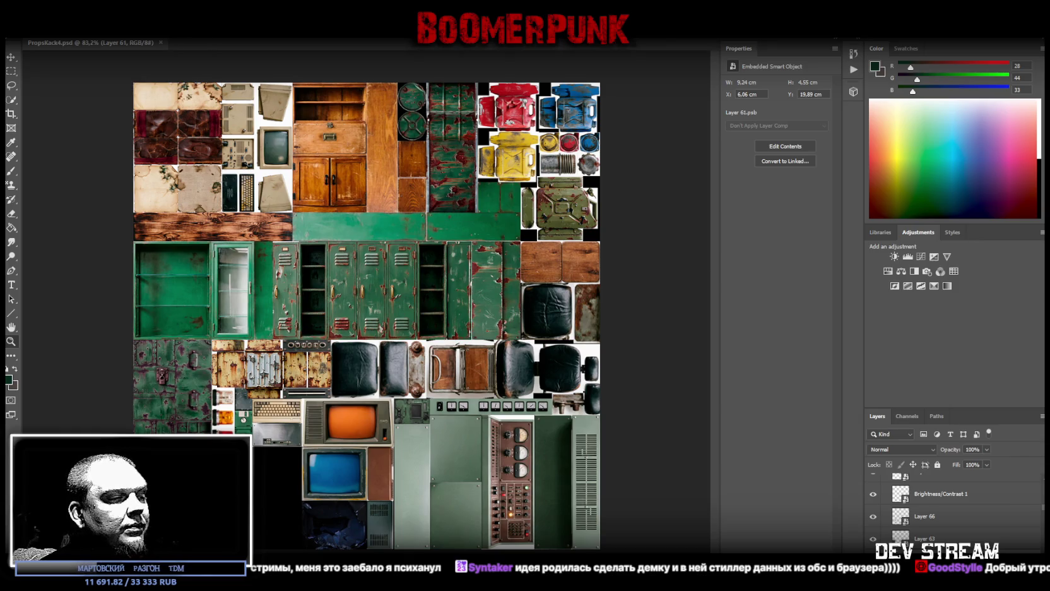
key("alt+Tab")
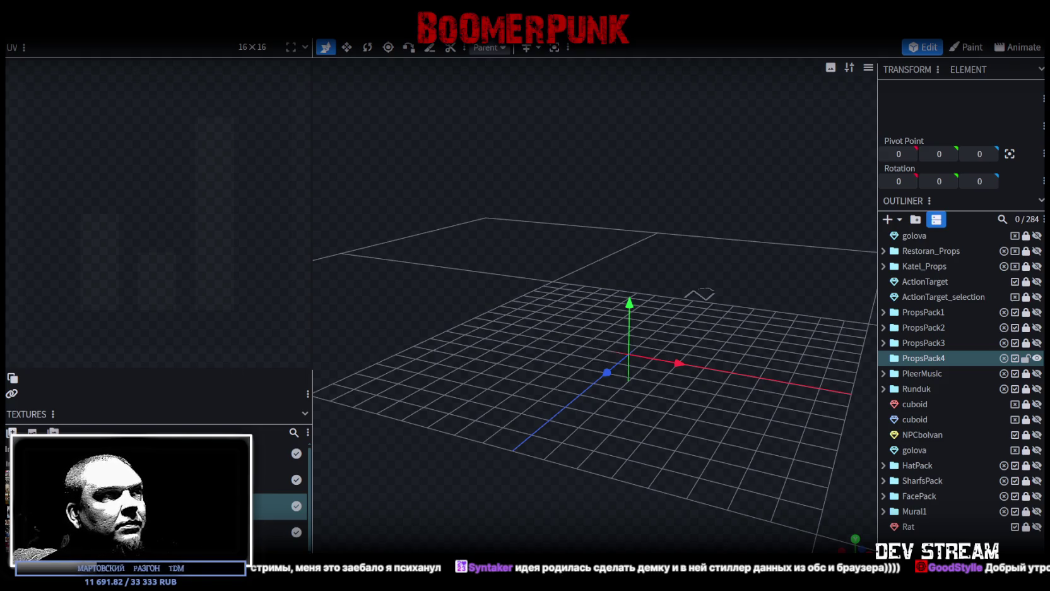
Step: Give the PropsKack4.png texture a UV size of 64 × 64 in its properties
scroll(278, 492, "down", 1)
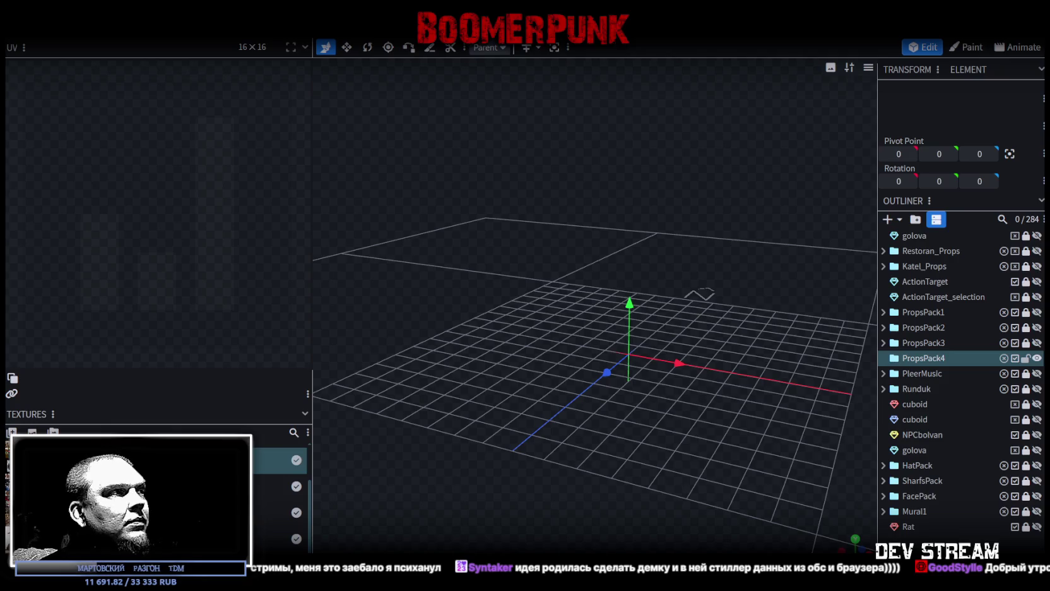
double_click(277, 486)
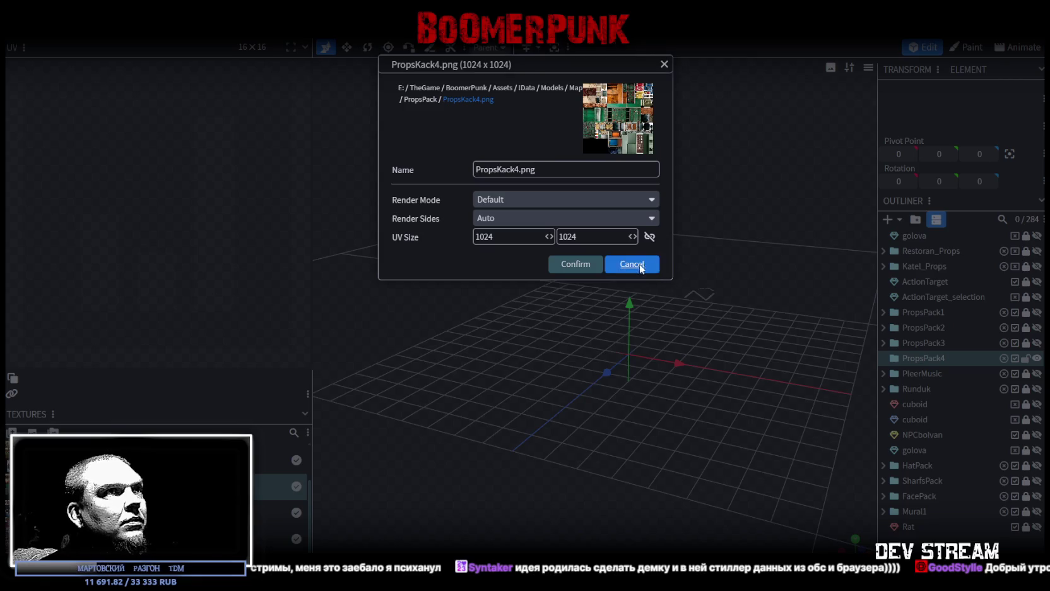
left_click(632, 264)
double_click(278, 460)
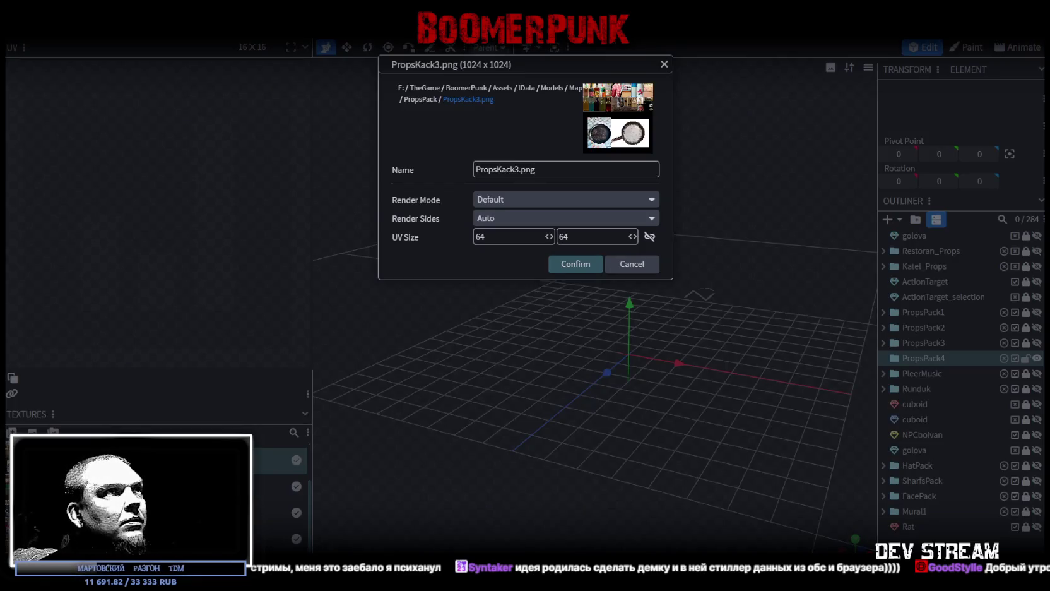
double_click(277, 486)
double_click(505, 237)
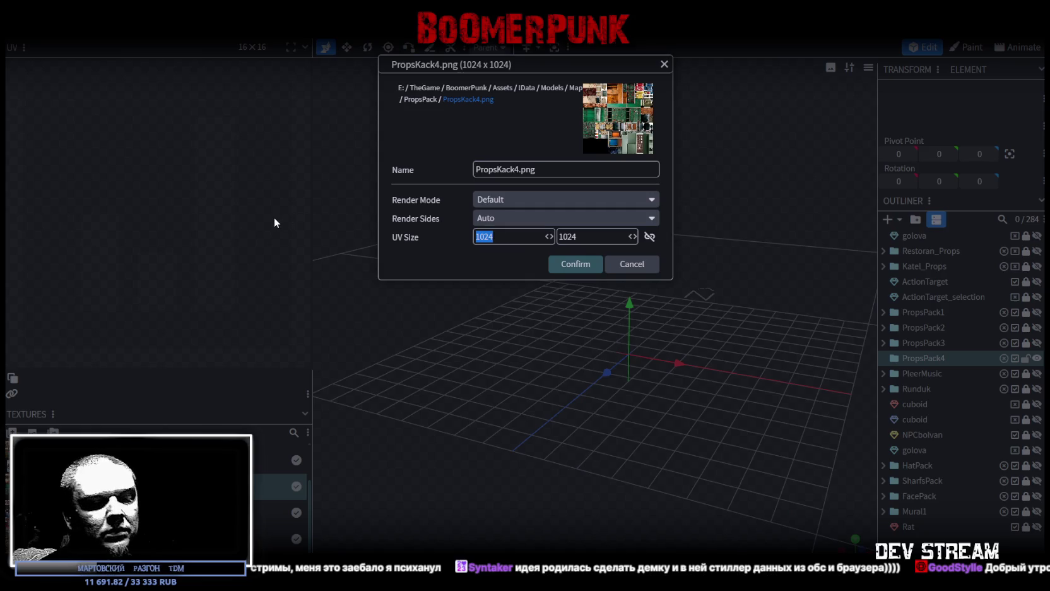
type("64")
double_click(583, 236)
type("64")
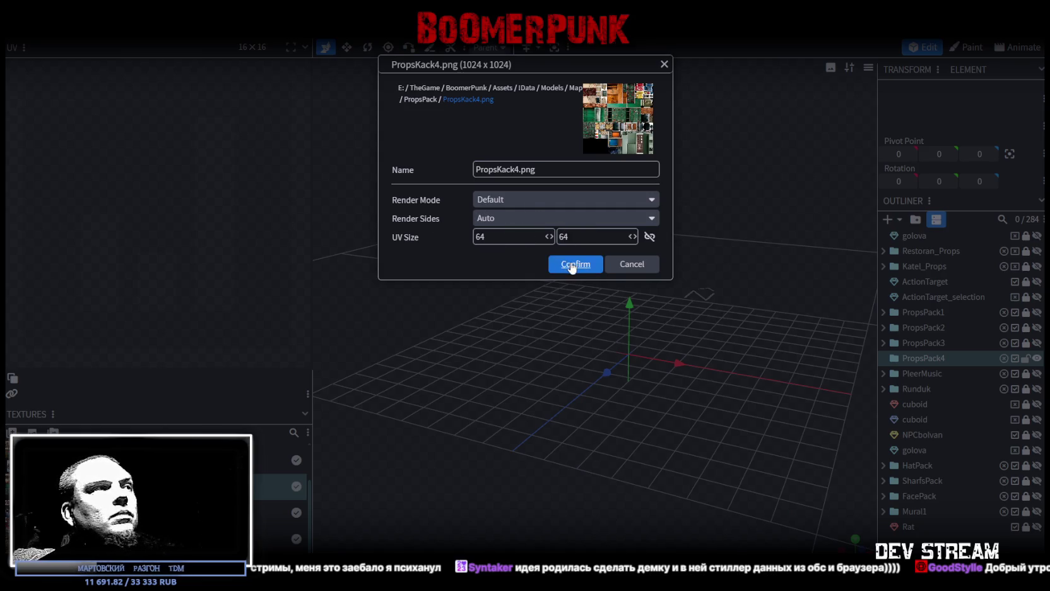
left_click(571, 265)
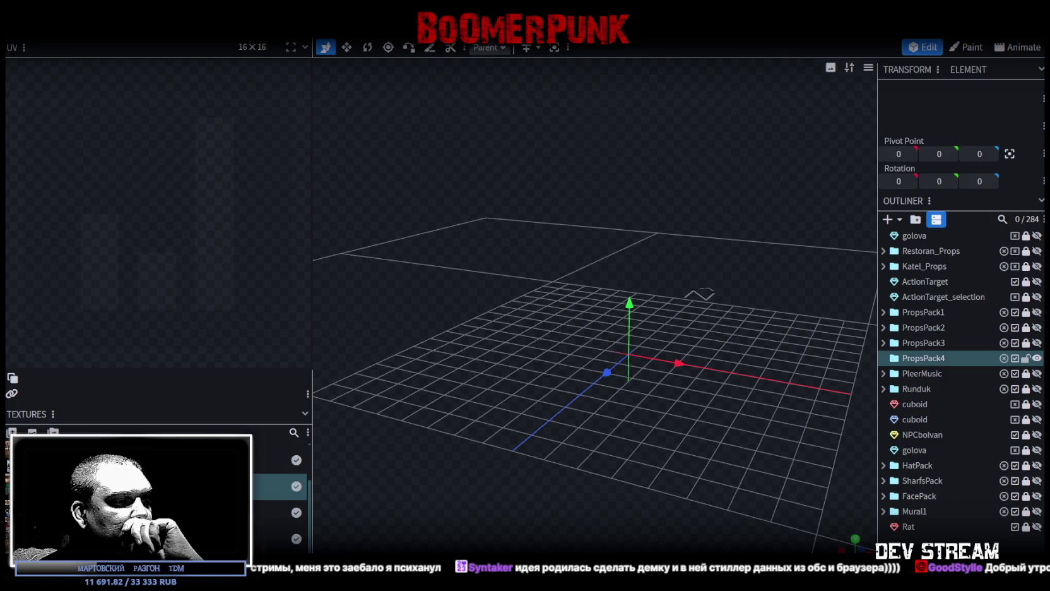
key("alt+Tab")
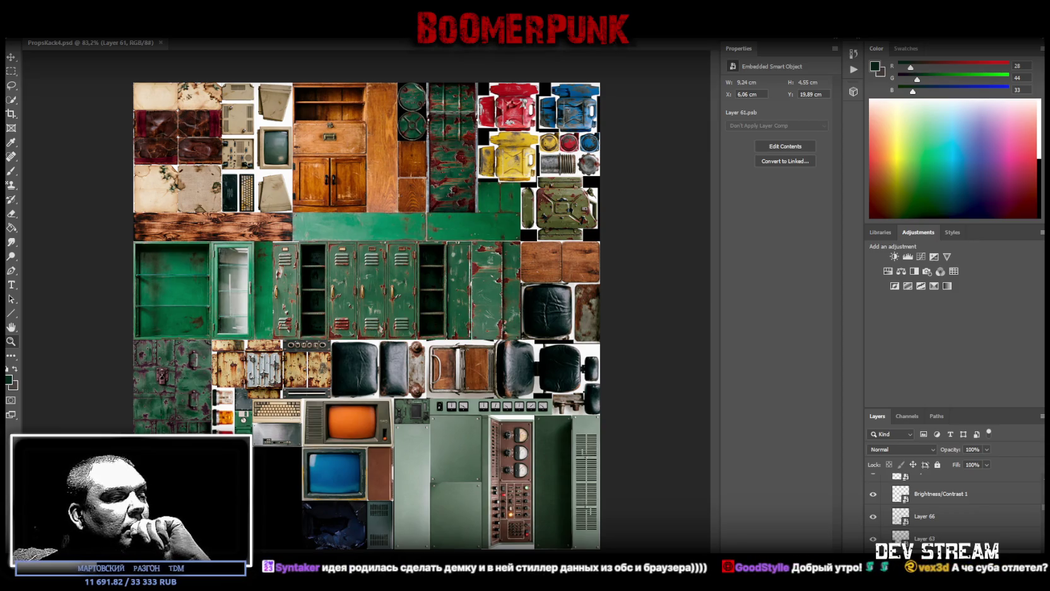
Step: Switch from Photoshop back to Blockbench with Alt+Tab
key("alt+Tab")
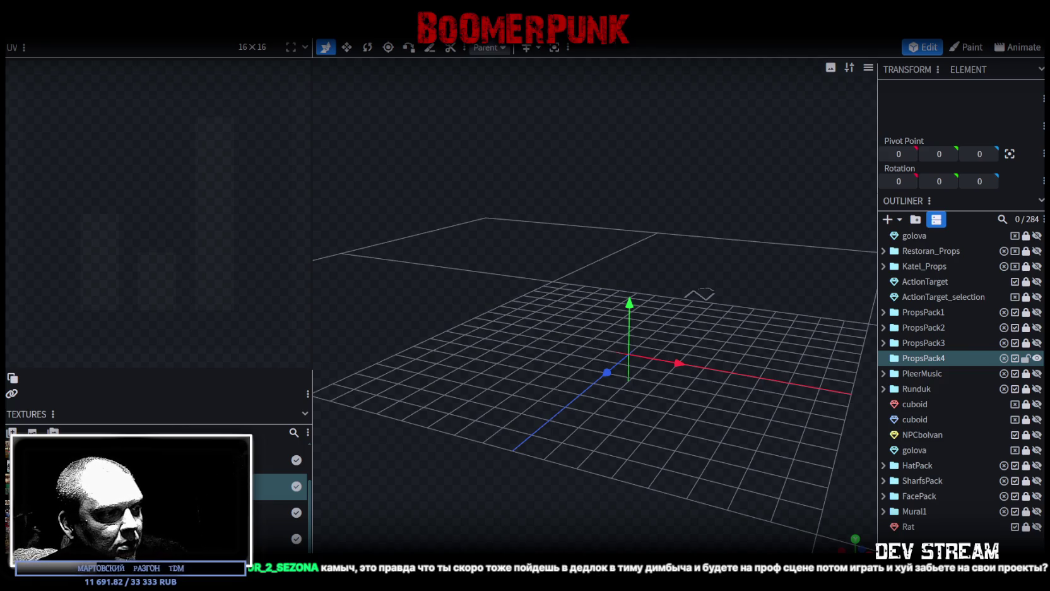
Step: Use Win+D to show the desktop, then bring Blockbench back to the front
key("super+d")
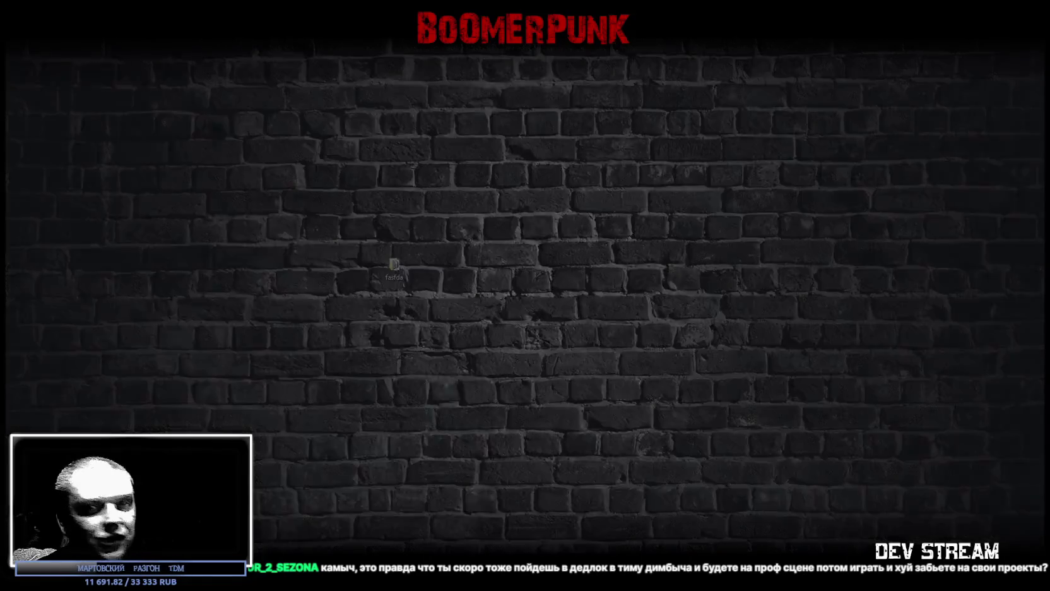
key("super+d")
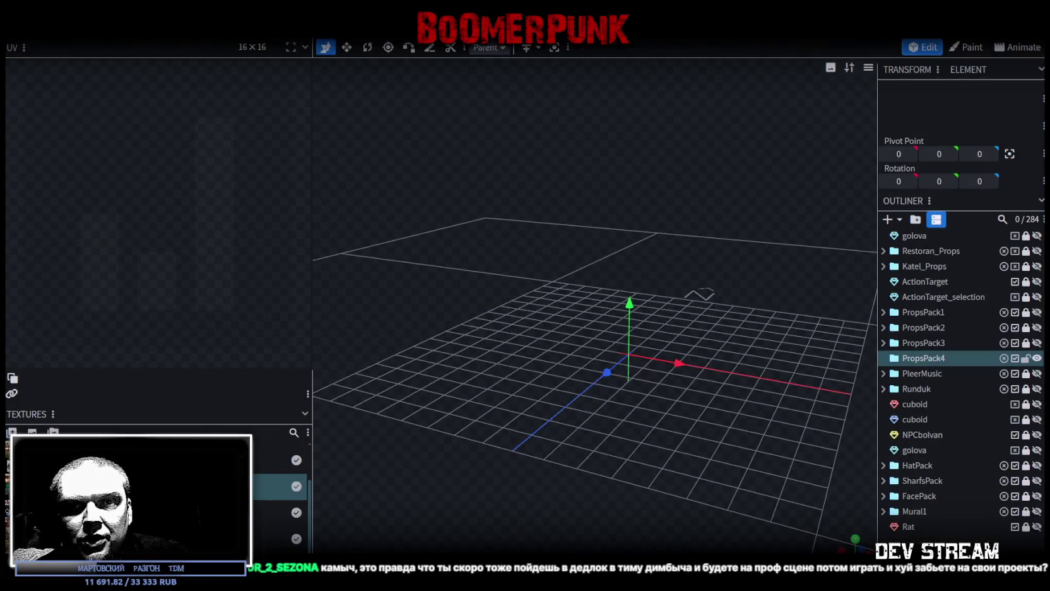
key("super+d")
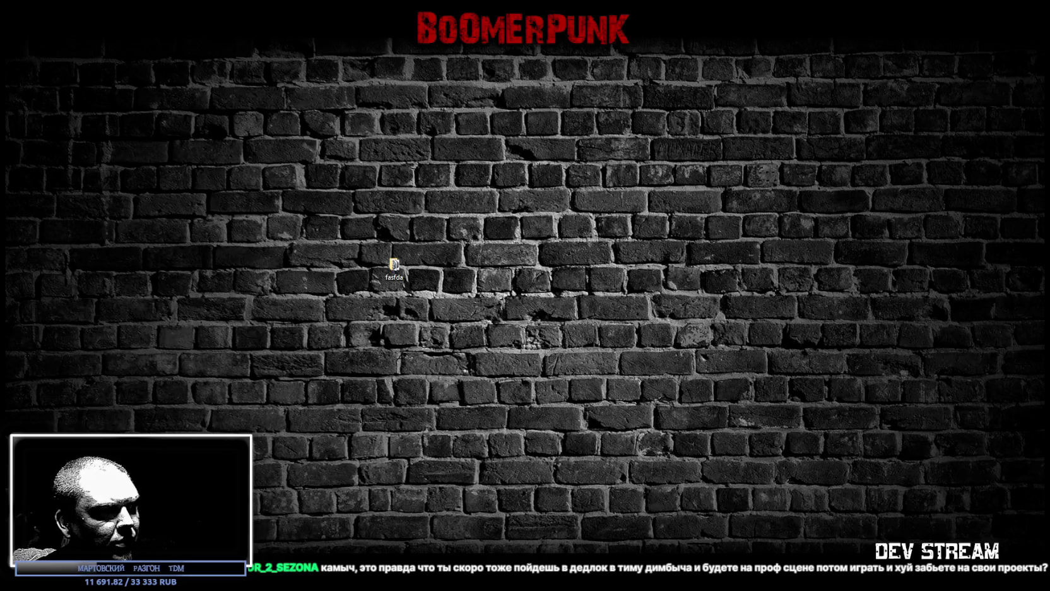
key("super+d")
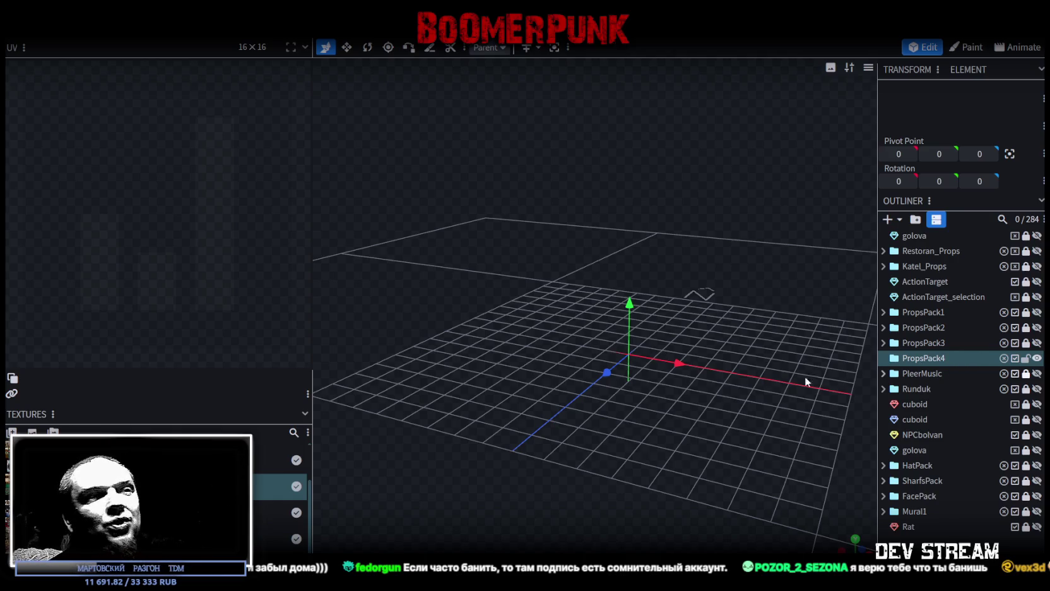
left_click(277, 538)
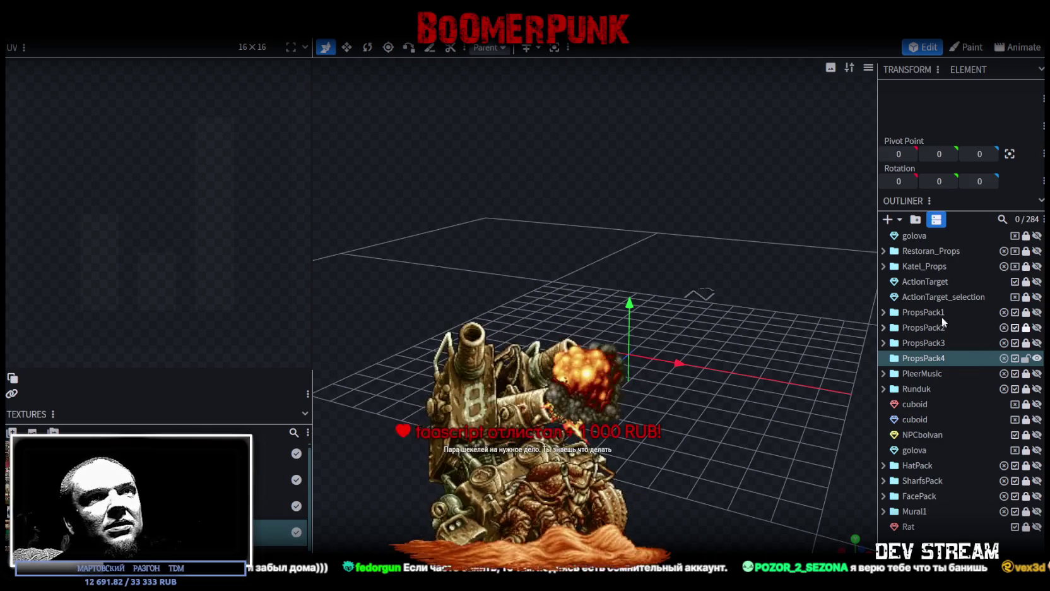
left_click(884, 312)
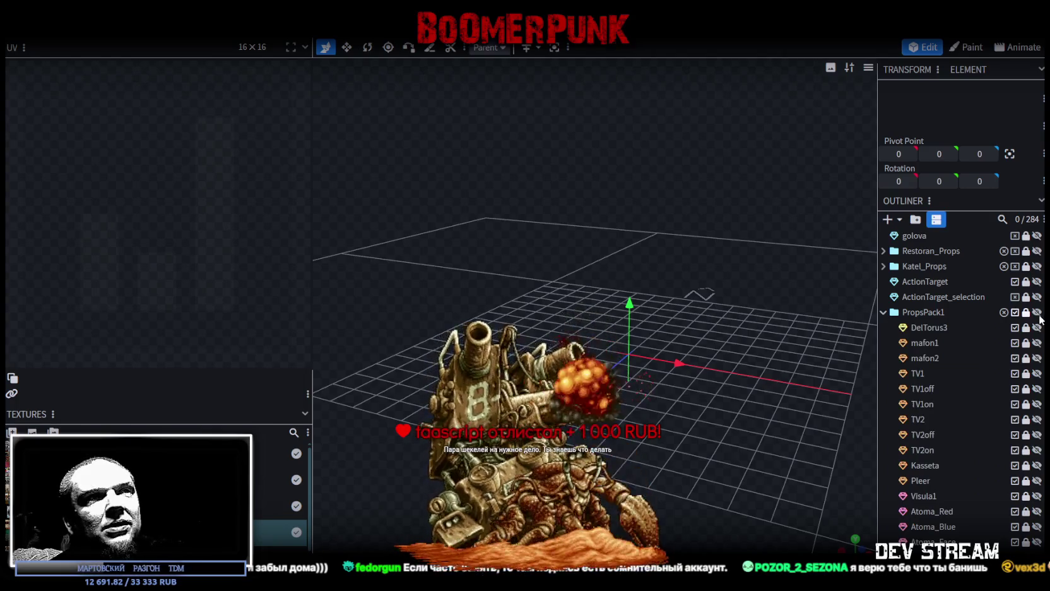
left_click(1037, 312)
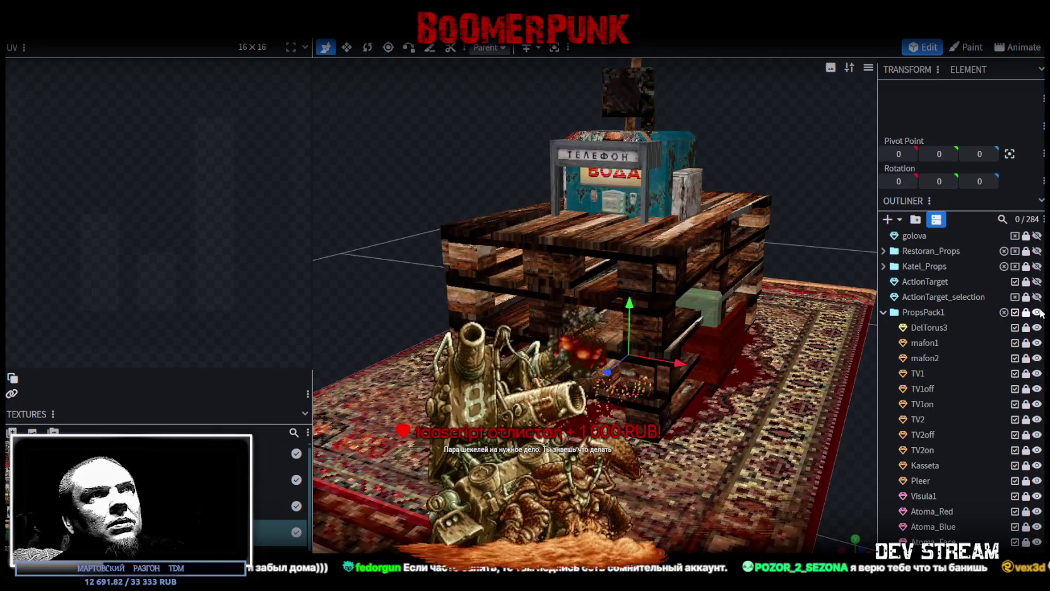
scroll(761, 426, "down", 4)
left_click_drag(761, 426, 715, 411)
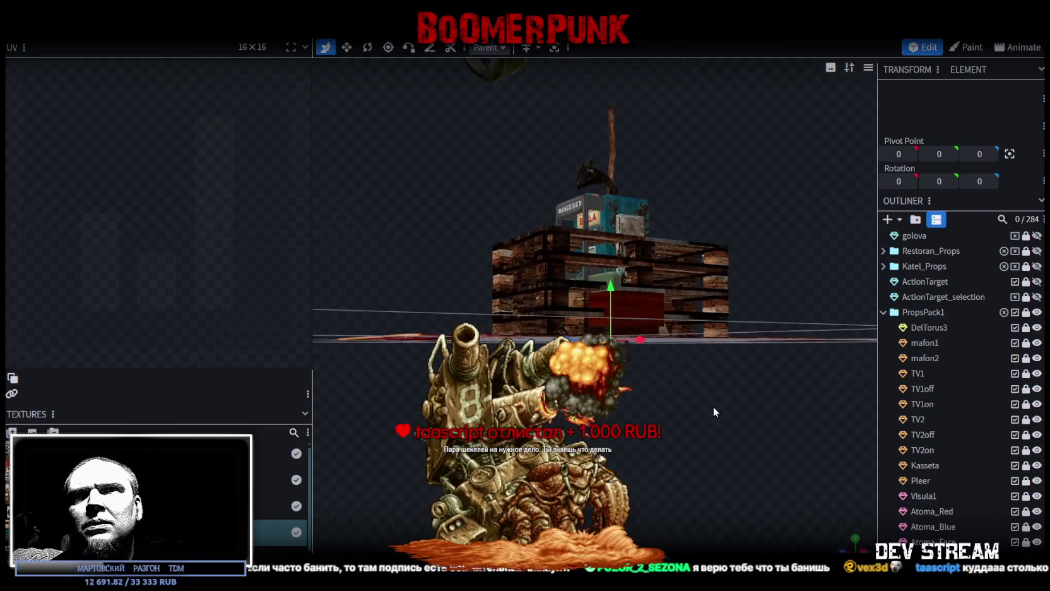
left_click_drag(715, 411, 664, 362)
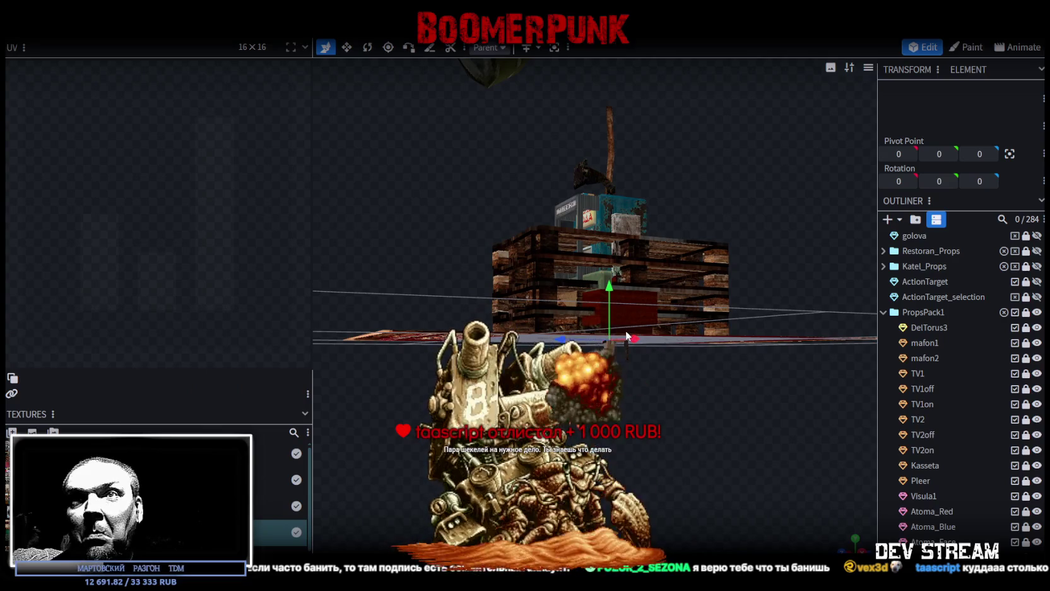
scroll(622, 328, "up", 2)
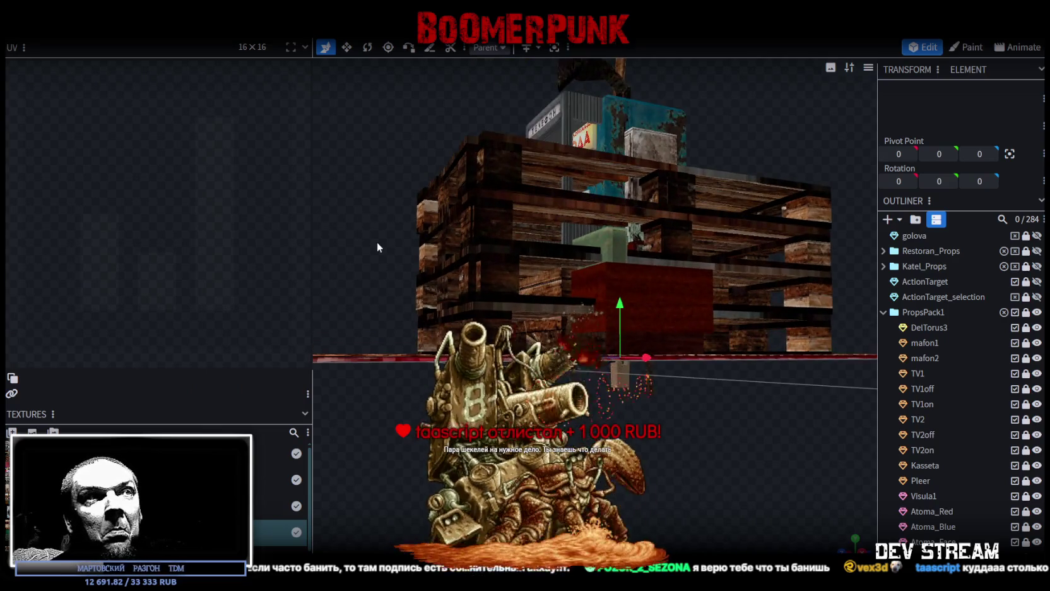
left_click_drag(377, 242, 379, 281)
mouse_move(391, 203)
left_mouse_down()
mouse_move(751, 257)
mouse_move(808, 325)
mouse_move(847, 325)
mouse_move(622, 301)
mouse_move(657, 297)
left_mouse_up()
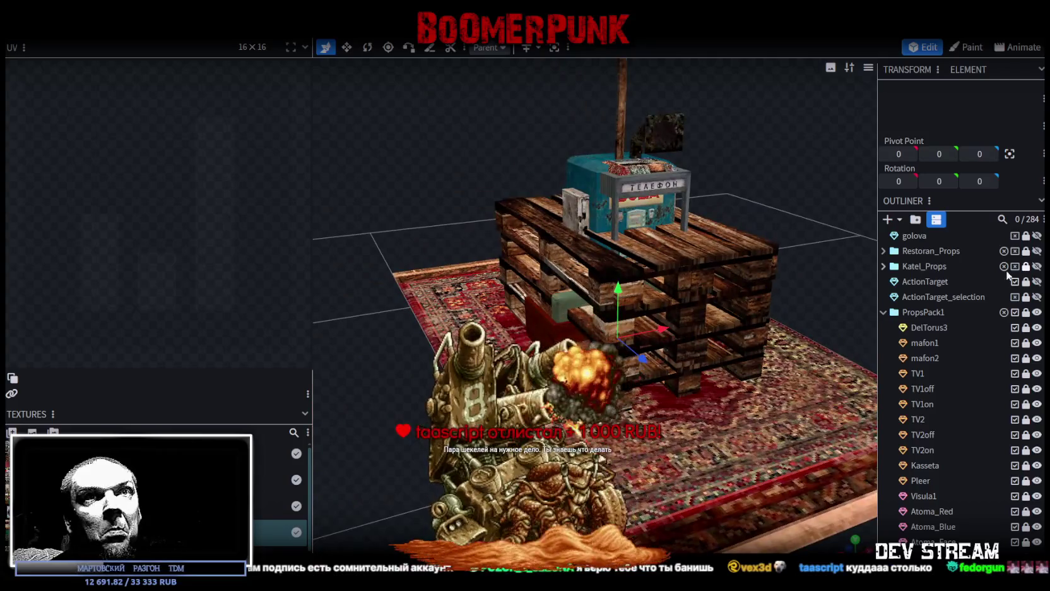
left_click(1037, 312)
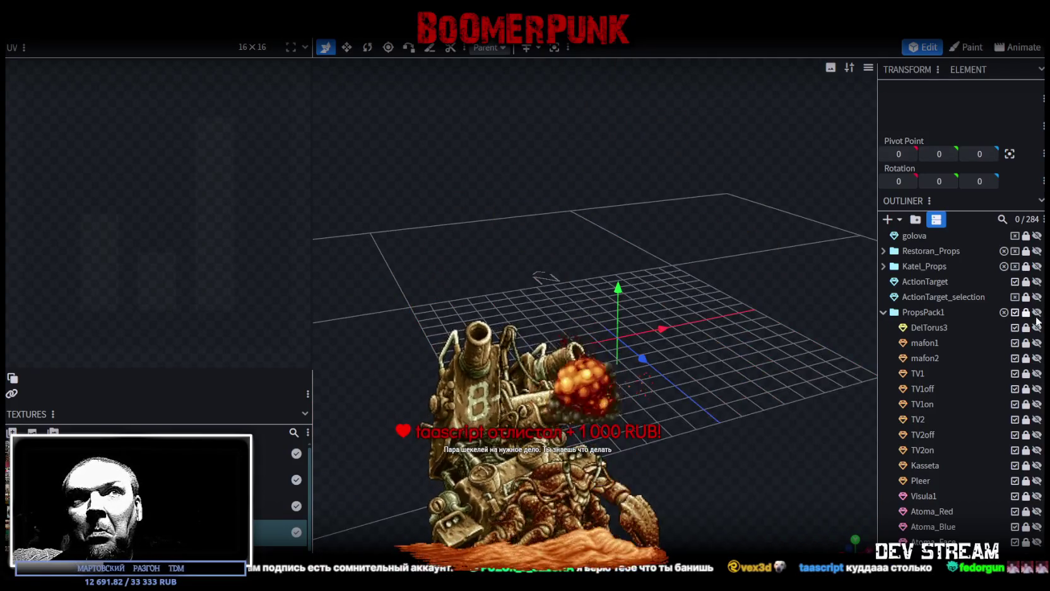
left_click(883, 312)
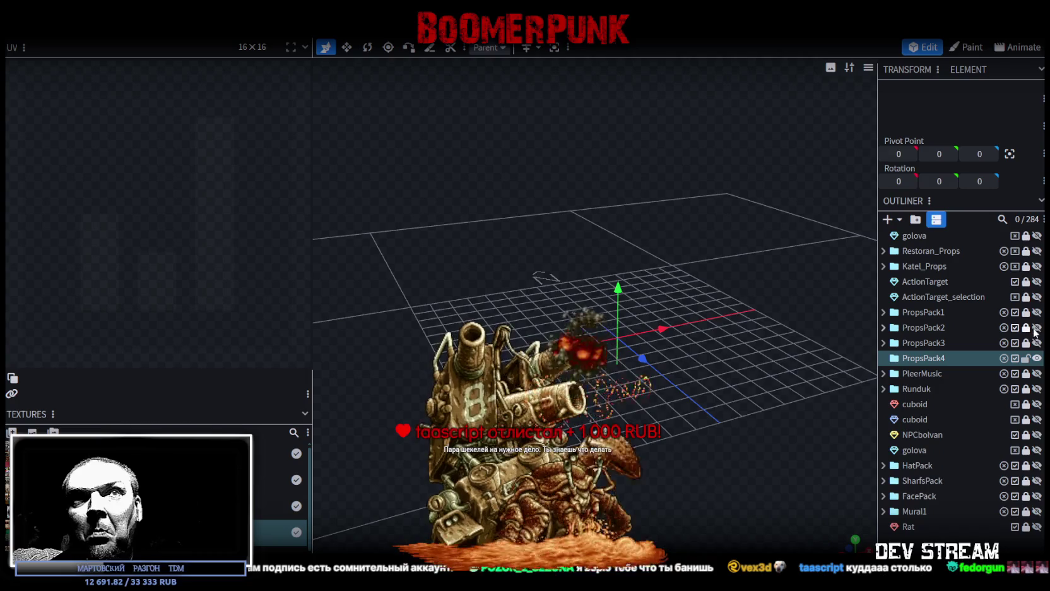
Step: Unhide PropsPack2 and frame its mailbox wall, fridge, electrical box and poster in the viewport
left_click(1037, 327)
mouse_move(843, 269)
left_mouse_down()
mouse_move(389, 288)
mouse_move(635, 268)
left_mouse_up()
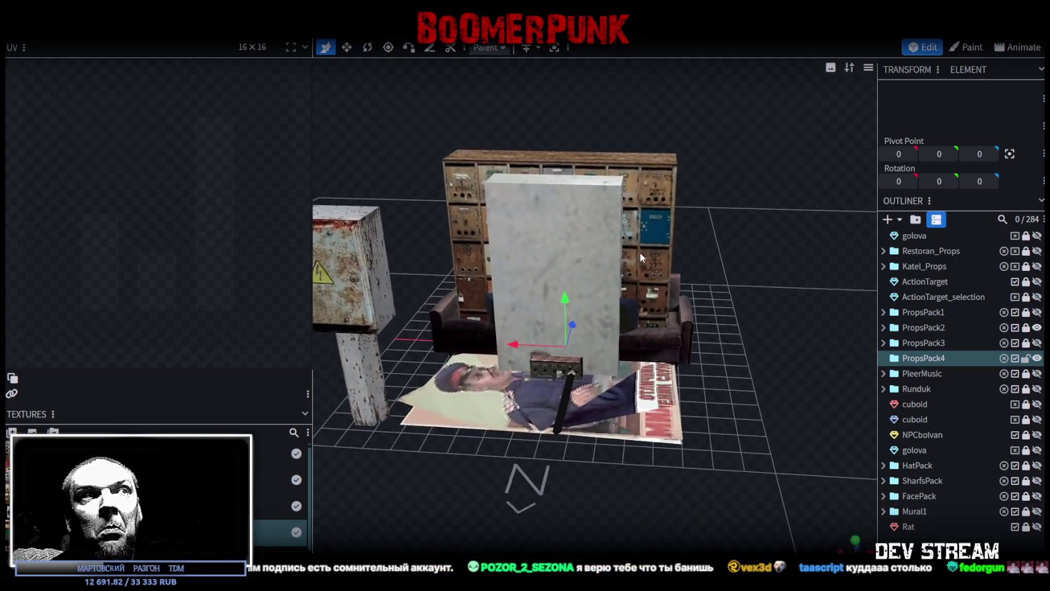
right_click_drag(627, 268, 646, 295)
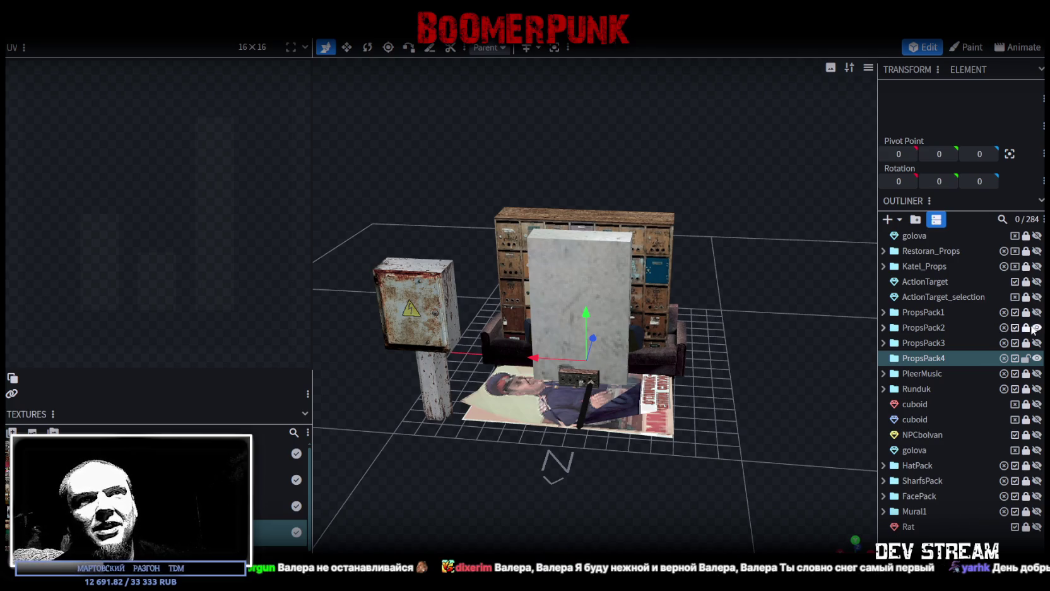
Step: Hide PropsPack2 and show PropsPack3 to inspect its meter device
left_click(1036, 327)
left_click(1037, 342)
scroll(685, 340, "up", 1)
scroll(732, 344, "up", 3)
mouse_move(733, 344)
left_mouse_down()
mouse_move(480, 348)
mouse_move(631, 347)
left_mouse_up()
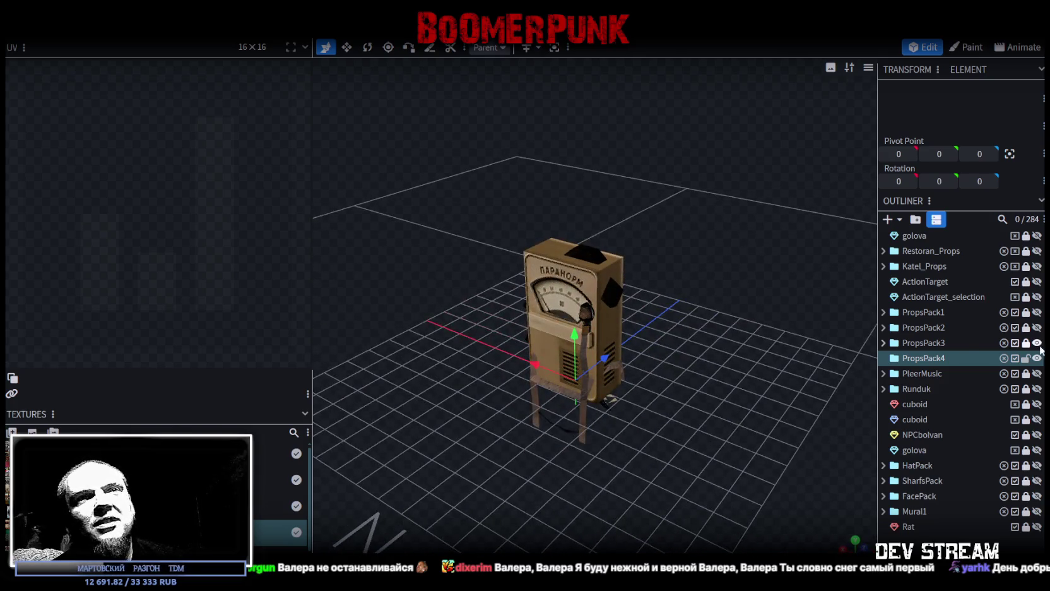
Step: Hide PropsPack3, show PropsPack4 and PropsPack2, and briefly expand the PropsPack2 folder
left_click(1037, 343)
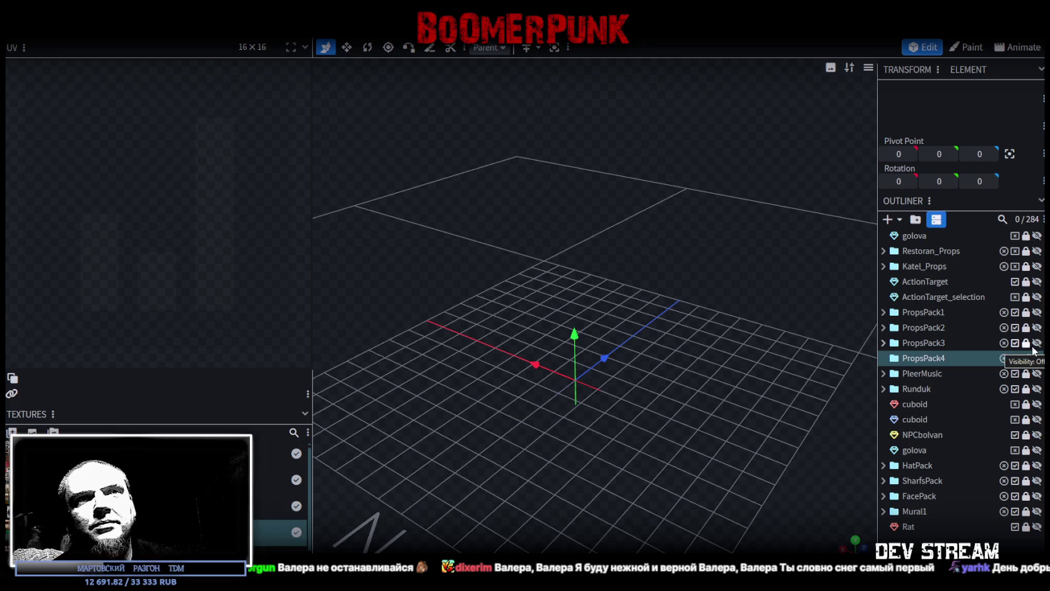
left_click(1037, 358)
left_click(1037, 328)
mouse_move(754, 378)
left_mouse_down()
mouse_move(537, 441)
mouse_move(495, 421)
mouse_move(684, 440)
mouse_move(724, 479)
left_mouse_up()
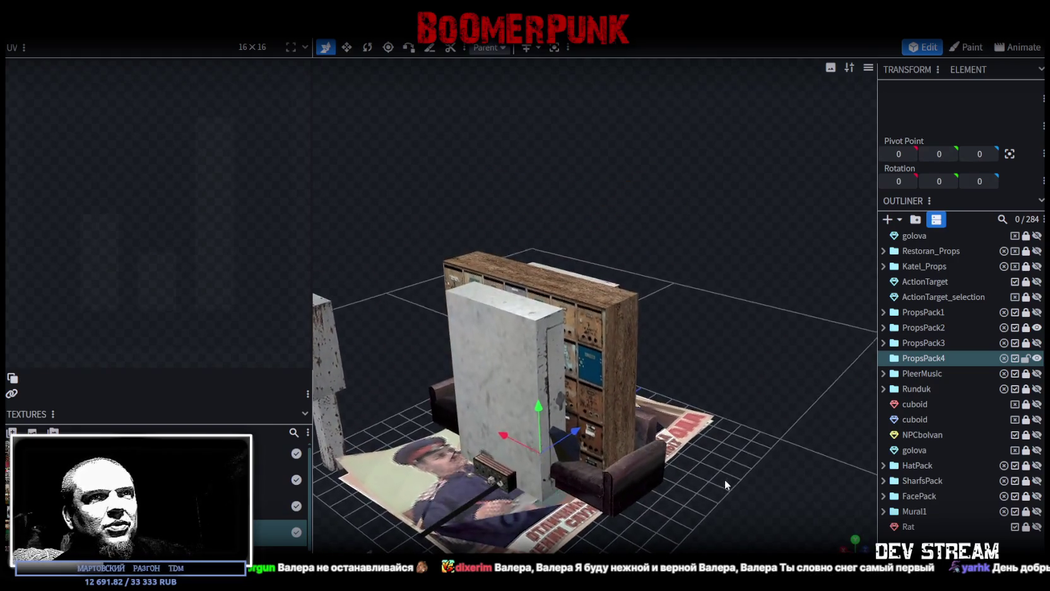
left_click(883, 327)
left_click(884, 328)
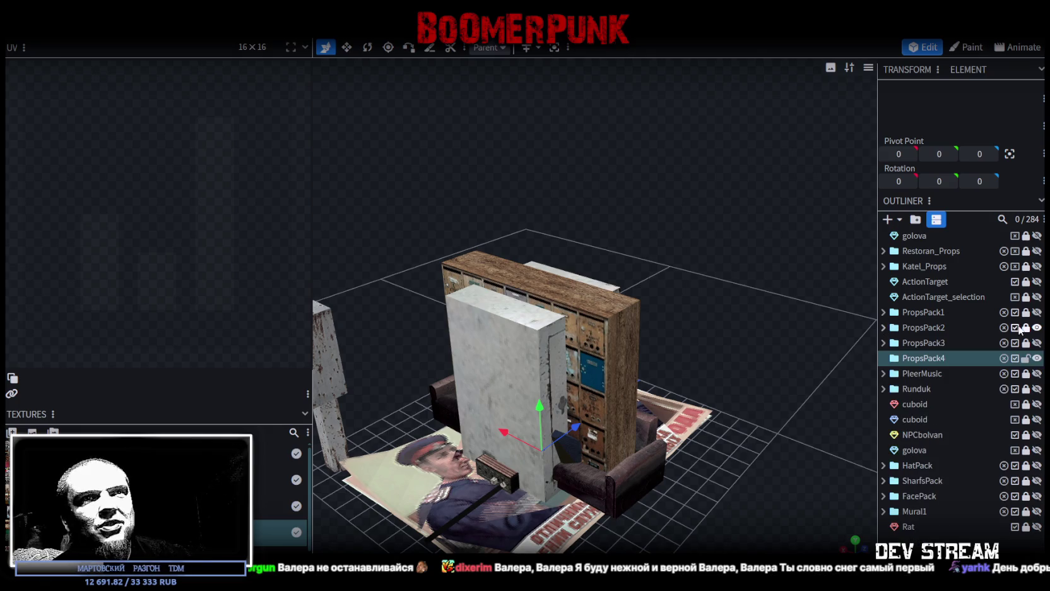
Step: Swap PropsPack2 for PropsPack1 and view the pallet table from a lower angle
left_click(1037, 328)
left_click(1037, 312)
mouse_move(726, 367)
left_mouse_down()
mouse_move(722, 472)
mouse_move(703, 373)
mouse_move(786, 404)
mouse_move(790, 463)
mouse_move(628, 485)
mouse_move(510, 483)
mouse_move(842, 414)
left_mouse_up()
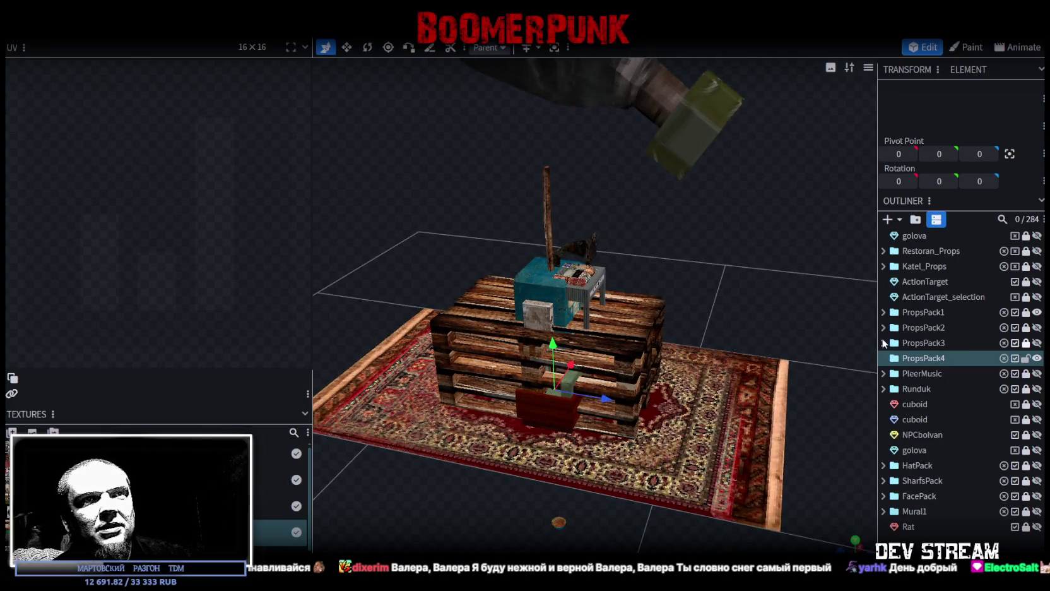
Step: List PropsPack1's props and orbit close around the pallet table, teal phone and carpet
left_click(884, 313)
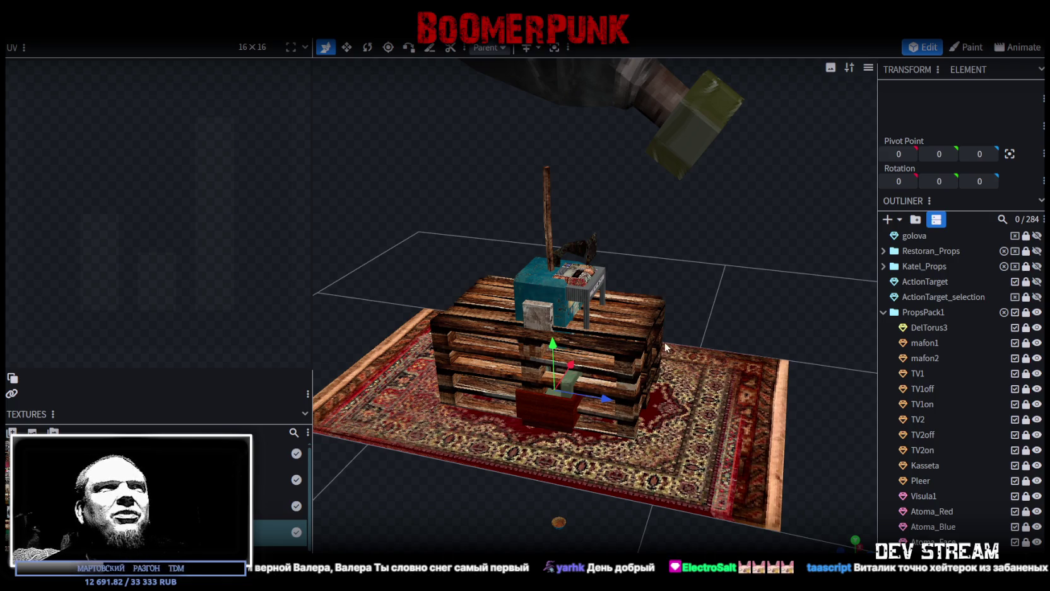
left_click_drag(665, 342, 718, 324)
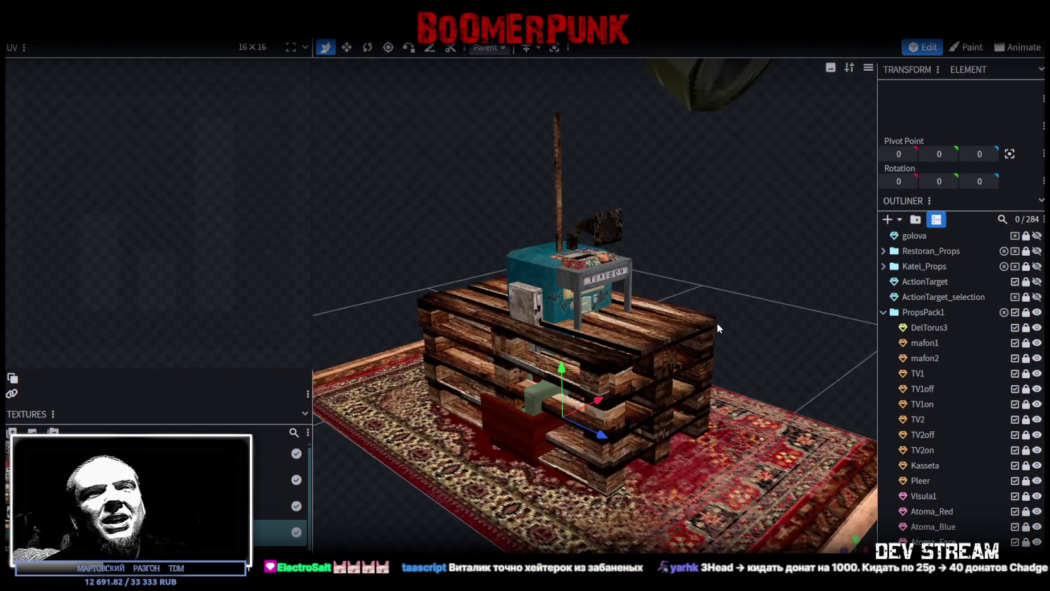
left_click_drag(691, 322, 651, 309)
mouse_move(741, 299)
left_mouse_down()
mouse_move(613, 294)
mouse_move(749, 301)
mouse_move(759, 273)
left_mouse_up()
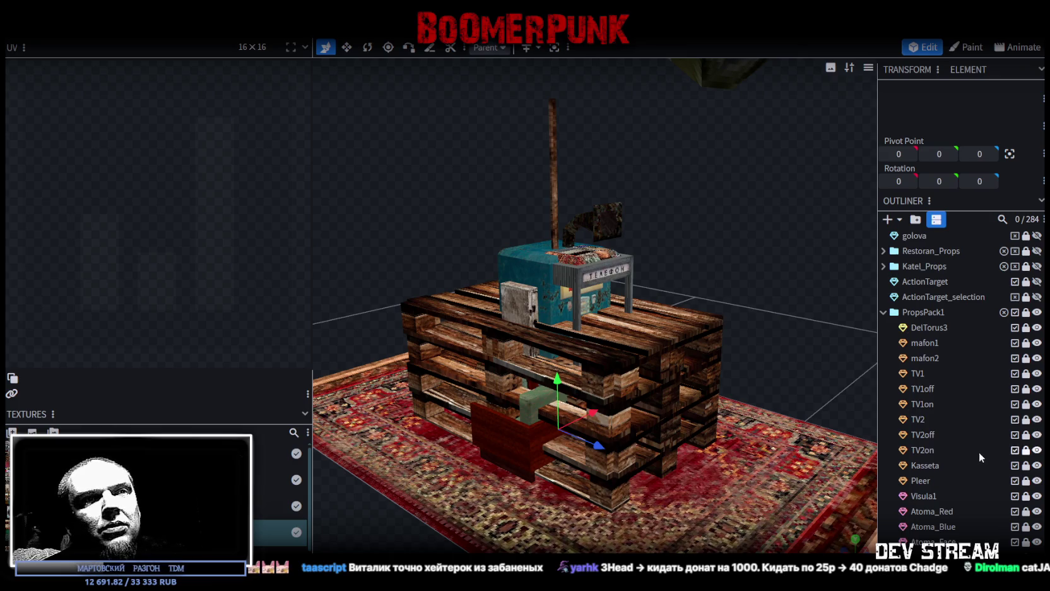
scroll(976, 454, "down", 3)
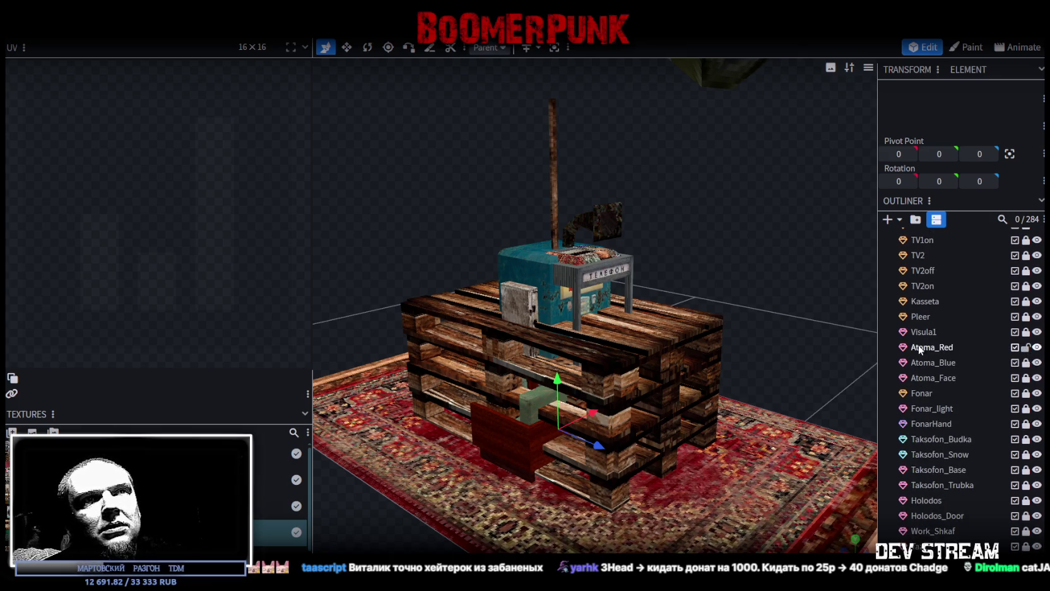
Step: Select Atoma_Red and a phone edge, clear the selection, then hide the PropsPack1 group
left_click(920, 347)
left_click(565, 48)
left_click(529, 257)
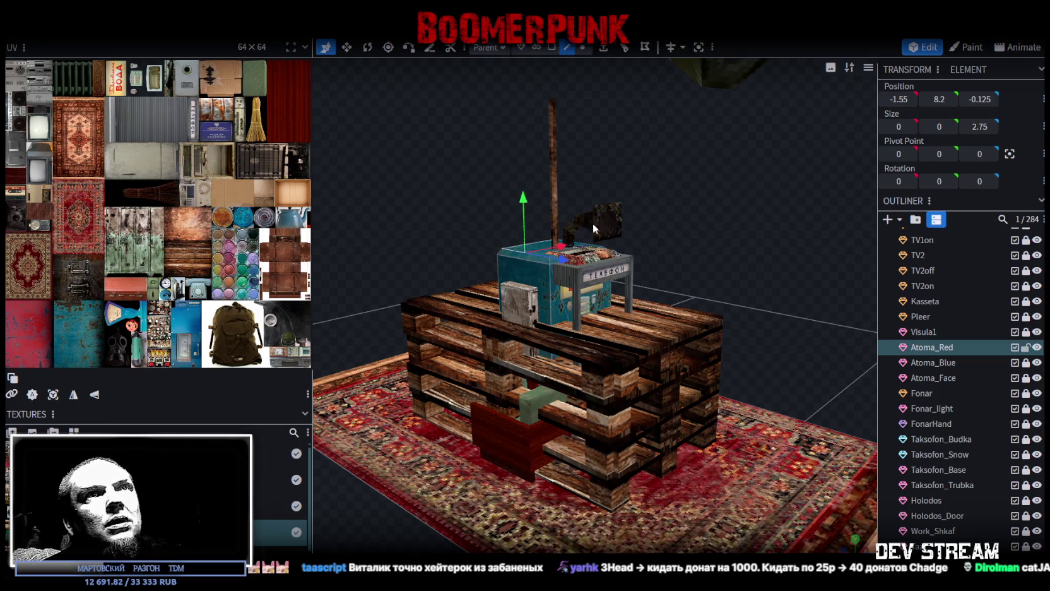
scroll(964, 342, "up", 2)
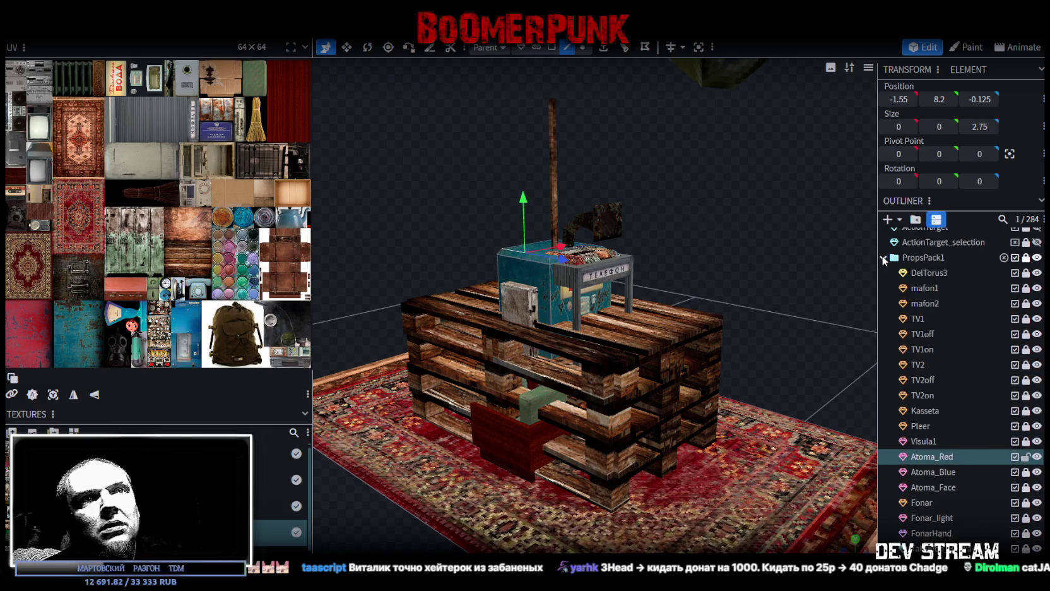
left_click(864, 252)
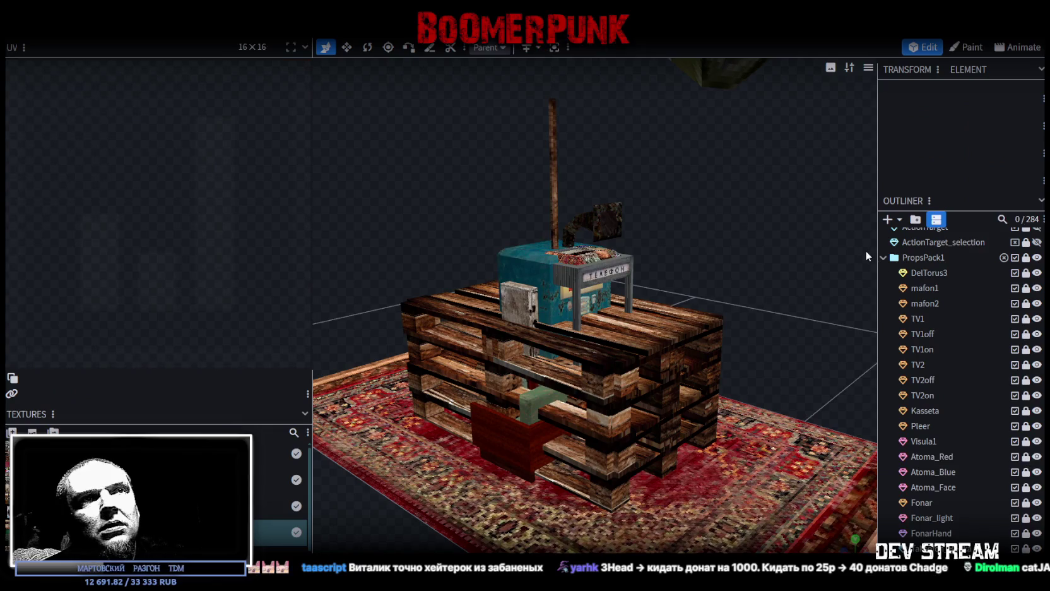
left_click(1037, 258)
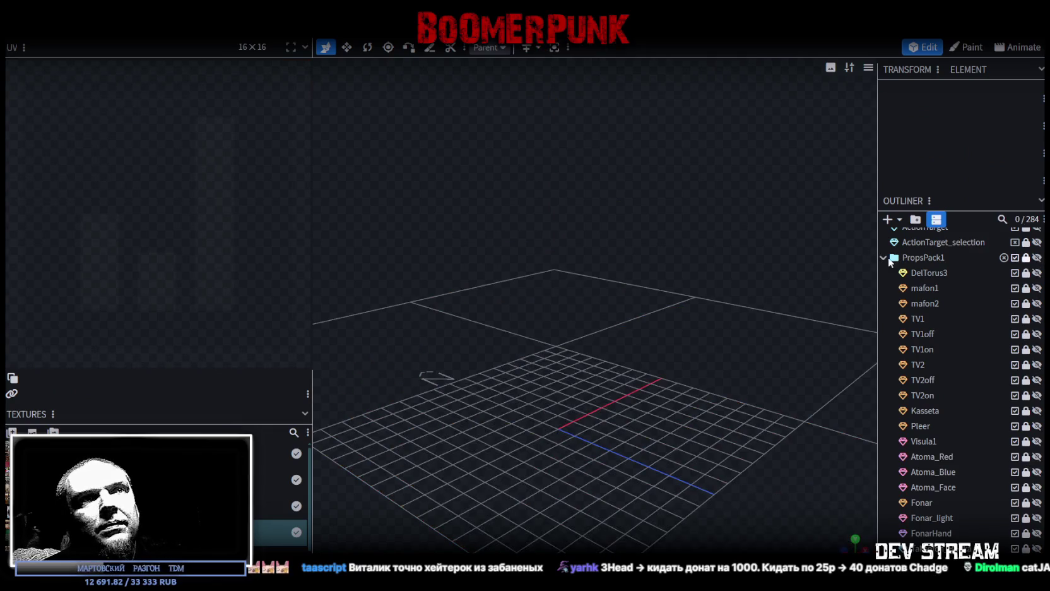
Step: Collapse PropsPack1 and add a new 16×8×16 cuboid mesh
left_click(883, 257)
left_click(888, 220)
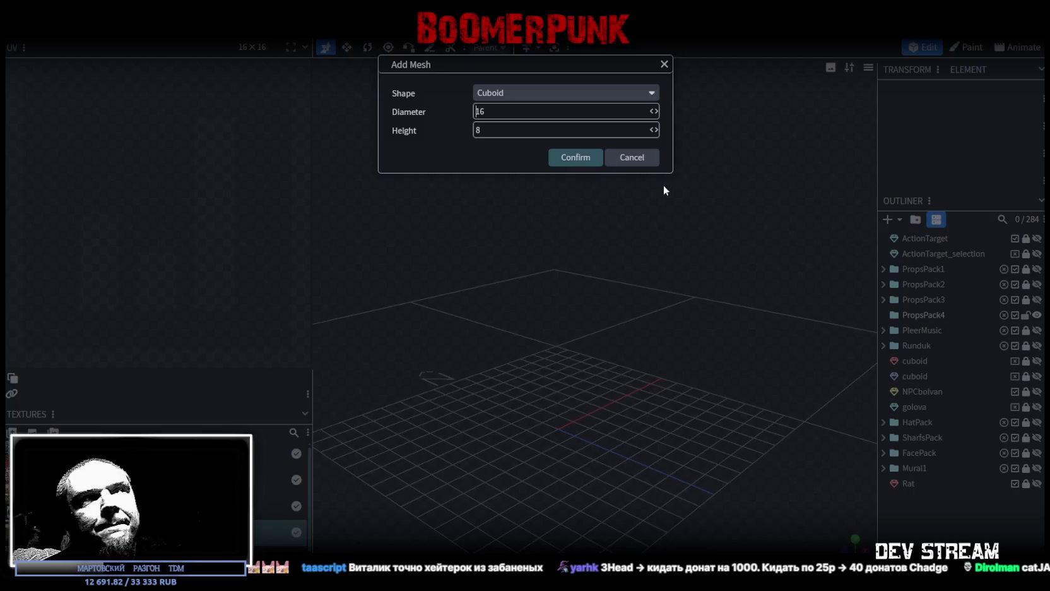
left_click(571, 158)
scroll(651, 298, "down", 3)
Step: In face mode, raise the cuboid's top and bottom faces by 0.5
key("3")
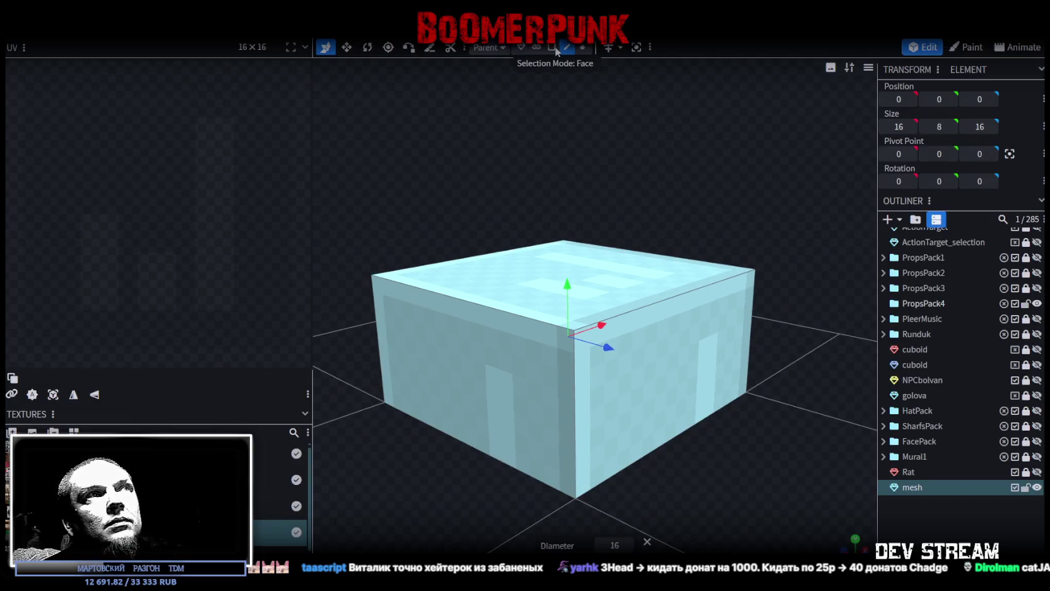
left_click(627, 289)
left_click_drag(763, 201, 773, 192)
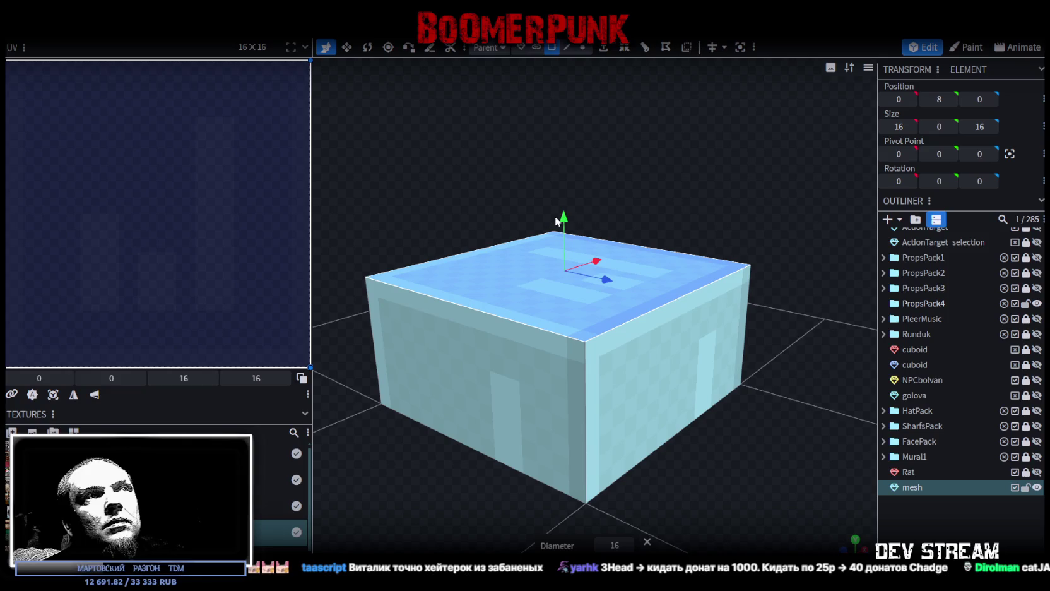
left_click_drag(563, 217, 563, 211)
mouse_move(710, 175)
left_mouse_down()
mouse_move(603, 379)
mouse_move(578, 377)
left_mouse_up()
left_click(603, 379)
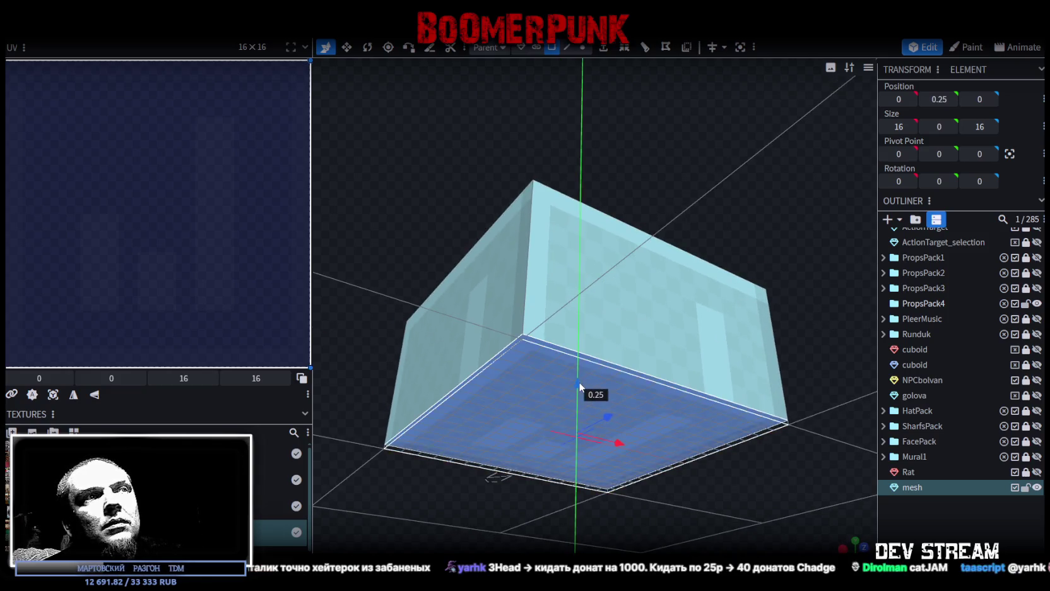
left_click_drag(593, 154, 607, 224)
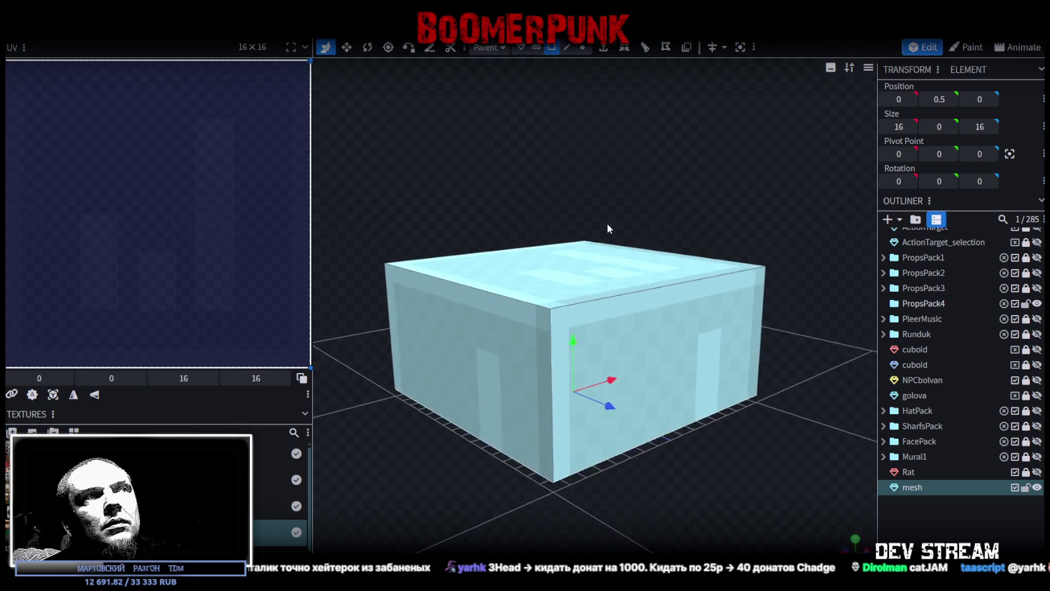
left_click(471, 363)
mouse_move(536, 381)
left_mouse_down()
mouse_move(569, 433)
mouse_move(693, 314)
mouse_move(539, 306)
mouse_move(465, 435)
left_mouse_up()
Step: Move the front and back faces to depths -1 and 1, making a 2-unit-thick slab
left_click(682, 410)
left_click_drag(681, 411, 799, 463)
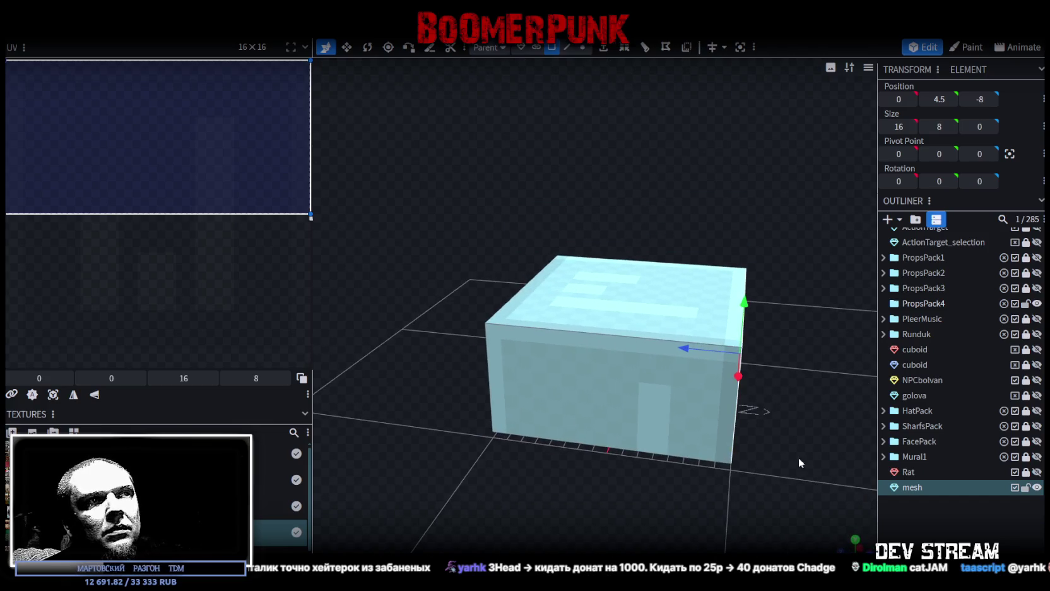
mouse_move(659, 351)
left_mouse_down()
mouse_move(645, 394)
mouse_move(750, 463)
left_mouse_up()
scroll(750, 463, "up", 3)
mouse_move(635, 358)
left_mouse_down()
mouse_move(478, 340)
mouse_move(706, 425)
mouse_move(627, 397)
left_mouse_up()
mouse_move(438, 377)
left_mouse_down()
mouse_move(575, 342)
mouse_move(640, 534)
mouse_move(659, 533)
left_mouse_up()
left_click_drag(559, 335, 545, 332)
left_click_drag(758, 429, 642, 439)
mouse_move(570, 441)
left_mouse_down()
mouse_move(707, 460)
mouse_move(628, 414)
left_mouse_up()
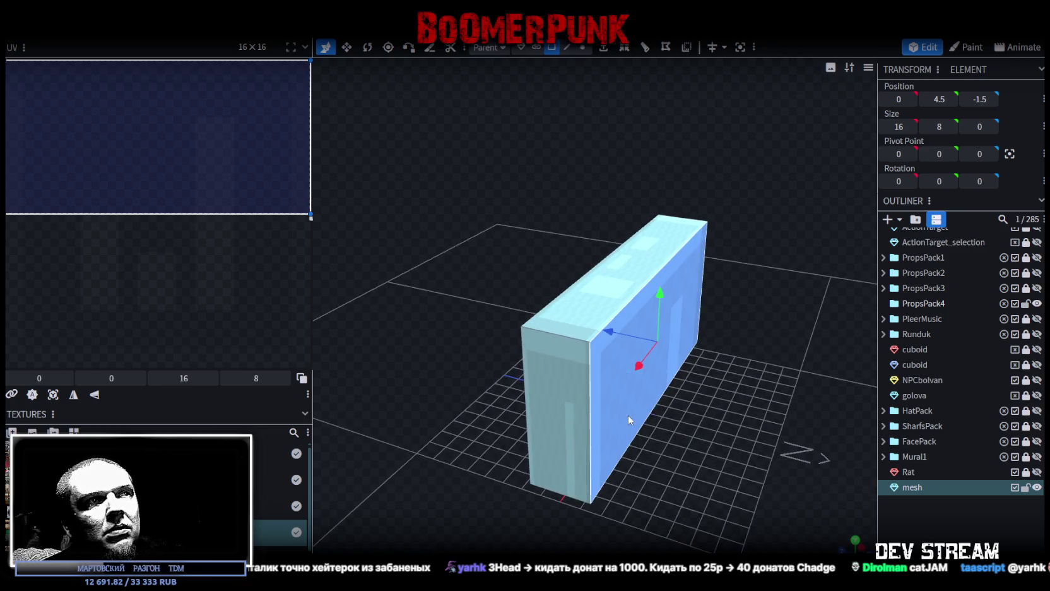
left_click_drag(607, 324, 621, 338)
mouse_move(681, 439)
left_mouse_down()
mouse_move(757, 468)
mouse_move(603, 421)
mouse_move(599, 371)
left_mouse_up()
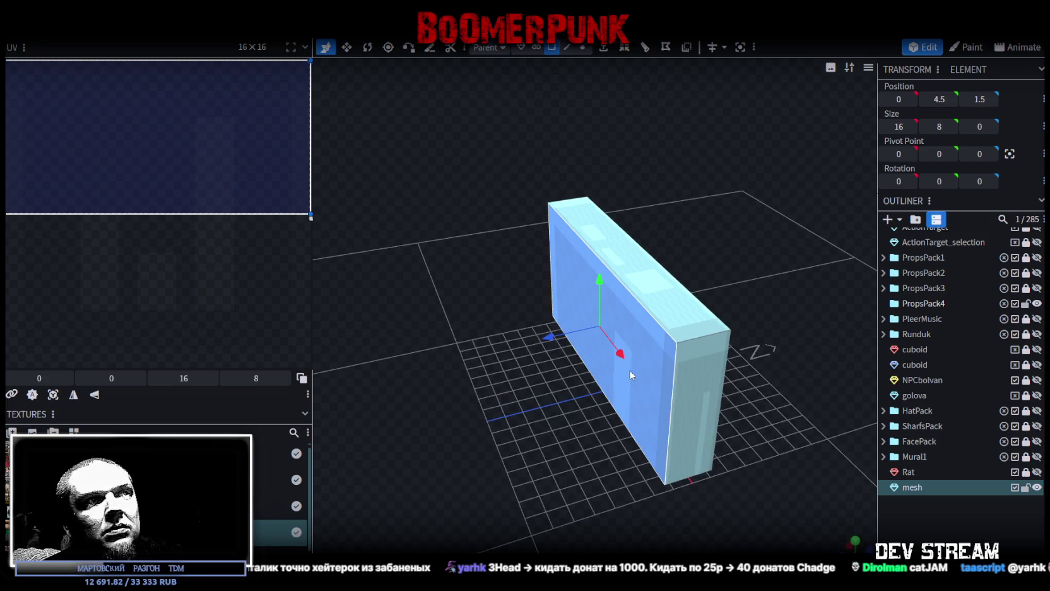
left_click_drag(551, 337, 560, 337)
mouse_move(681, 437)
left_mouse_down()
mouse_move(708, 482)
mouse_move(646, 487)
mouse_move(523, 450)
mouse_move(555, 380)
left_mouse_up()
Step: Pull the slab's side face inward to narrow the panel, undoing one stray move
left_click(523, 449)
mouse_move(713, 442)
left_mouse_down()
mouse_move(617, 453)
mouse_move(726, 424)
left_mouse_up()
left_click(726, 425)
left_click_drag(580, 505, 660, 485)
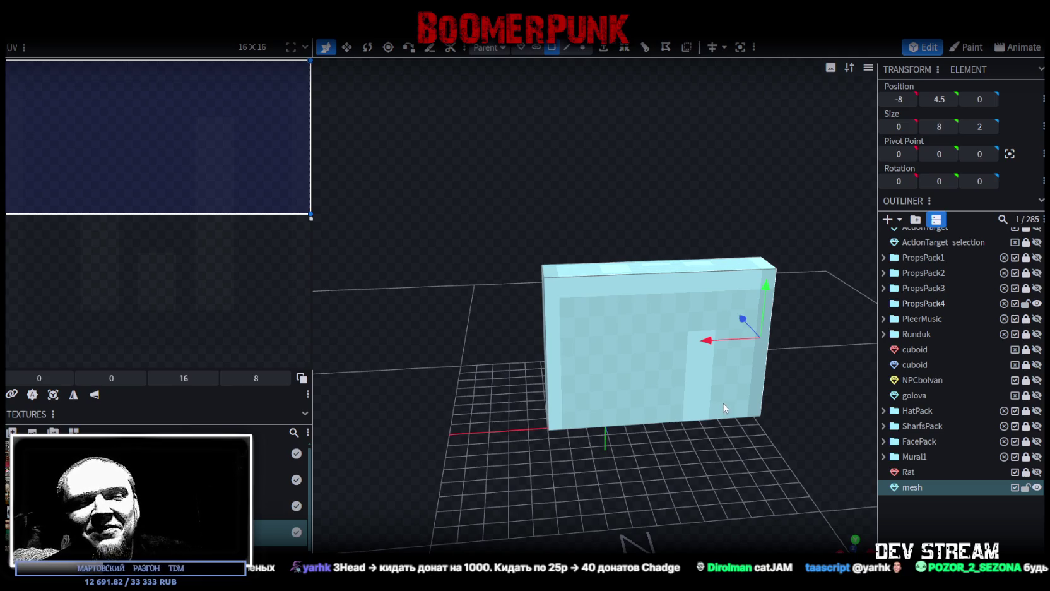
mouse_move(721, 419)
left_mouse_down()
mouse_move(607, 445)
mouse_move(751, 463)
left_mouse_up()
key("ctrl+z")
left_click_drag(664, 505, 721, 488)
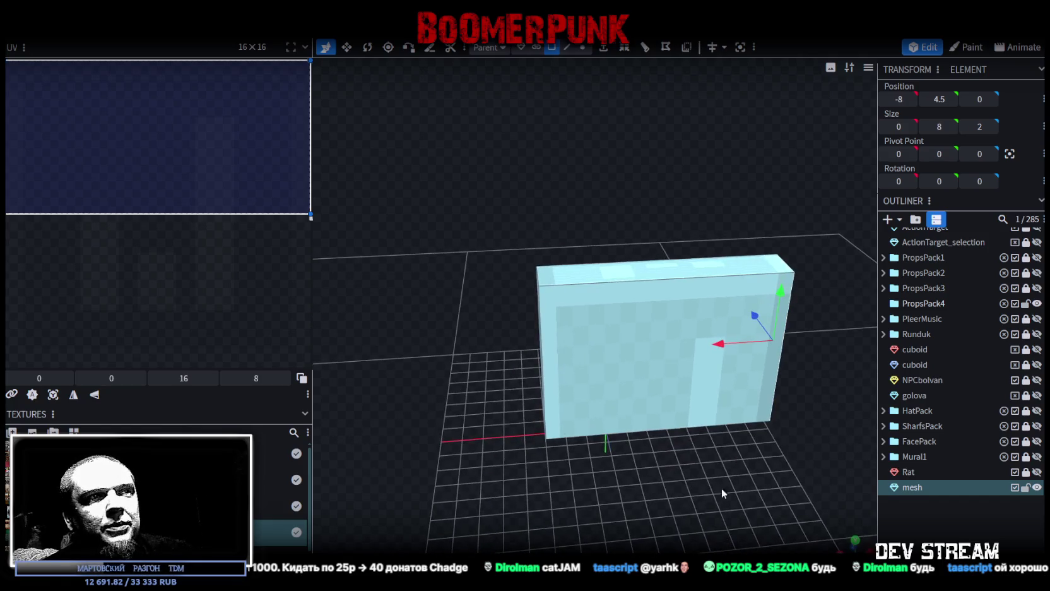
left_click_drag(718, 349, 621, 361)
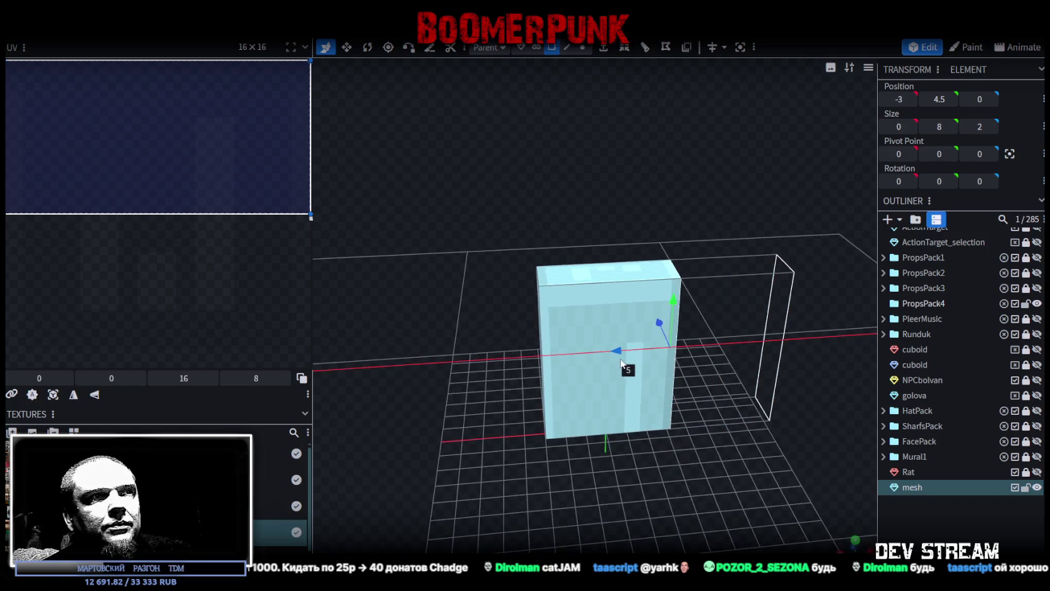
mouse_move(636, 501)
left_mouse_down()
mouse_move(707, 457)
mouse_move(693, 468)
left_mouse_up()
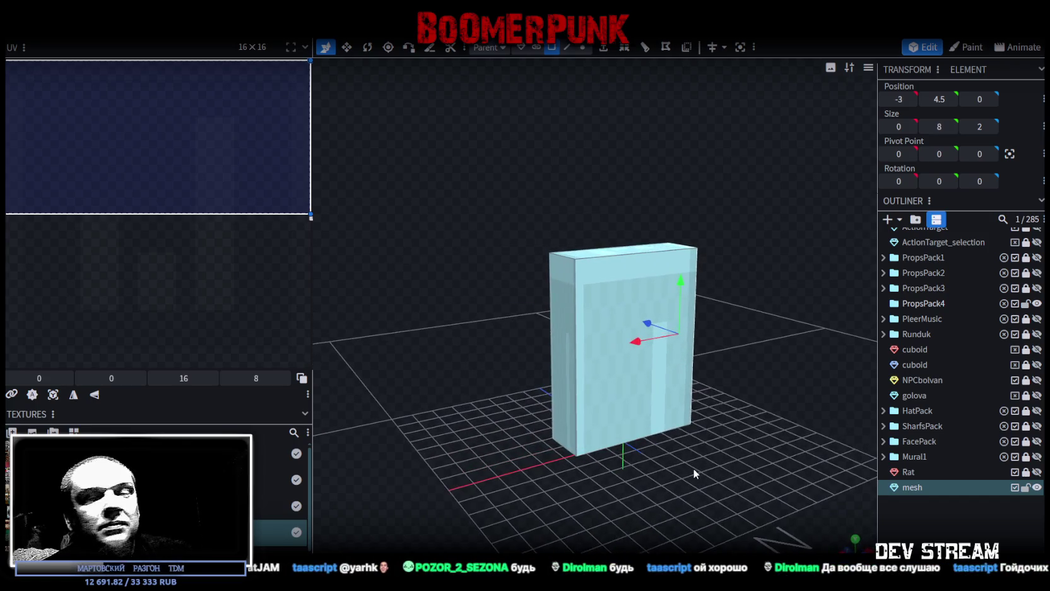
left_click_drag(714, 481, 695, 478)
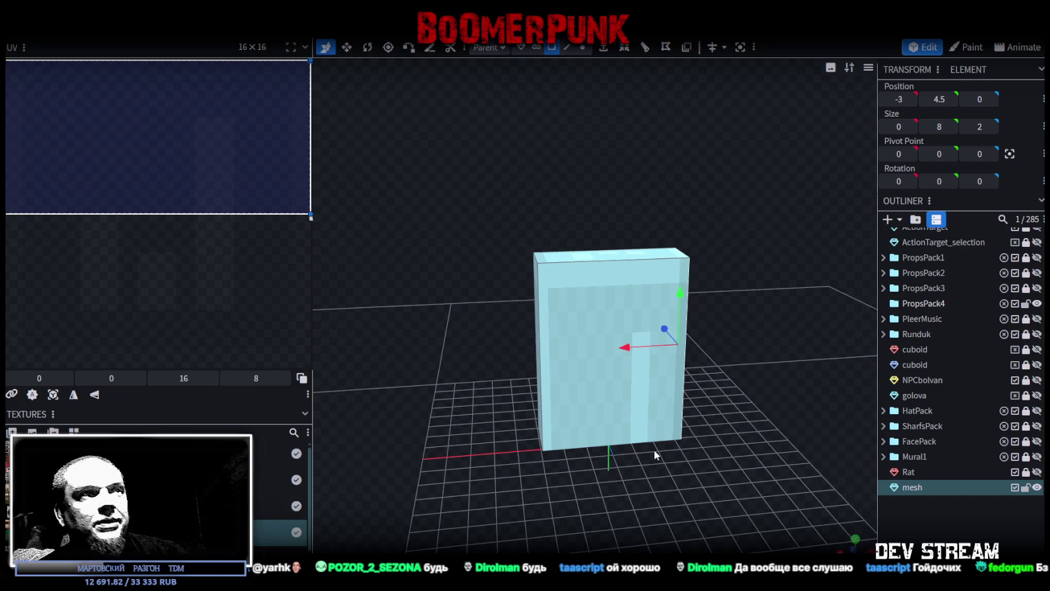
Step: Shift the face to X 1 and select the panel's middle inner face
scroll(712, 360, "up", 2)
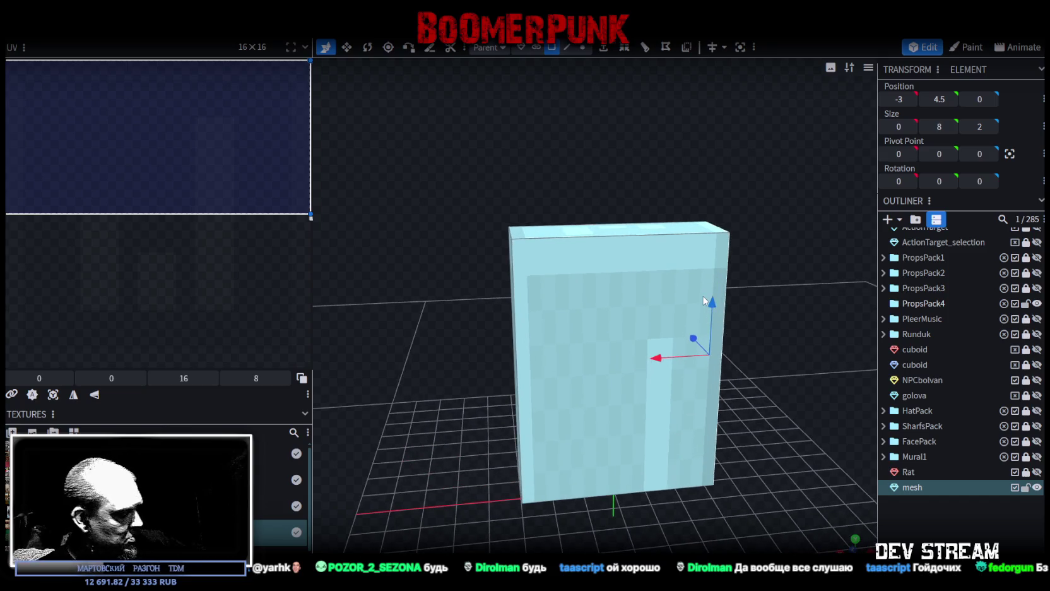
mouse_move(751, 360)
left_mouse_down()
mouse_move(598, 371)
mouse_move(465, 447)
left_mouse_up()
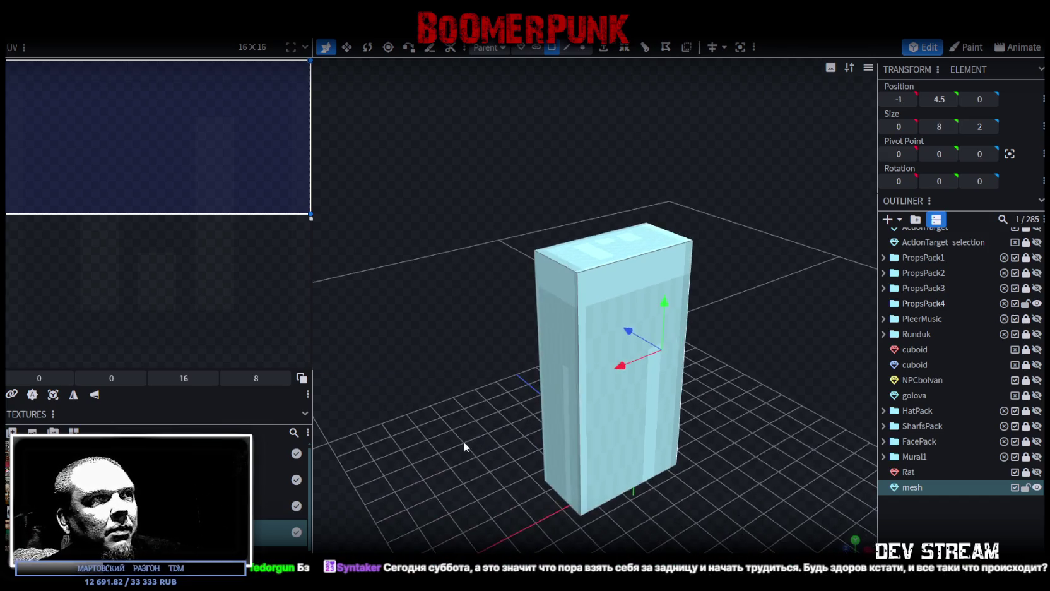
mouse_move(544, 406)
left_mouse_down()
mouse_move(561, 392)
mouse_move(690, 462)
mouse_move(711, 455)
left_mouse_up()
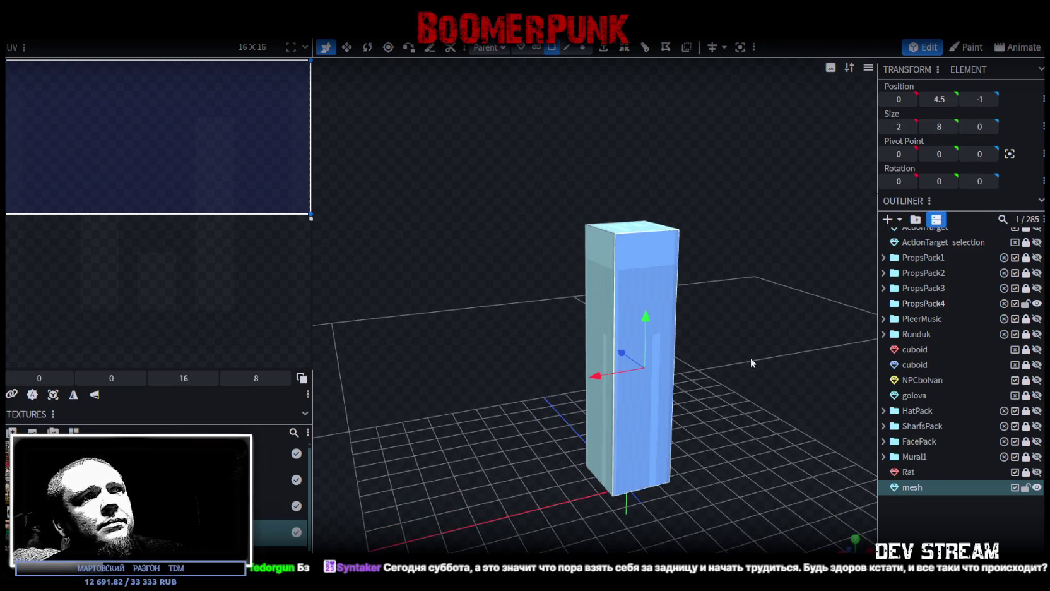
left_click(624, 48)
mouse_move(653, 122)
left_mouse_down()
mouse_move(725, 191)
mouse_move(689, 166)
mouse_move(620, 236)
mouse_move(683, 210)
left_mouse_up()
left_click(621, 237)
left_click(601, 298)
left_click_drag(516, 291, 615, 303)
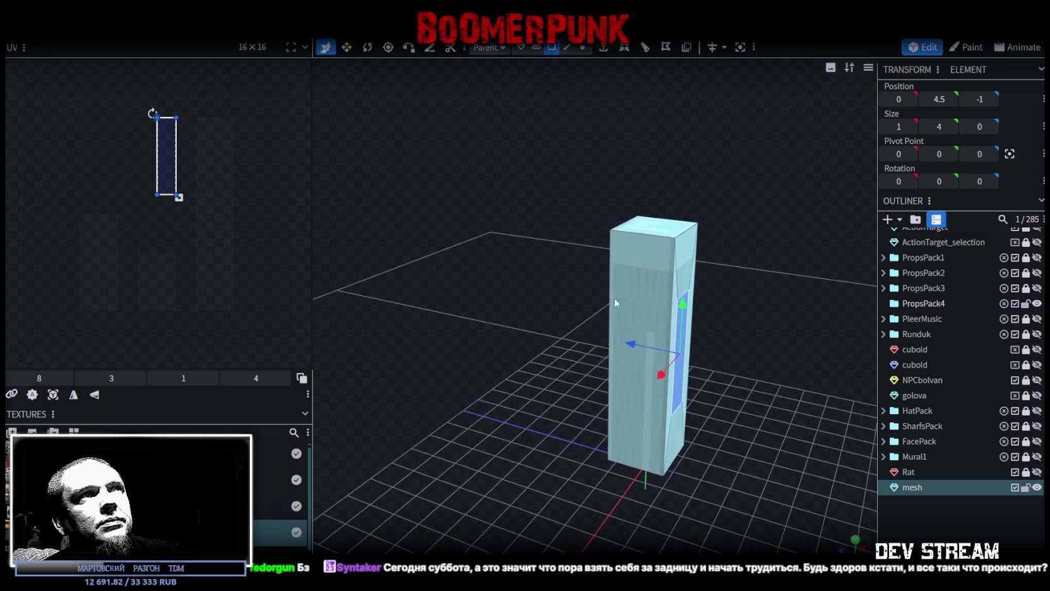
Step: Extrude the inner face by 1 and push it back into the block to depth 0.75
left_click(611, 54)
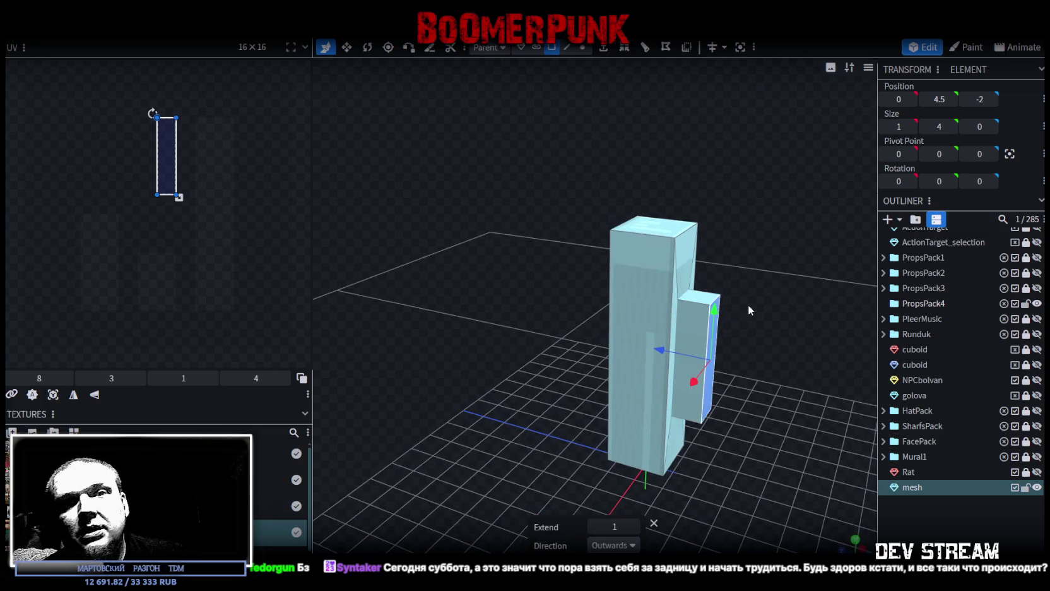
scroll(749, 304, "up", 2)
scroll(716, 330, "up", 2)
scroll(724, 338, "up", 1)
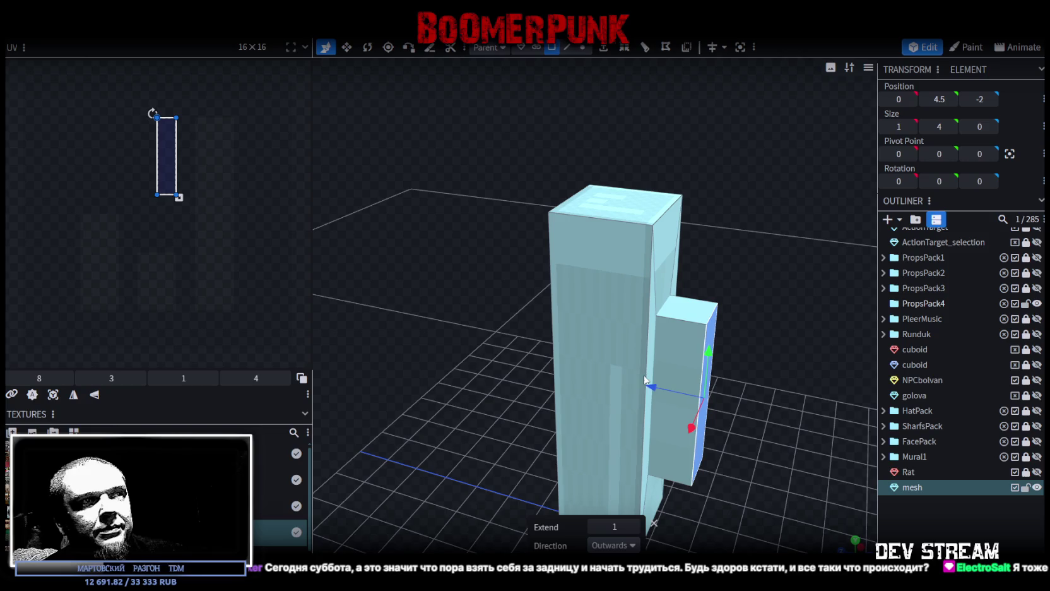
left_click_drag(645, 377, 560, 355)
left_click_drag(474, 345, 544, 362)
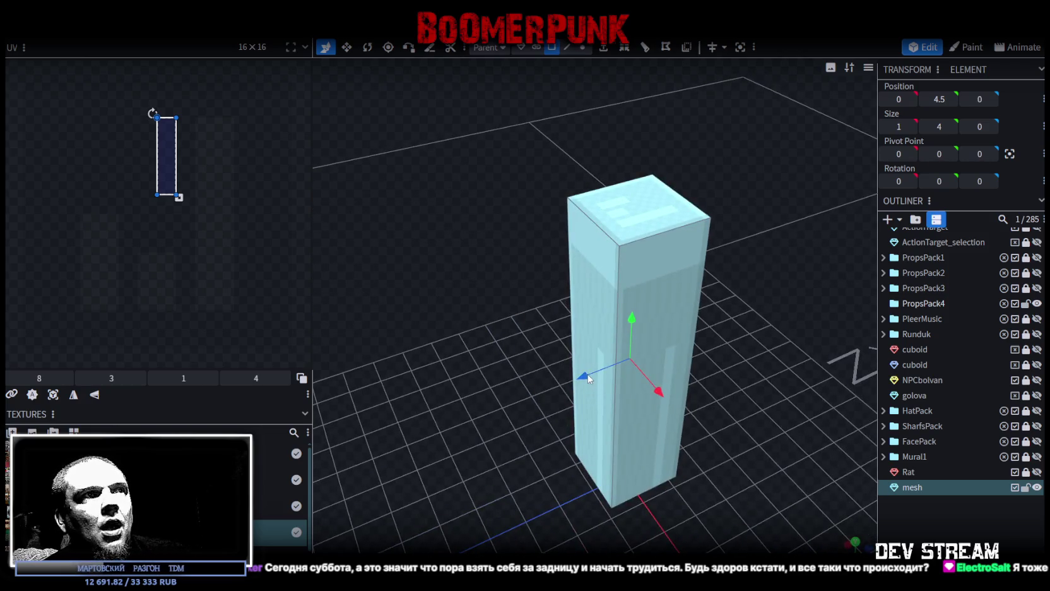
left_click_drag(584, 379, 564, 387)
Step: In front view, set the recess's inner top face height to 8
key("KP_1")
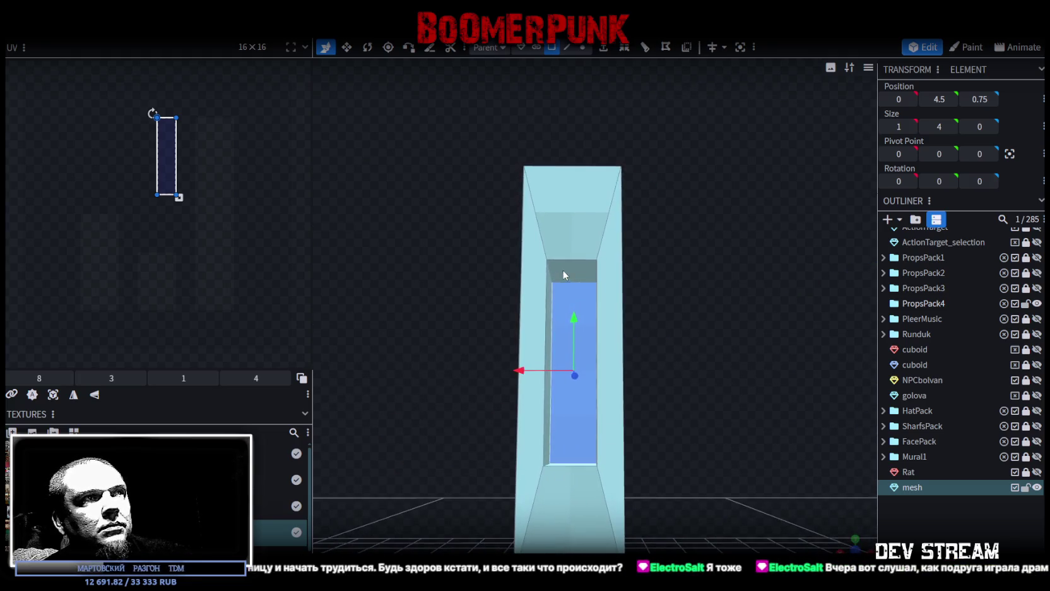
left_click_drag(564, 275, 686, 363)
left_click(582, 268)
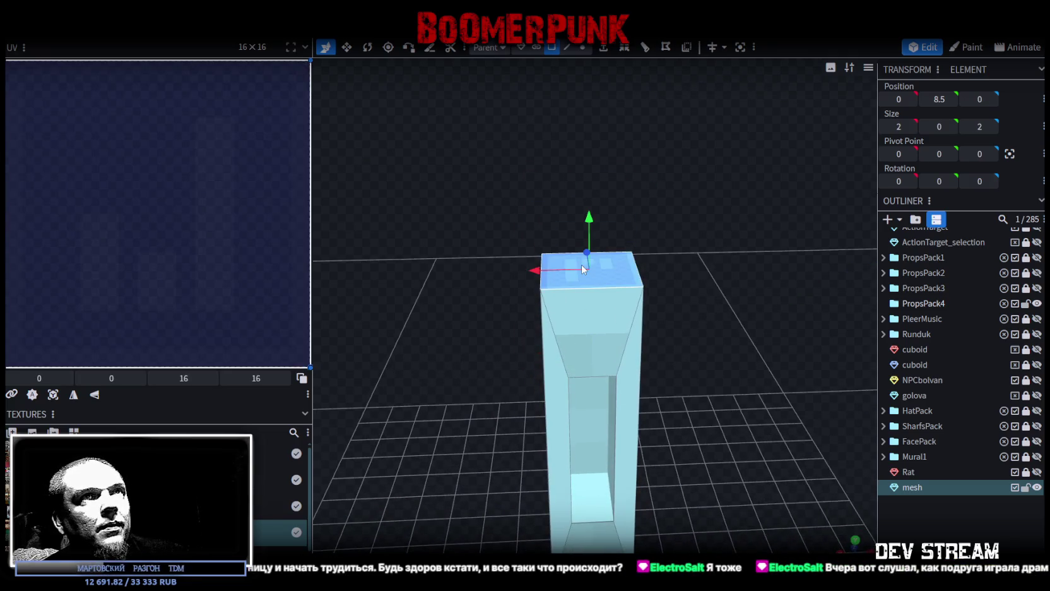
key("KP_1")
left_click(587, 340)
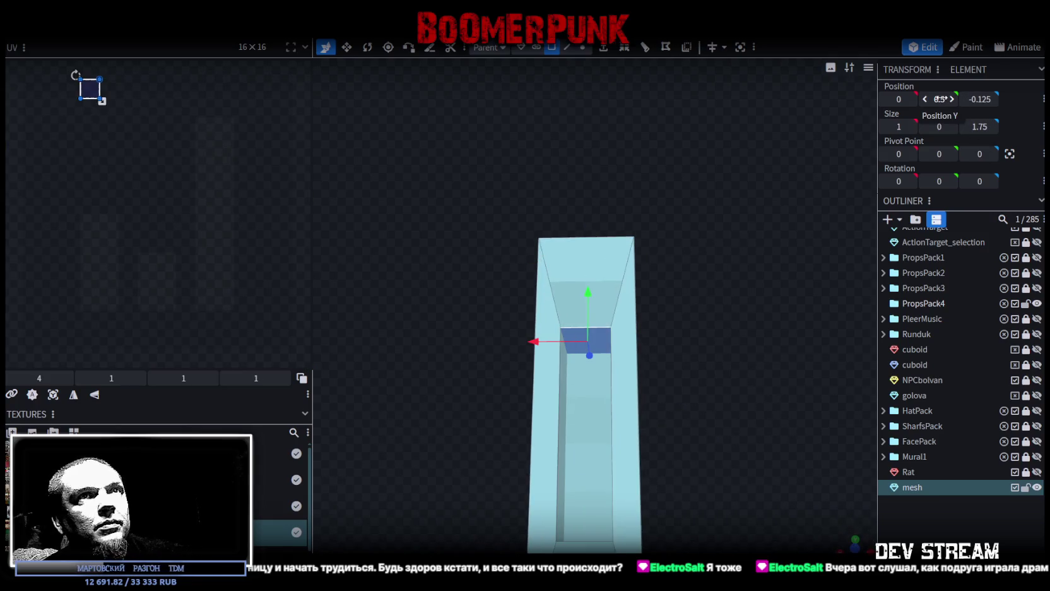
type("8.3")
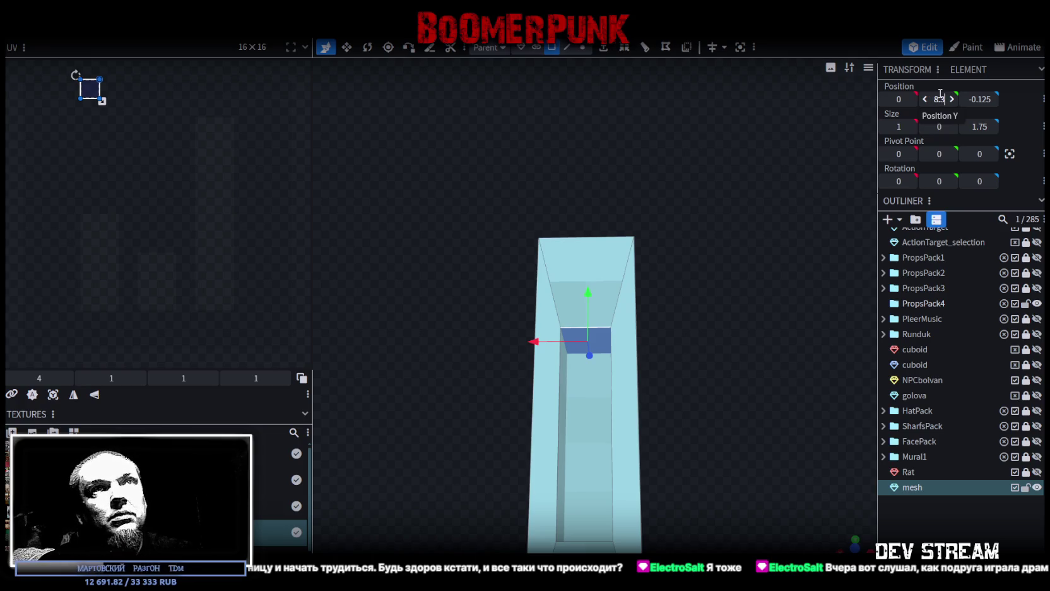
key("Return")
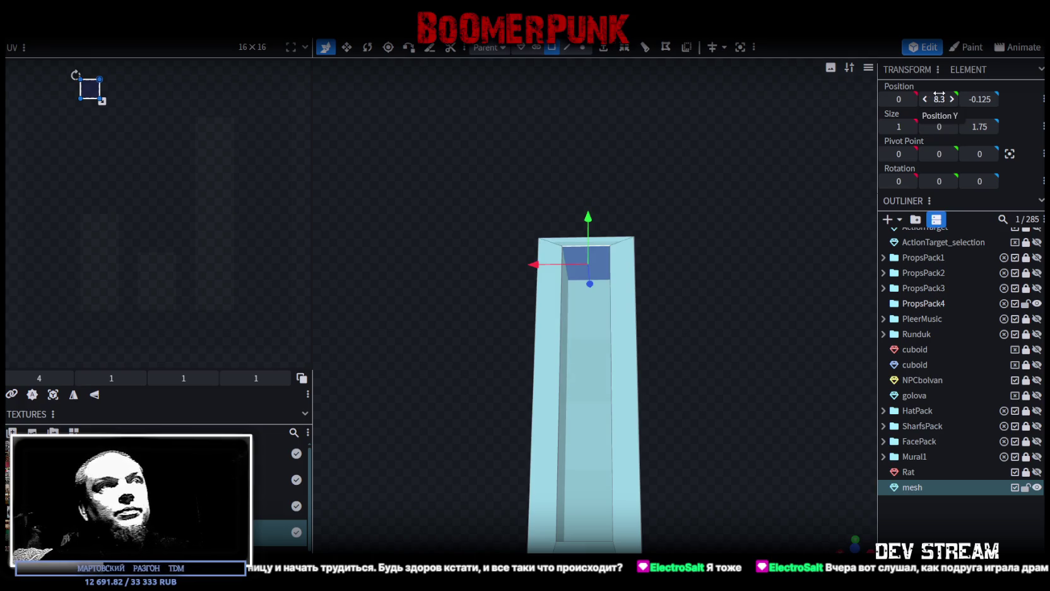
Step: Reposition the inner side wall face, setting its horizontal position to 3 after undoing a 0.9 entry
right_click_drag(780, 258, 778, 183)
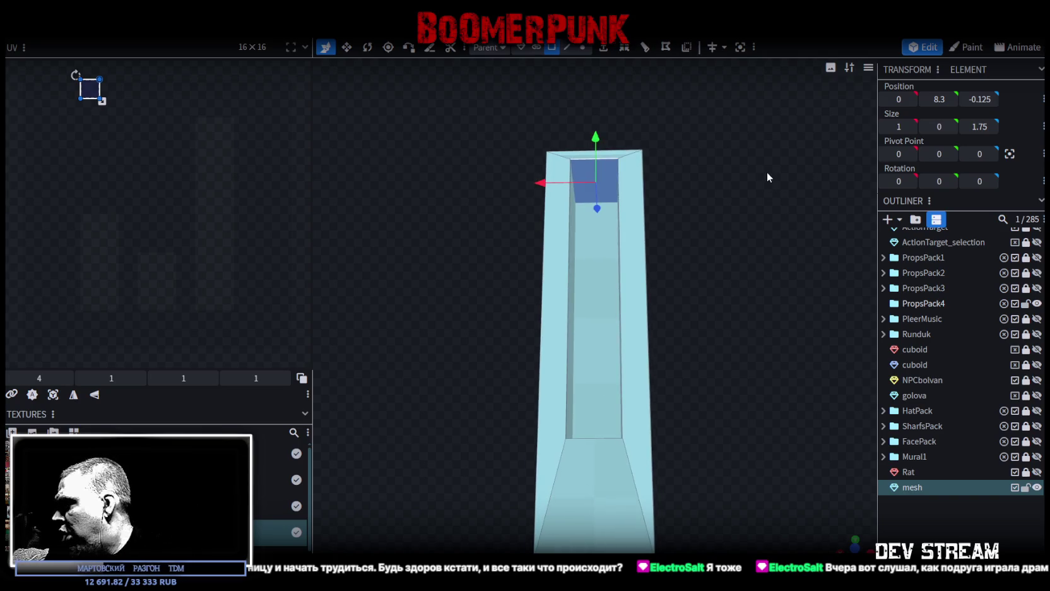
mouse_move(731, 216)
left_mouse_down()
mouse_move(859, 310)
mouse_move(613, 260)
left_mouse_up()
left_click(614, 261)
left_click_drag(805, 272, 635, 248)
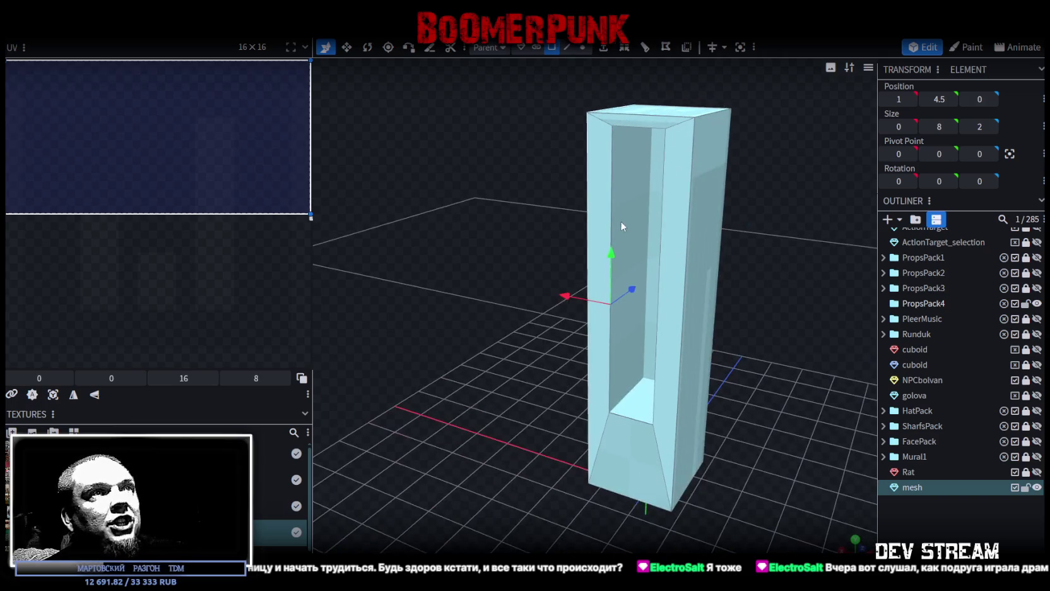
left_click(623, 226)
type("0.9")
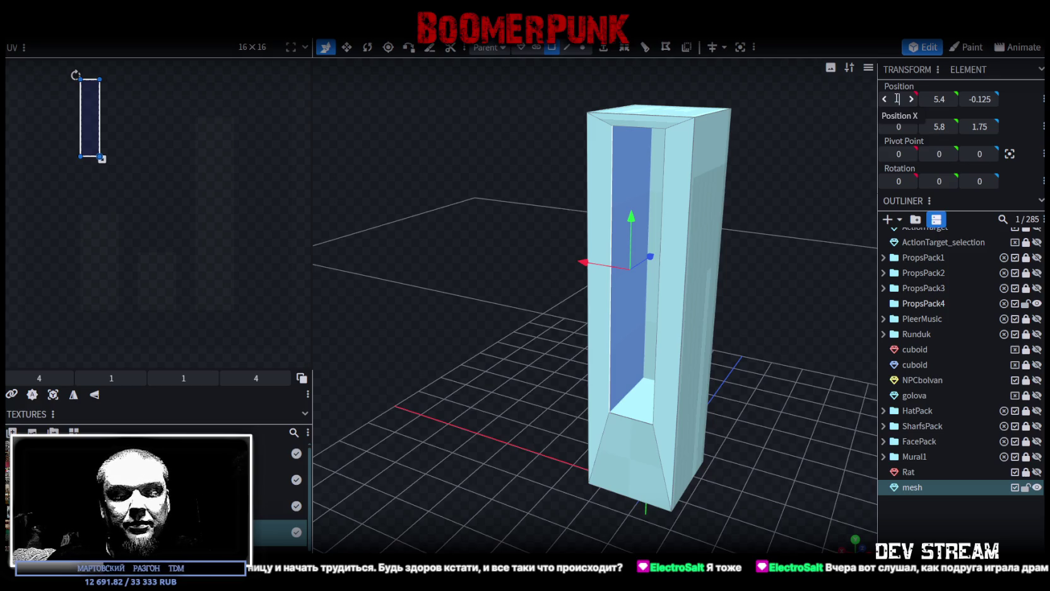
key("Return")
key("ctrl+z")
left_click_drag(499, 290, 597, 289)
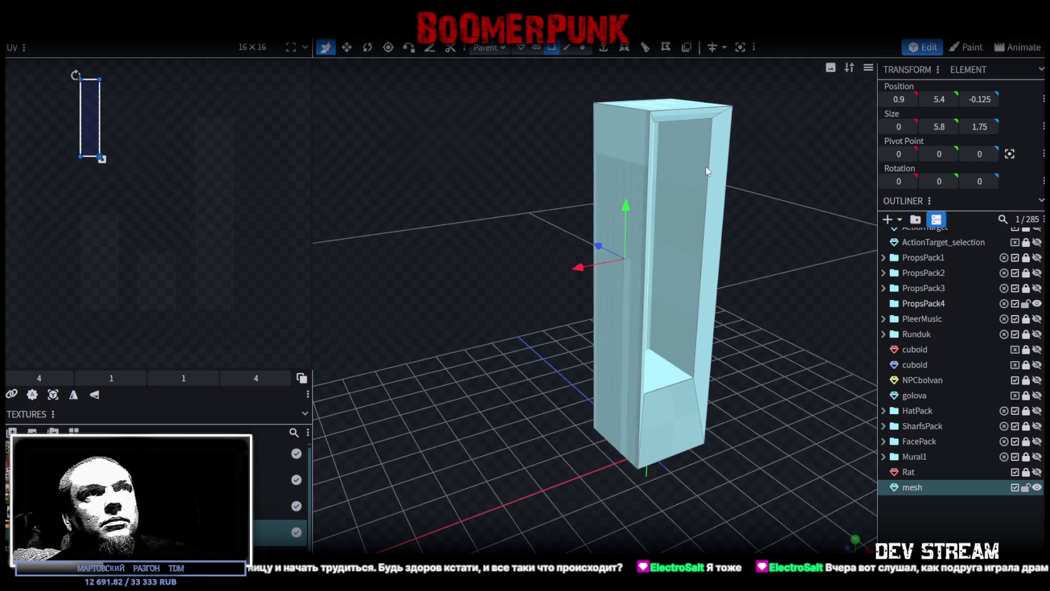
left_click(907, 96)
type("3")
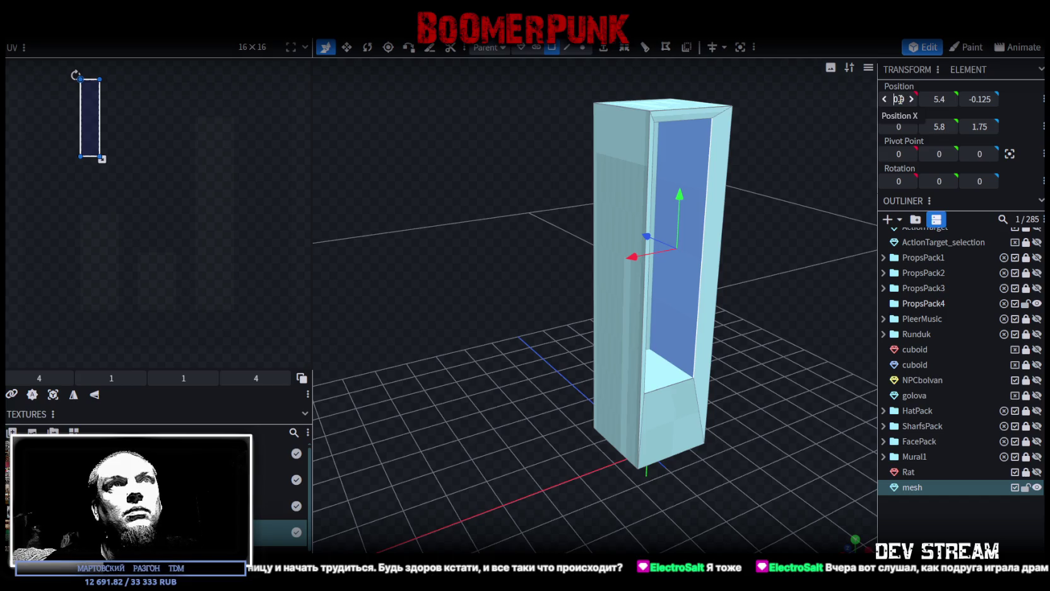
key("Return")
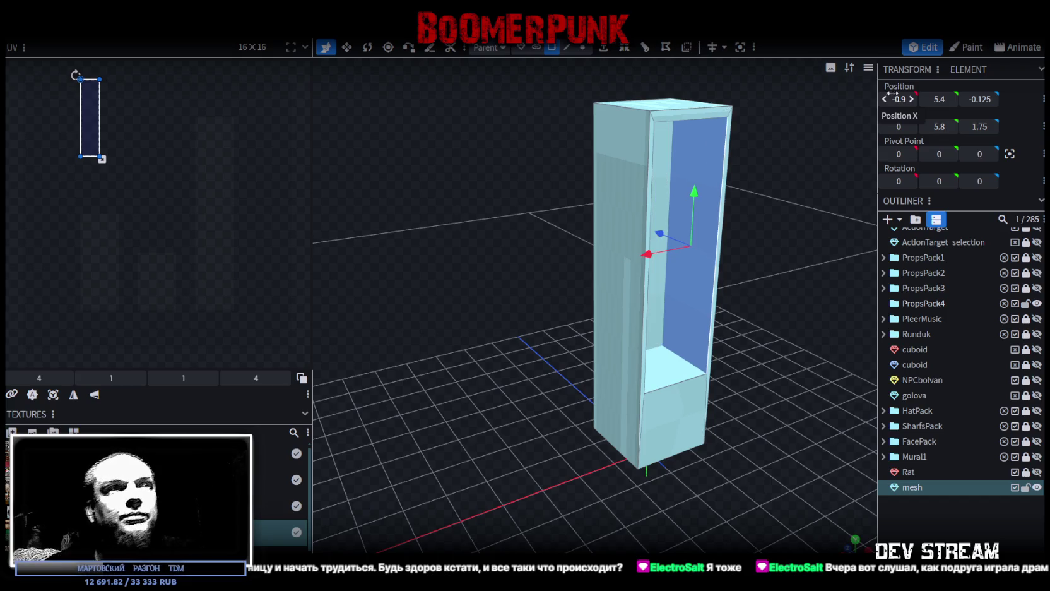
Step: Set the inner bottom face's height to 0
left_click_drag(767, 352, 697, 375)
mouse_move(673, 416)
left_mouse_down()
mouse_move(779, 375)
mouse_move(649, 306)
left_mouse_up()
left_click(666, 418)
left_click(647, 306)
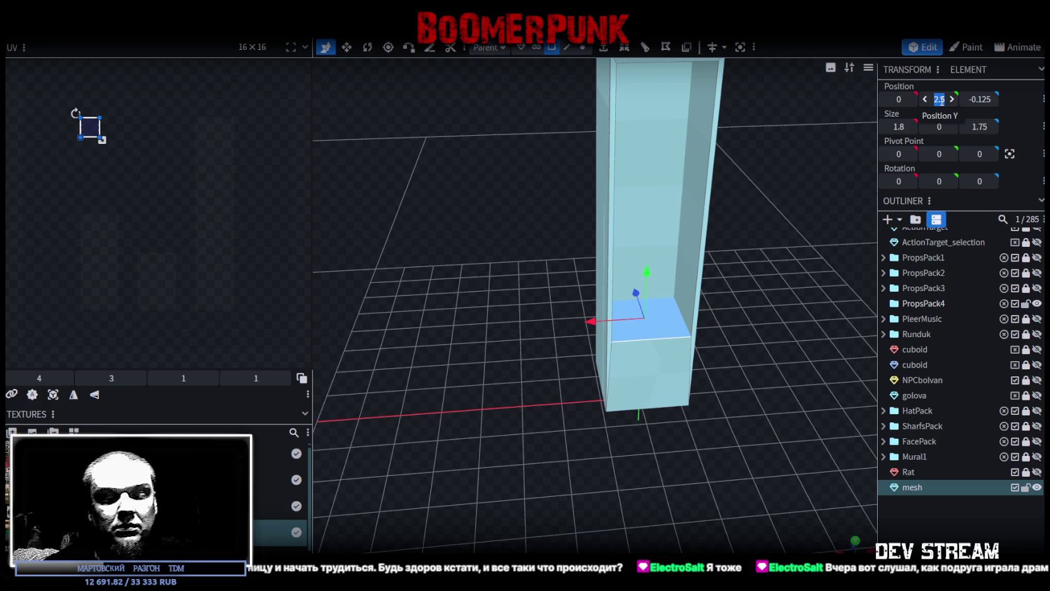
type("0")
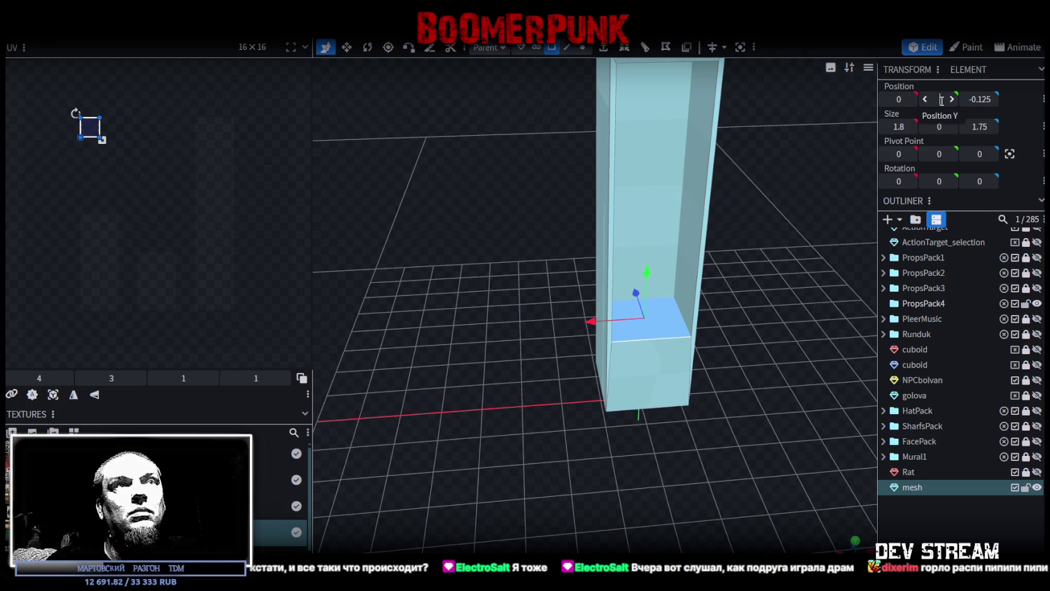
key("Return")
Step: Lower the inner bottom face to 0.6 and nudge the inner top face slightly higher
mouse_move(767, 227)
left_mouse_down()
mouse_move(698, 284)
mouse_move(689, 394)
left_mouse_up()
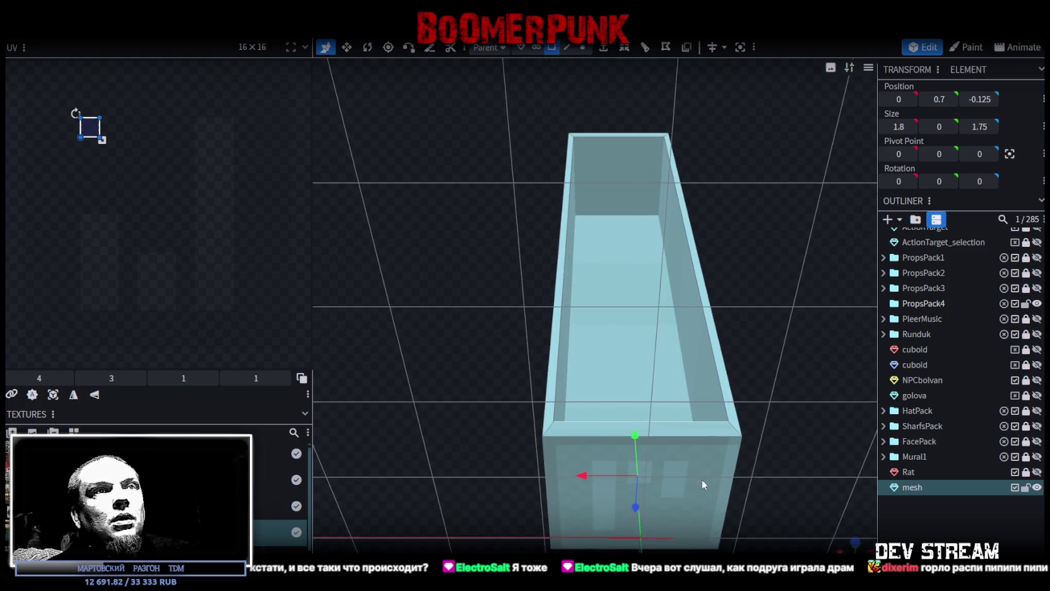
left_click(703, 486)
mouse_move(833, 289)
left_mouse_down()
mouse_move(806, 243)
mouse_move(807, 323)
left_mouse_up()
left_click(663, 425)
mouse_move(663, 424)
left_mouse_down()
mouse_move(755, 312)
mouse_move(757, 246)
mouse_move(748, 234)
mouse_move(707, 265)
left_mouse_up()
left_click_drag(634, 303, 635, 313)
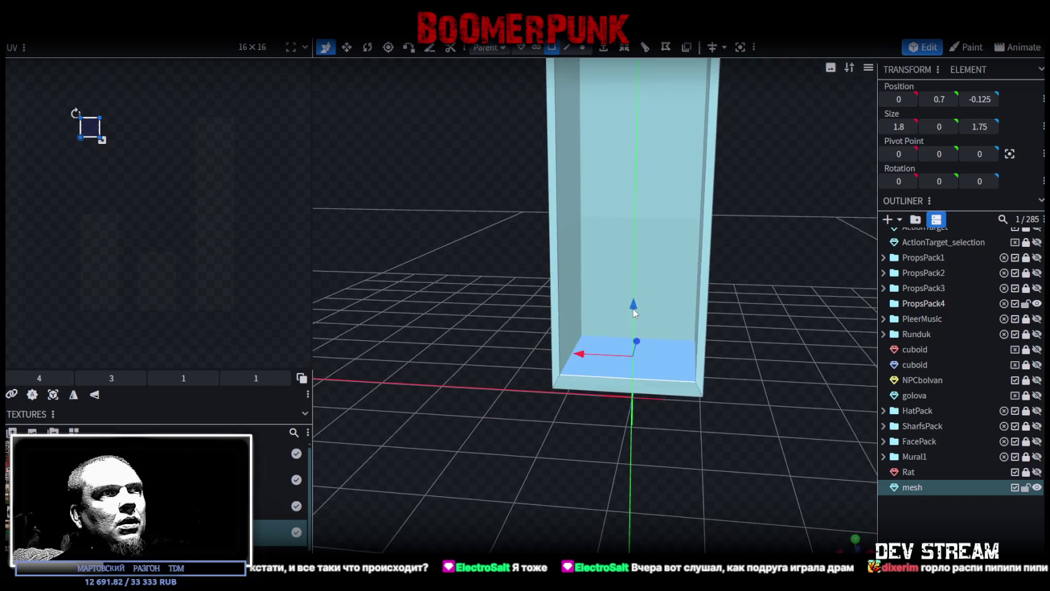
mouse_move(735, 268)
left_mouse_down()
mouse_move(718, 445)
mouse_move(739, 213)
mouse_move(605, 347)
left_mouse_up()
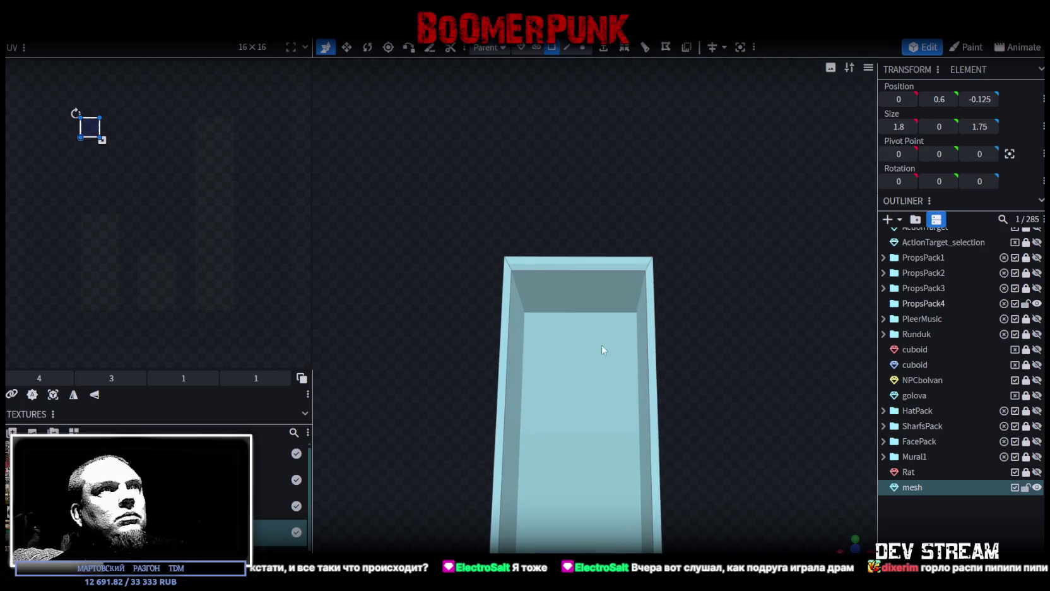
left_click(569, 291)
left_click_drag(582, 249, 584, 242)
Step: Apply the props texture atlas to the cabinet mesh and move it into the PropsPack4 folder
mouse_move(718, 317)
left_mouse_down()
mouse_move(691, 413)
mouse_move(701, 373)
mouse_move(659, 340)
left_mouse_up()
left_click(733, 342)
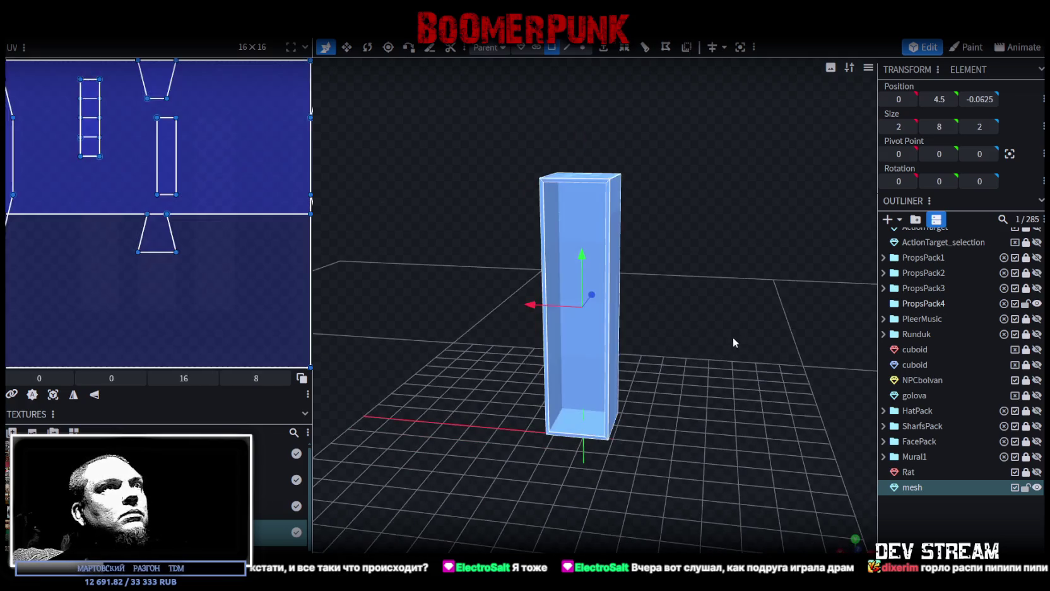
right_click(910, 487)
mouse_move(972, 422)
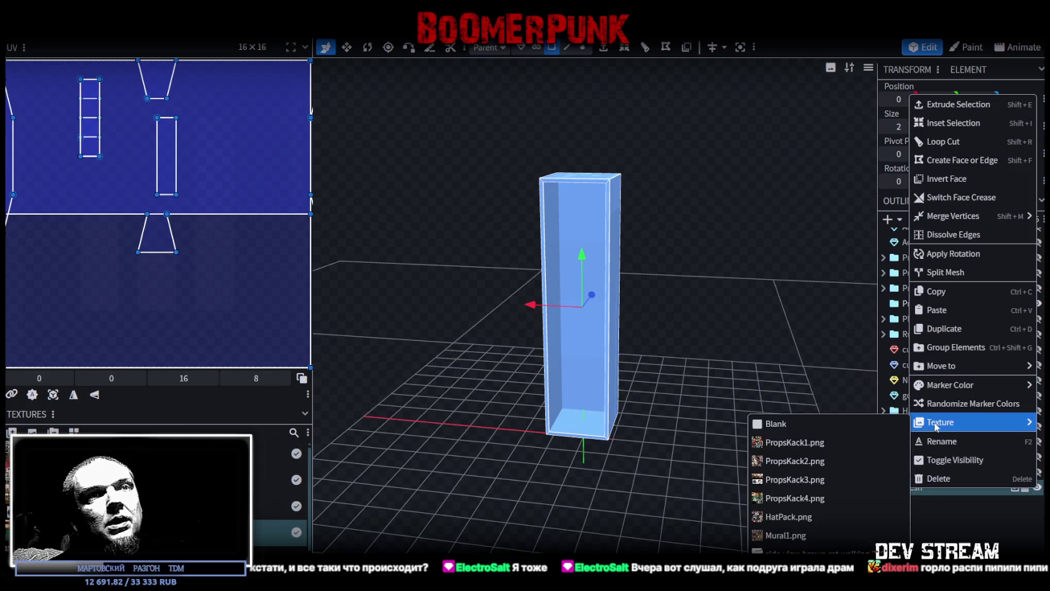
left_click(833, 496)
left_click_drag(932, 485, 937, 307)
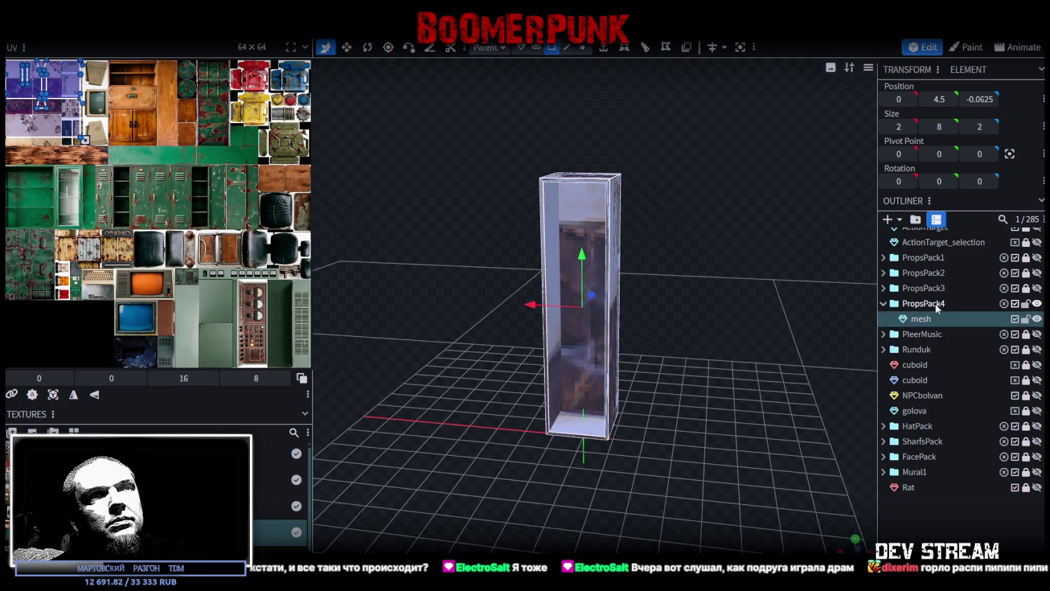
Step: Frame the box in a straight front view and select its front face
mouse_move(700, 354)
left_mouse_down()
mouse_move(635, 383)
mouse_move(574, 381)
mouse_move(649, 372)
mouse_move(416, 275)
left_mouse_up()
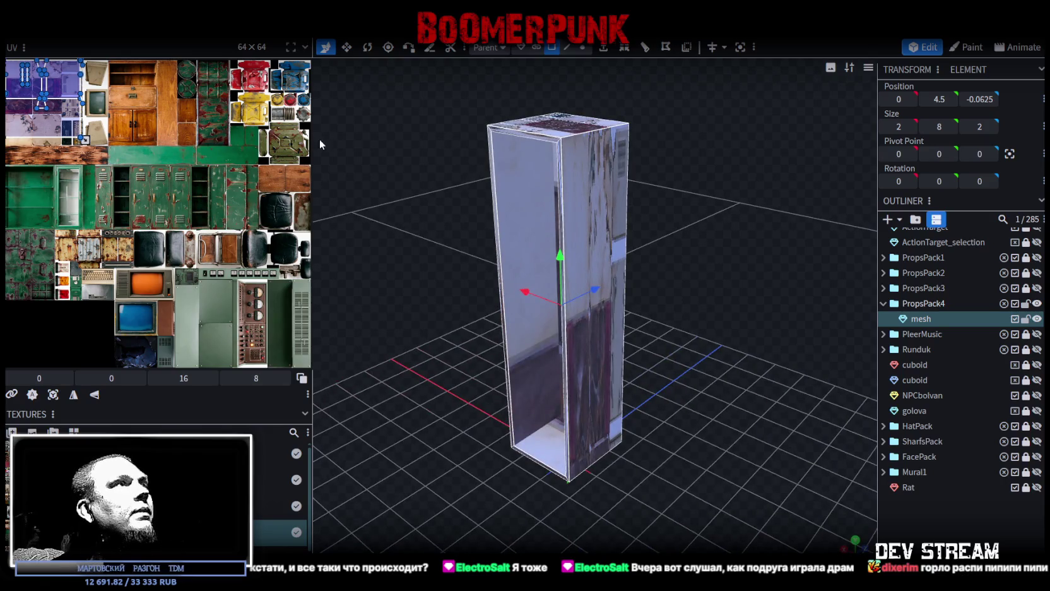
key("KP_1")
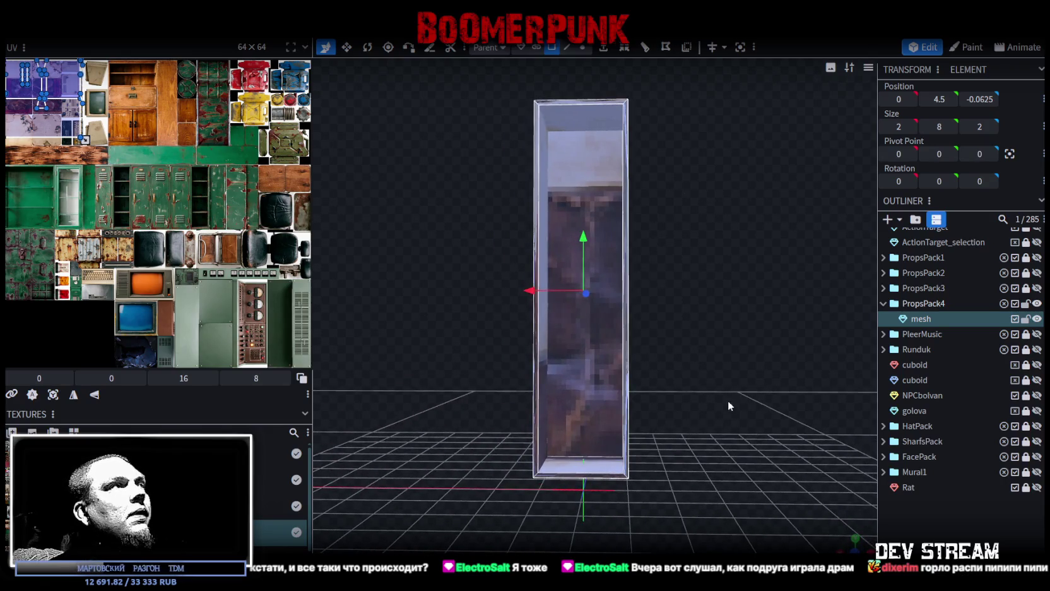
left_click(855, 549)
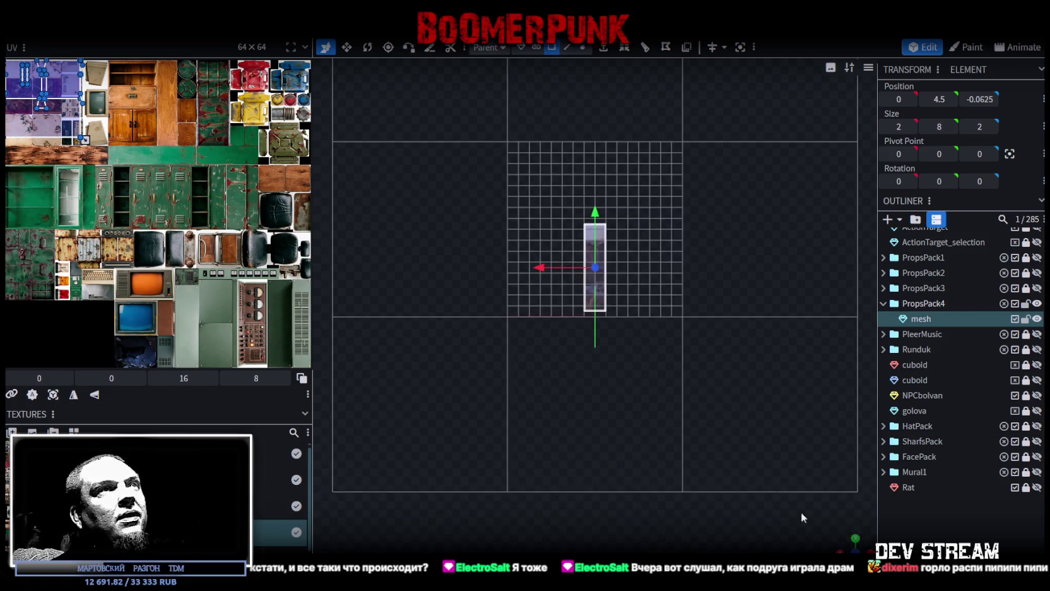
scroll(583, 375, "up", 3)
right_click_drag(583, 375, 595, 469)
scroll(604, 445, "down", 1)
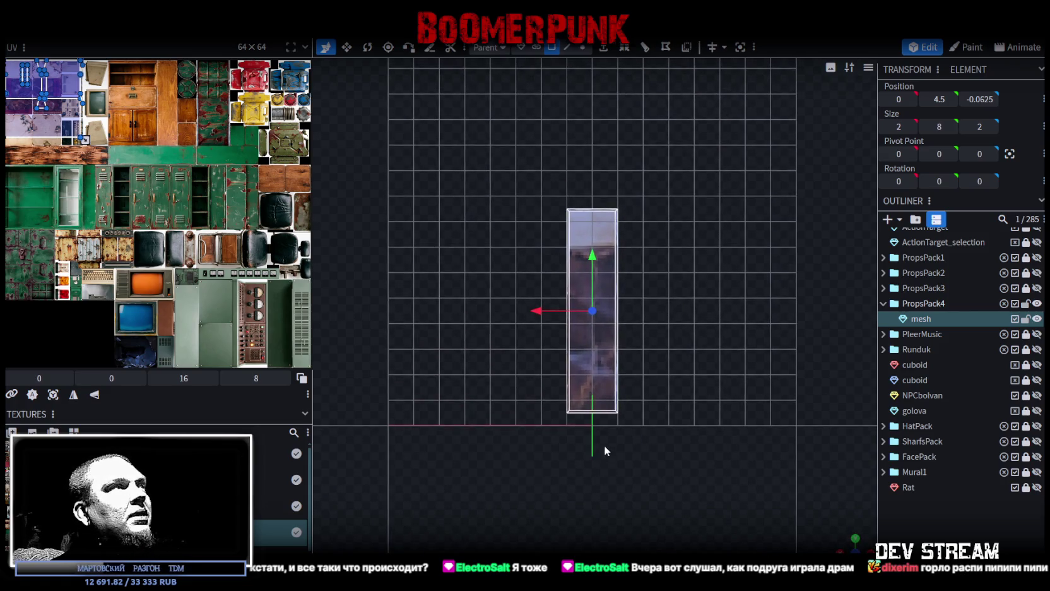
scroll(661, 385, "up", 1)
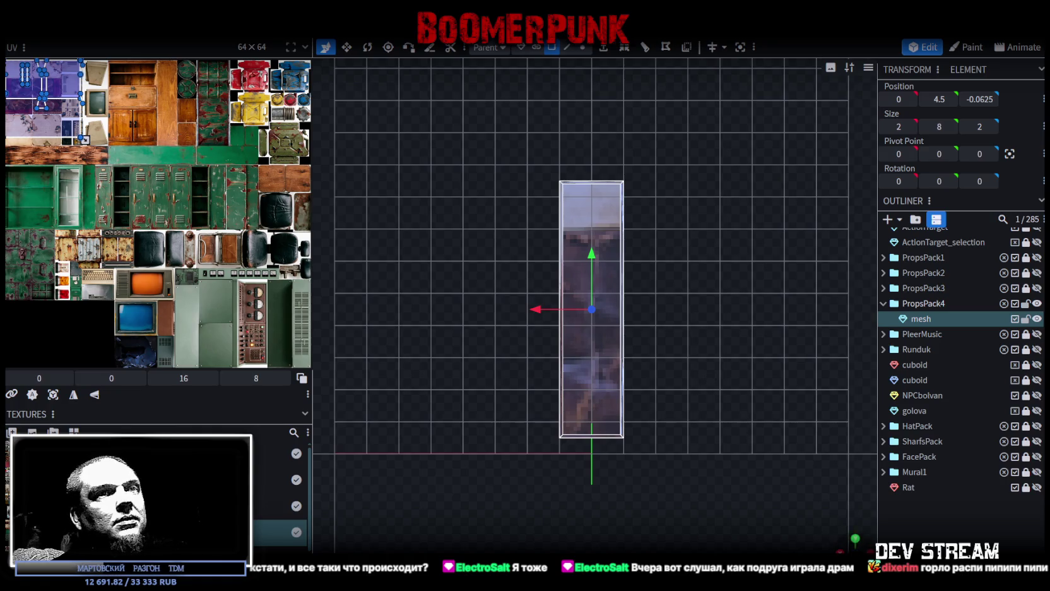
left_click(855, 542)
left_click(580, 220)
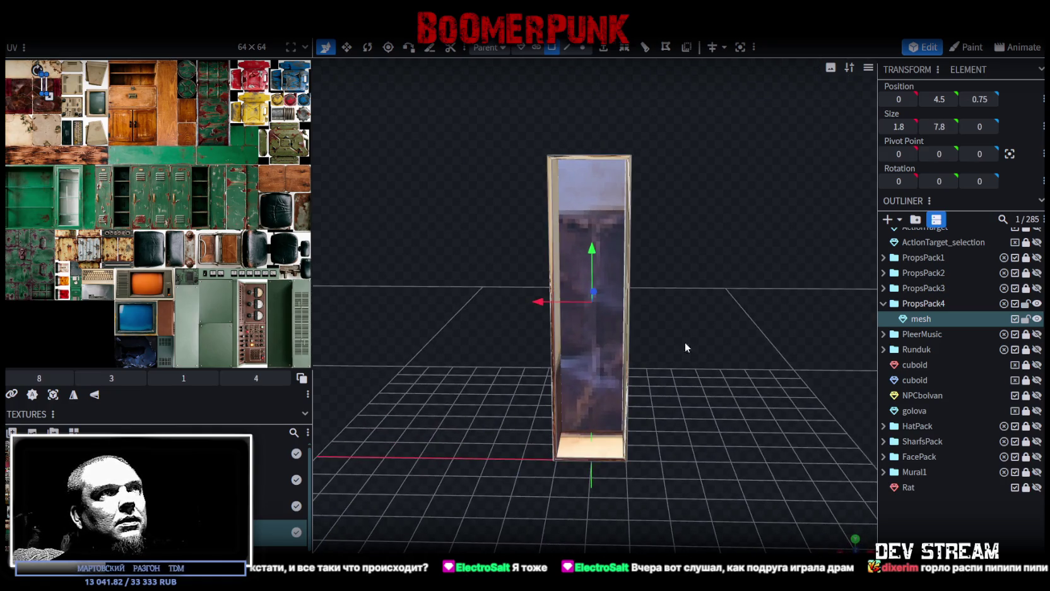
Step: Copy and paste the box's front face, then push the copy 2 units back along Z
right_click(593, 354)
left_click(655, 399)
right_click(609, 344)
left_click(647, 401)
left_click(674, 412)
mouse_move(558, 320)
left_mouse_down()
mouse_move(496, 340)
mouse_move(587, 305)
left_mouse_up()
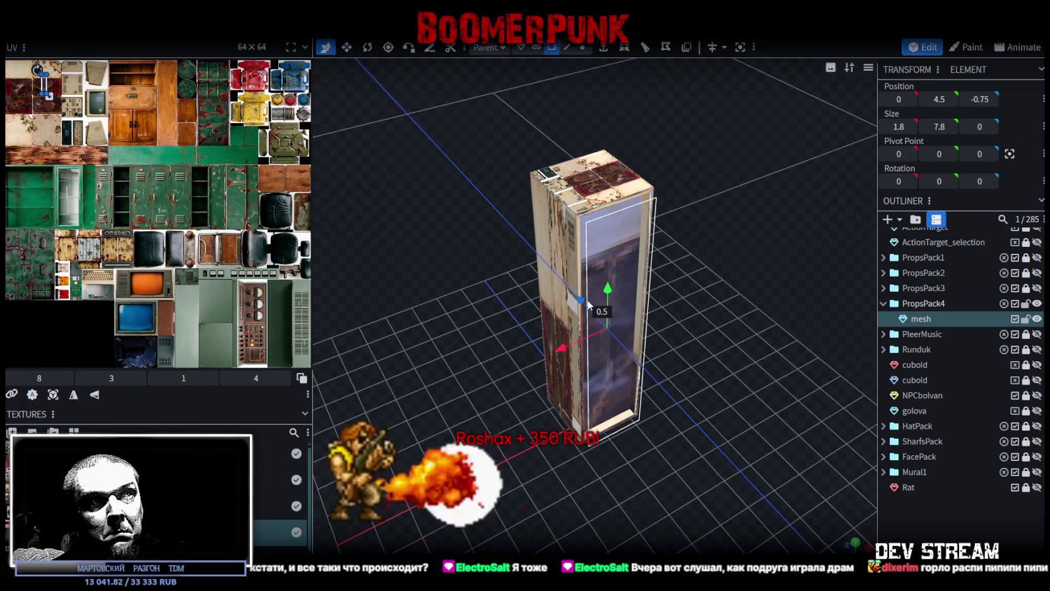
Step: Loop-cut the box horizontally with 3 cuts
mouse_move(730, 390)
left_mouse_down()
mouse_move(688, 352)
mouse_move(683, 322)
left_mouse_up()
left_click(686, 48)
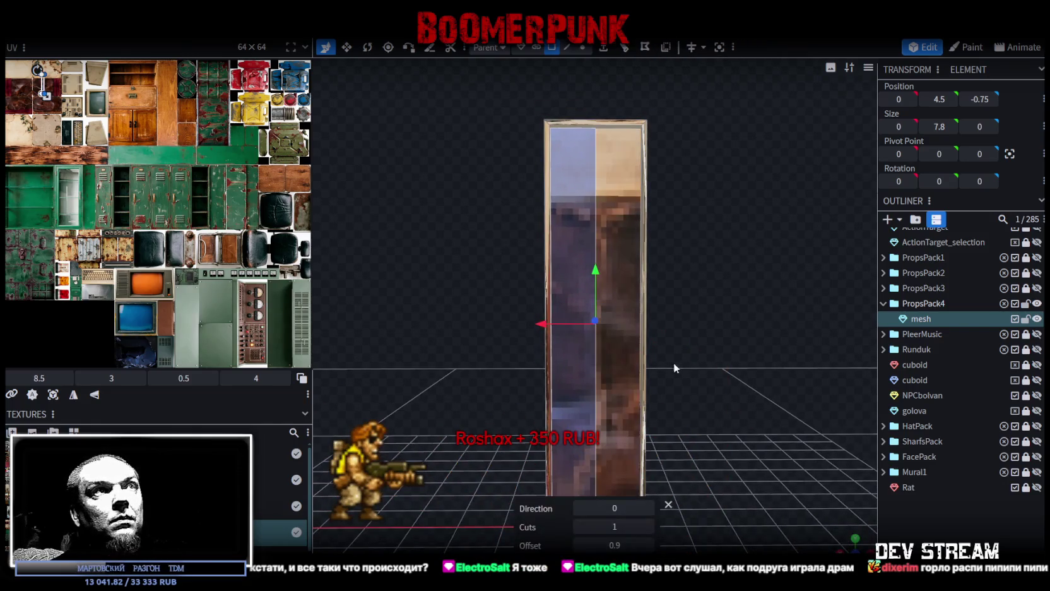
left_click(649, 508)
left_click(649, 527)
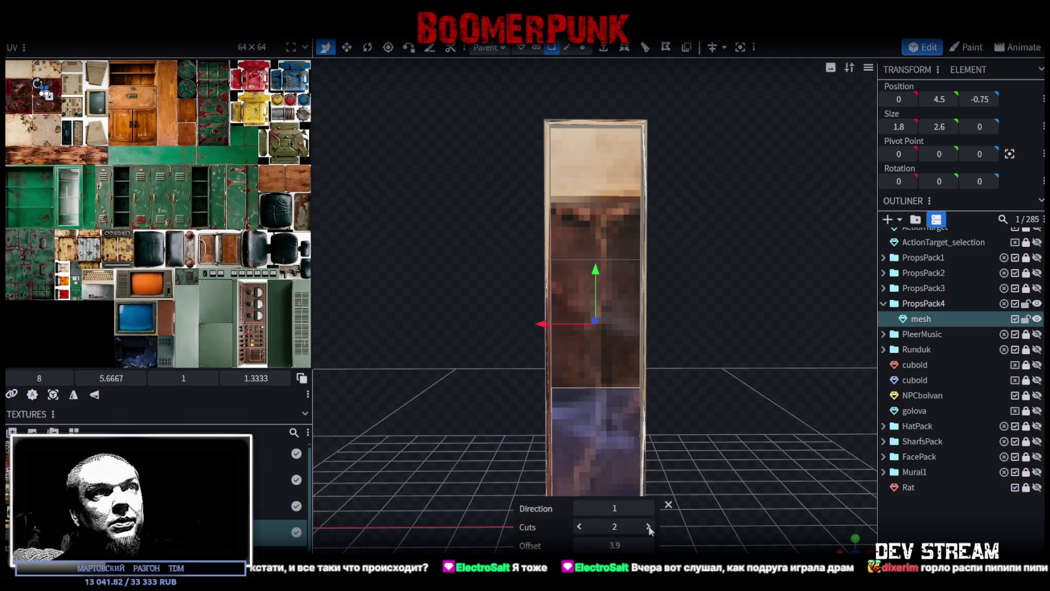
left_click(649, 526)
mouse_move(655, 435)
left_mouse_down()
mouse_move(658, 406)
mouse_move(746, 396)
left_mouse_up()
mouse_move(699, 254)
left_mouse_down()
mouse_move(701, 301)
mouse_move(716, 273)
left_mouse_up()
Step: Select the three horizontal cut edges, nudge them by 0.1, then clear the selection
left_click(567, 47)
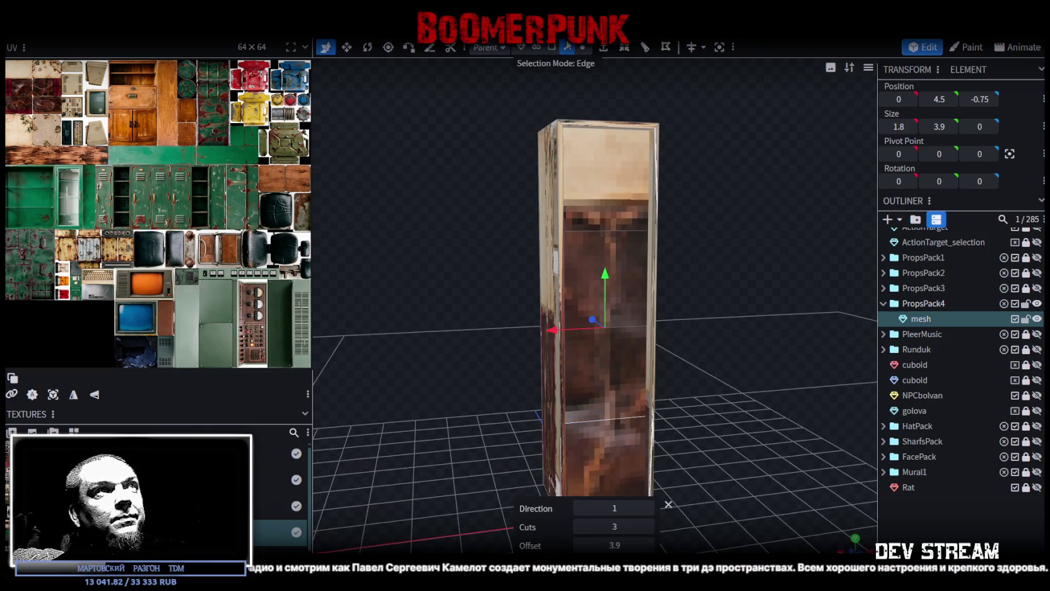
left_click(607, 231)
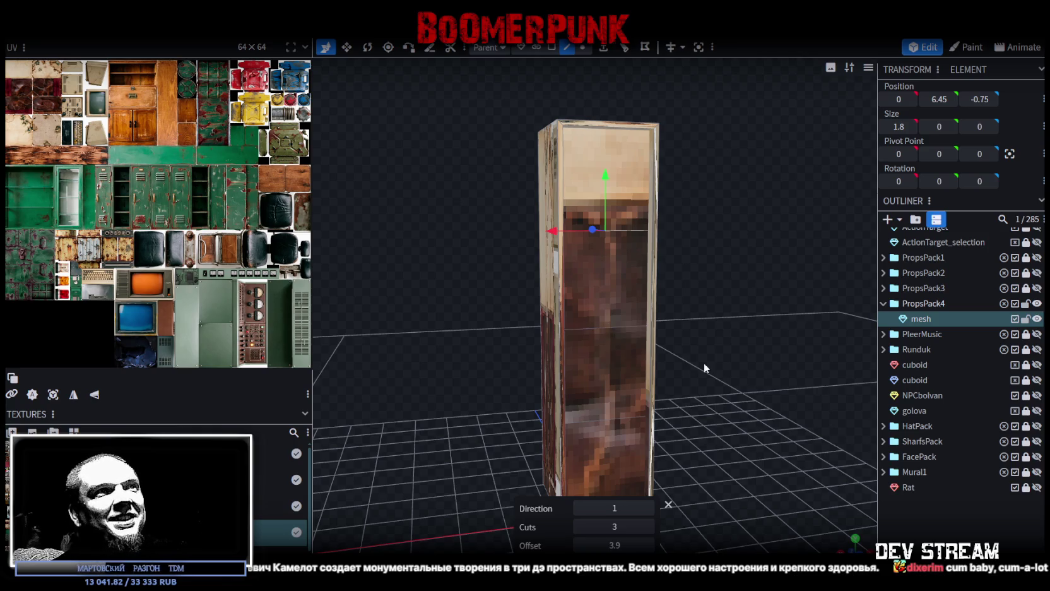
right_click_drag(632, 326, 633, 220)
left_click(599, 217, "shift")
left_click(610, 310, "shift")
mouse_move(718, 281)
left_mouse_down()
mouse_move(603, 239)
mouse_move(595, 250)
left_mouse_up()
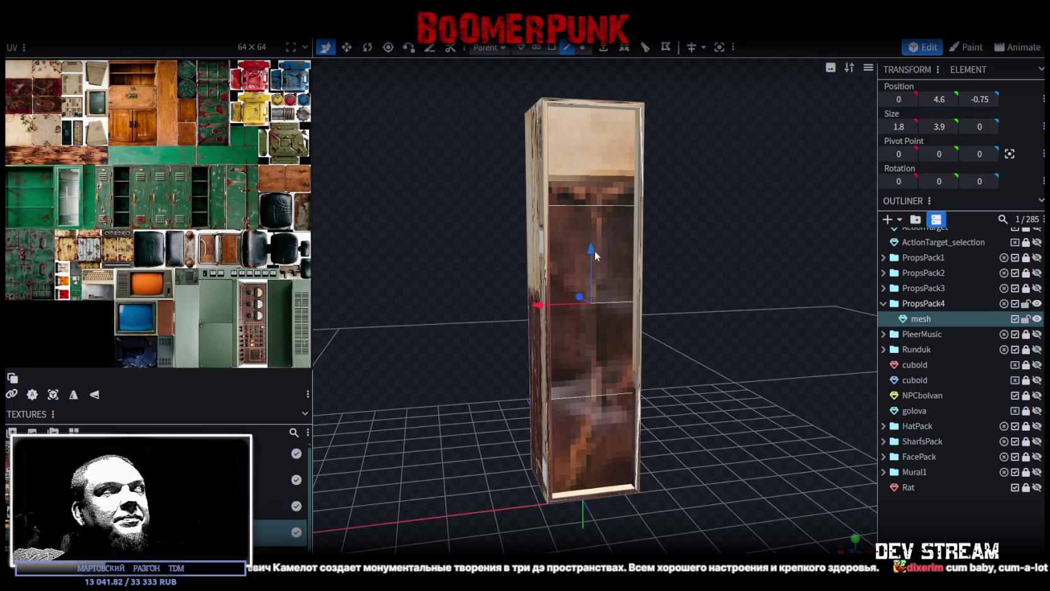
mouse_move(730, 261)
left_mouse_down()
mouse_move(684, 266)
mouse_move(706, 252)
mouse_move(599, 438)
left_mouse_up()
left_click(599, 438)
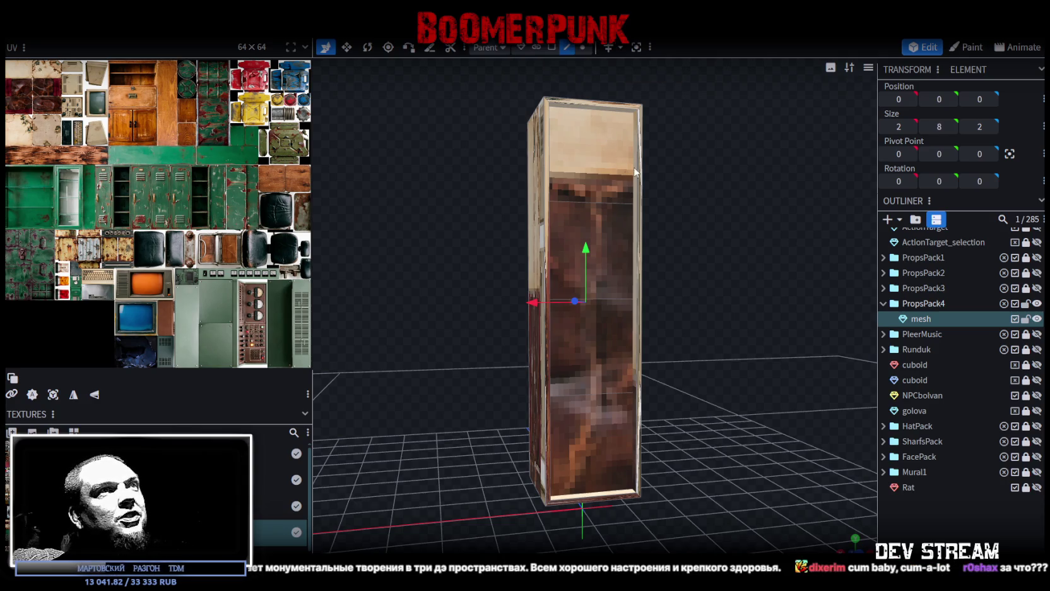
Step: Add a loop cut near the top of the inner panel with offset 0.975
left_click_drag(635, 172, 671, 188)
left_click(558, 52)
left_click(597, 253)
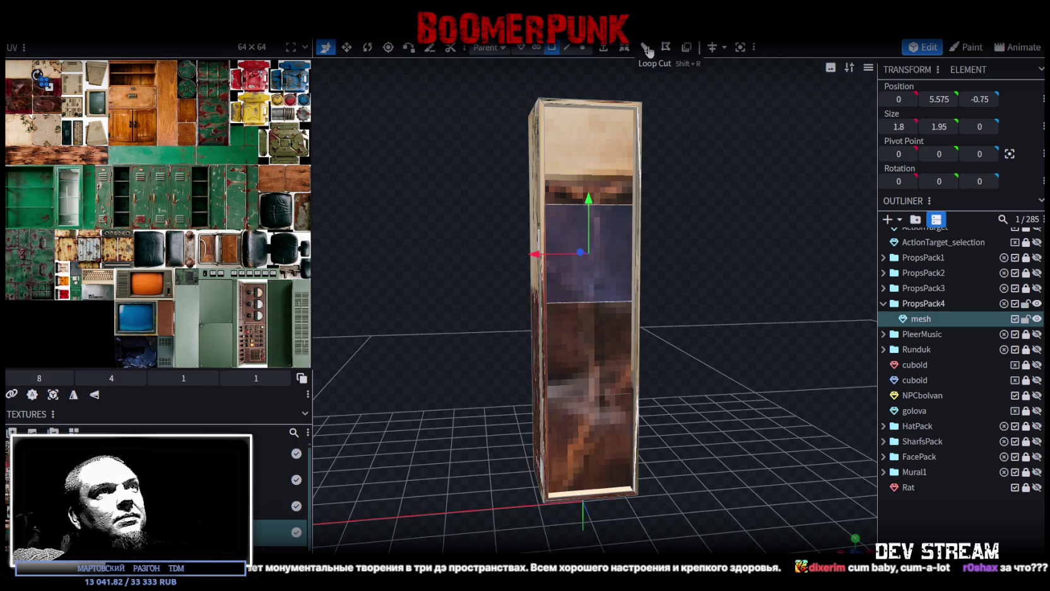
left_click(647, 50)
left_click(643, 50)
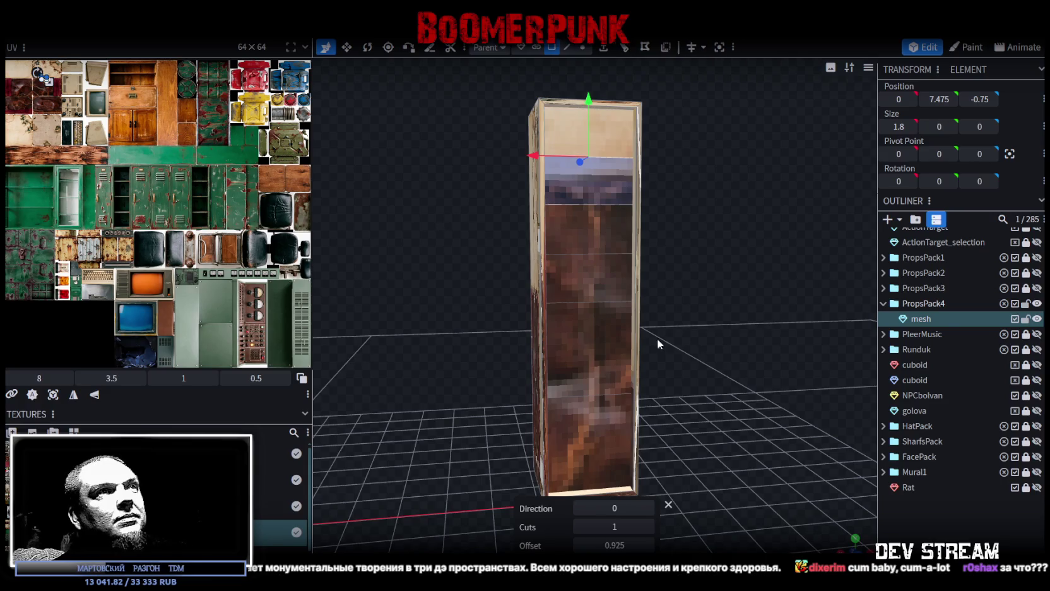
left_click(596, 442)
left_click(645, 48)
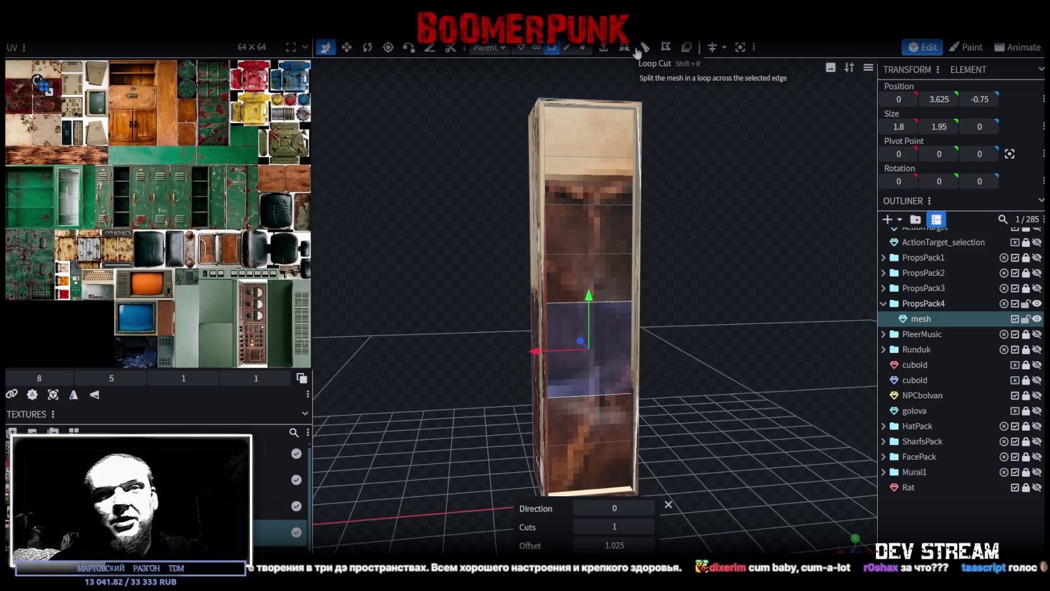
mouse_move(686, 268)
left_mouse_down()
mouse_move(714, 228)
mouse_move(693, 203)
left_mouse_up()
Step: Select the shelf cut edges and raise them, fine-tuning to a height of about 4.46
left_click(567, 48)
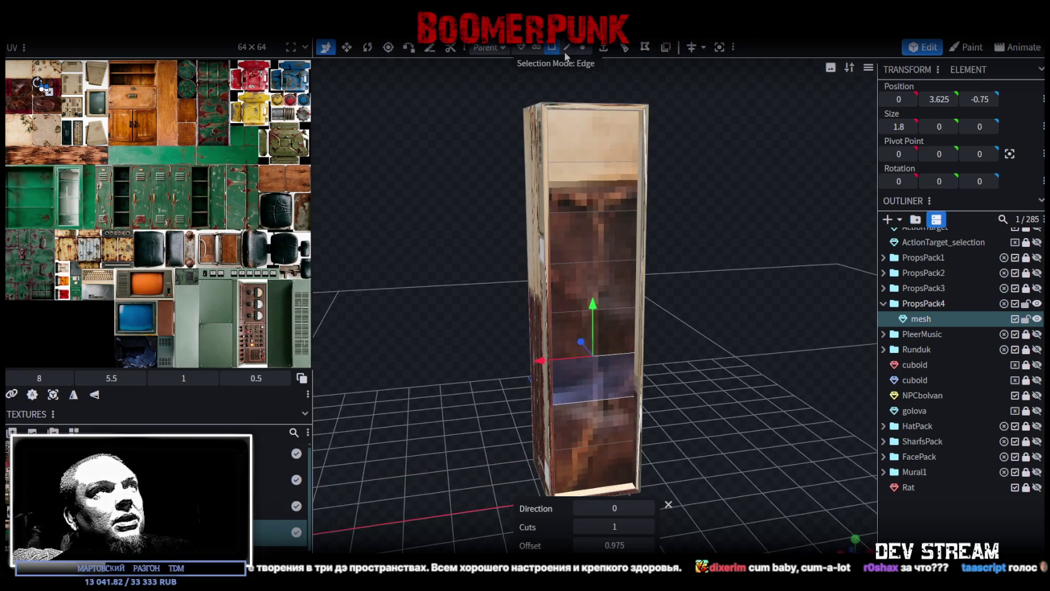
mouse_move(648, 250)
left_mouse_down()
mouse_move(683, 227)
mouse_move(589, 199)
mouse_move(676, 205)
mouse_move(609, 226)
left_mouse_up()
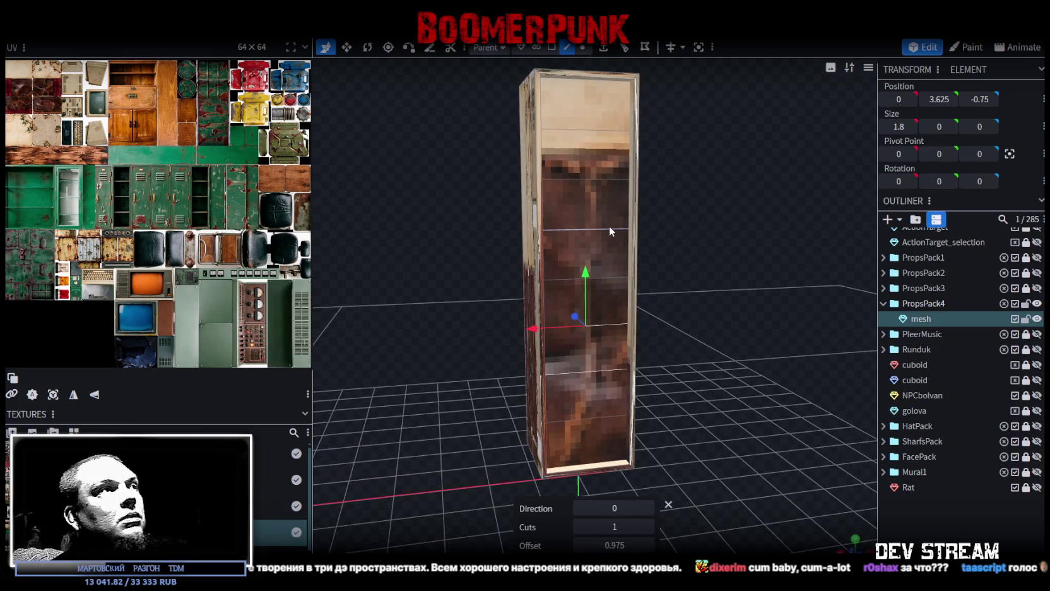
left_click(611, 229, "shift")
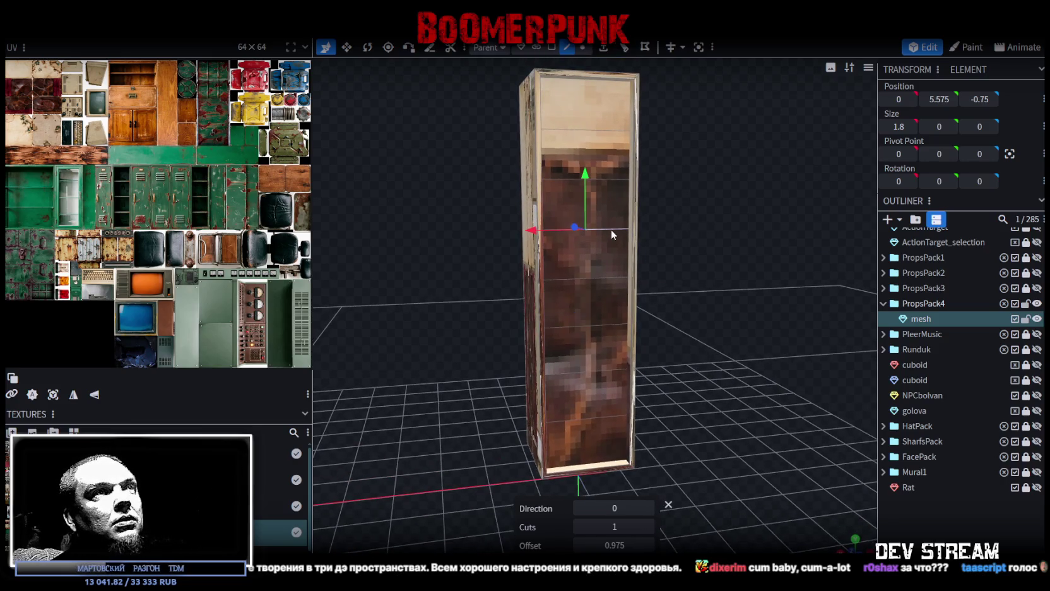
left_click(607, 414, "shift")
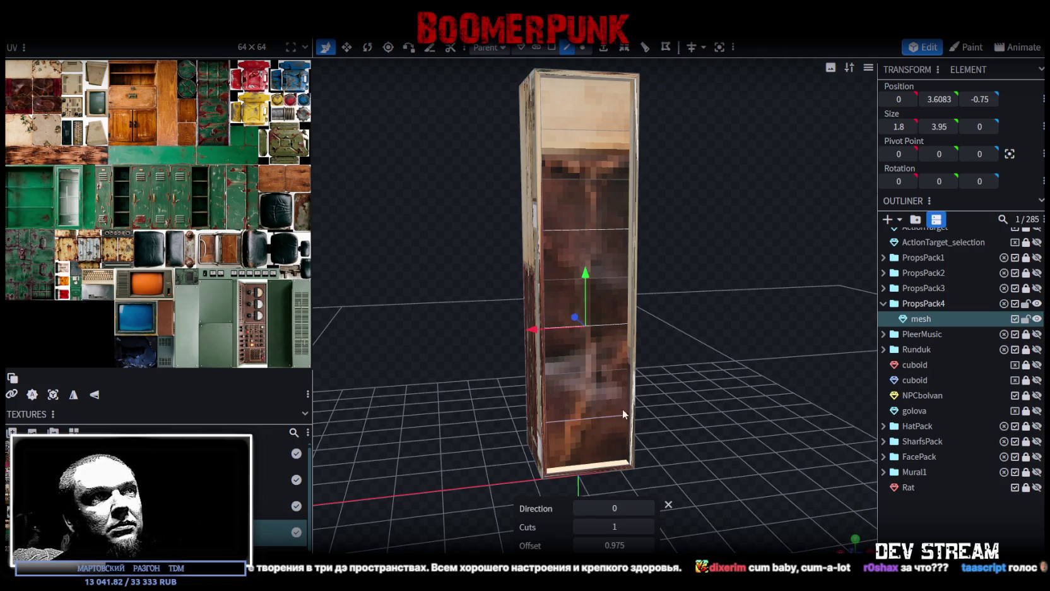
left_click_drag(606, 414, 734, 391)
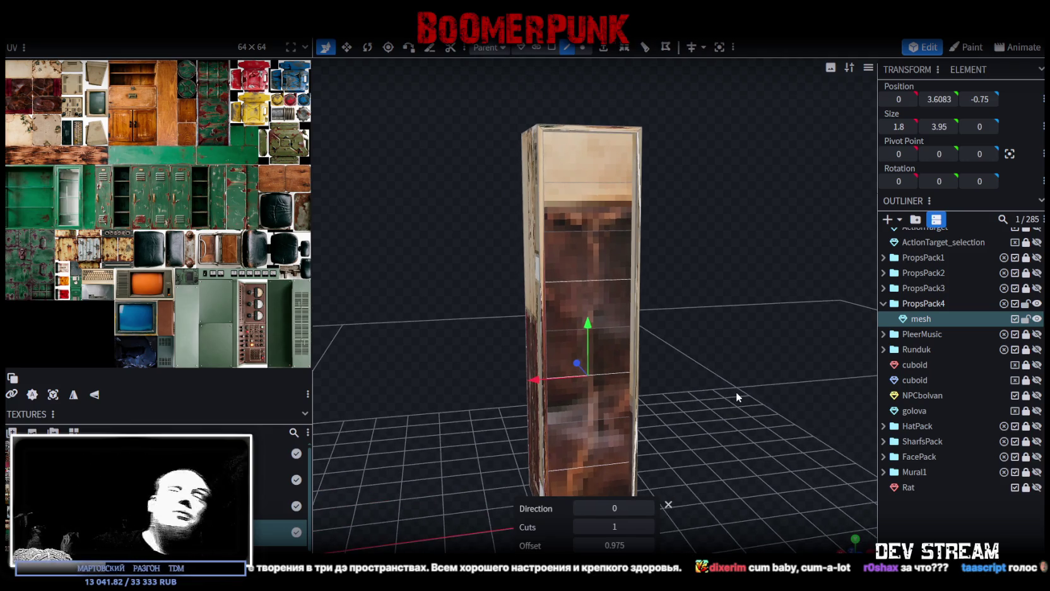
mouse_move(736, 391)
left_mouse_down()
mouse_move(693, 364)
mouse_move(639, 362)
left_mouse_up()
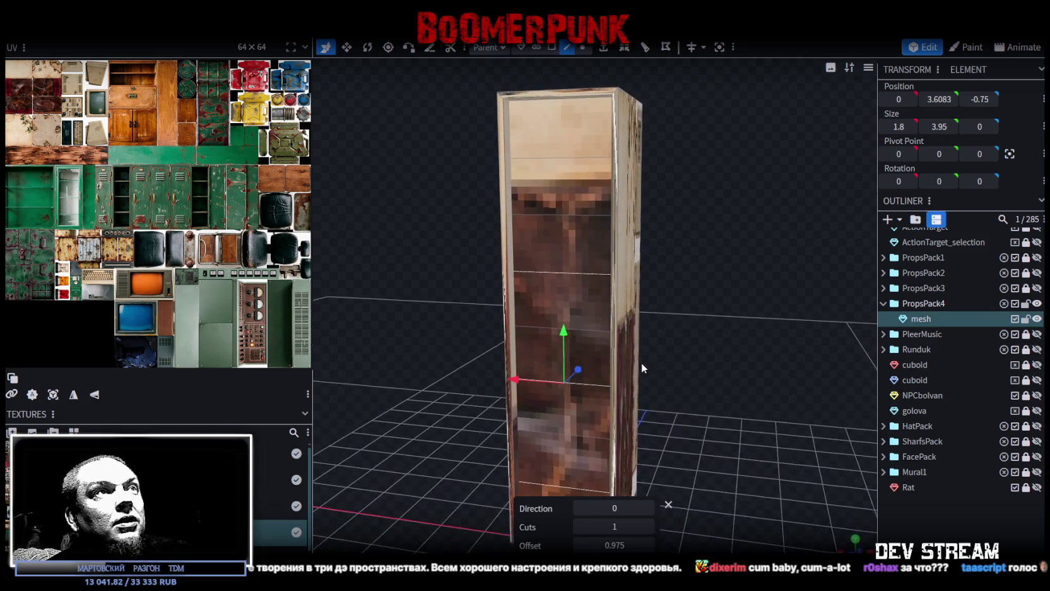
left_click_drag(563, 331, 564, 283)
left_click_drag(698, 309, 697, 304)
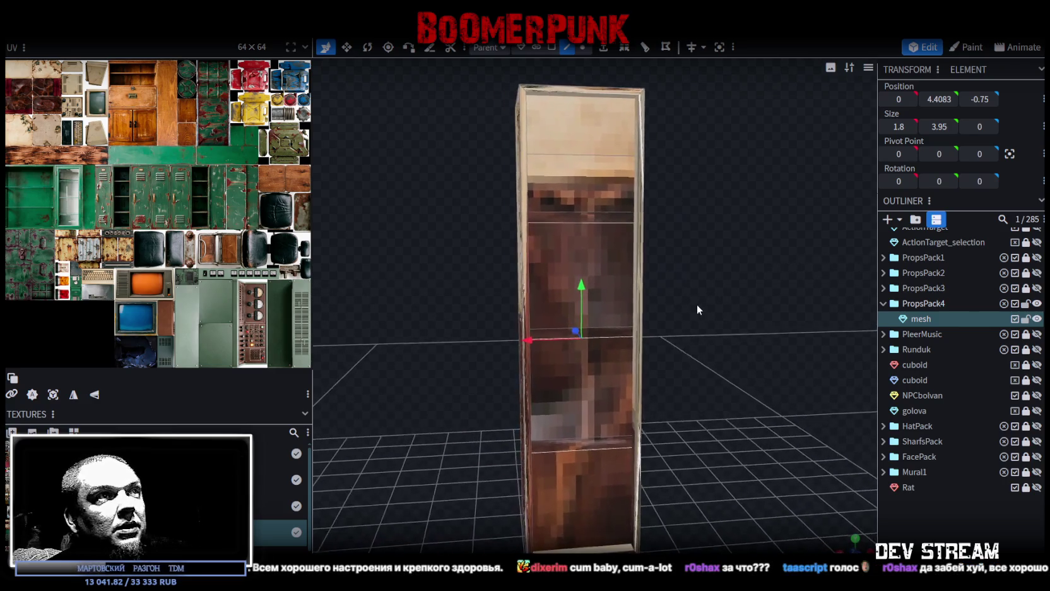
left_click_drag(581, 285, 580, 281)
left_click_drag(745, 329, 759, 333)
left_click(551, 48)
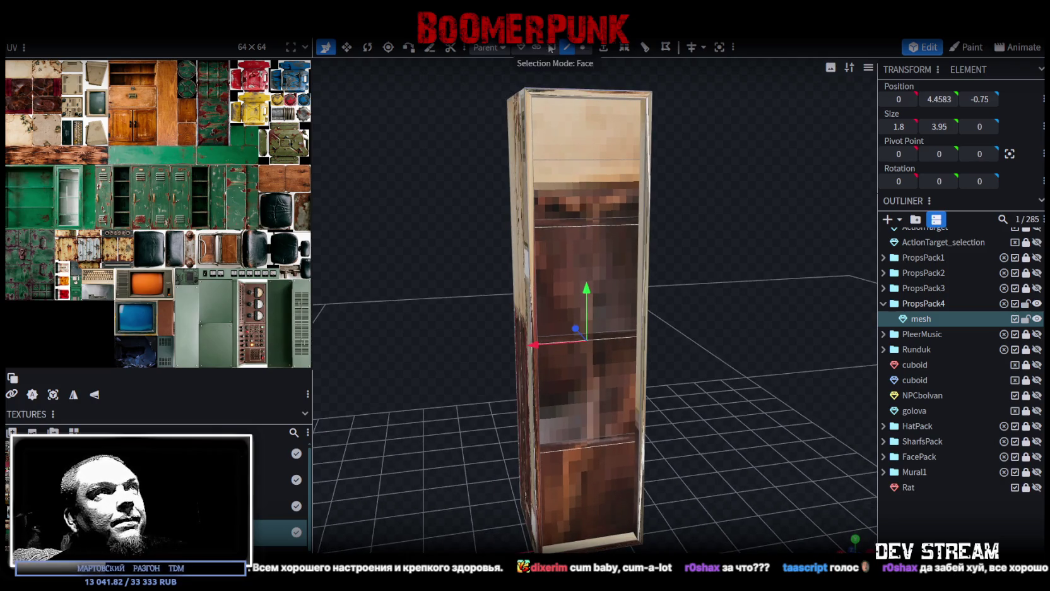
Step: Delete the cabinet's top and front faces to open the cabinet
left_click(603, 151)
left_click(626, 296, "shift")
left_click(602, 405, "shift")
left_click(607, 469, "shift")
left_click(680, 369)
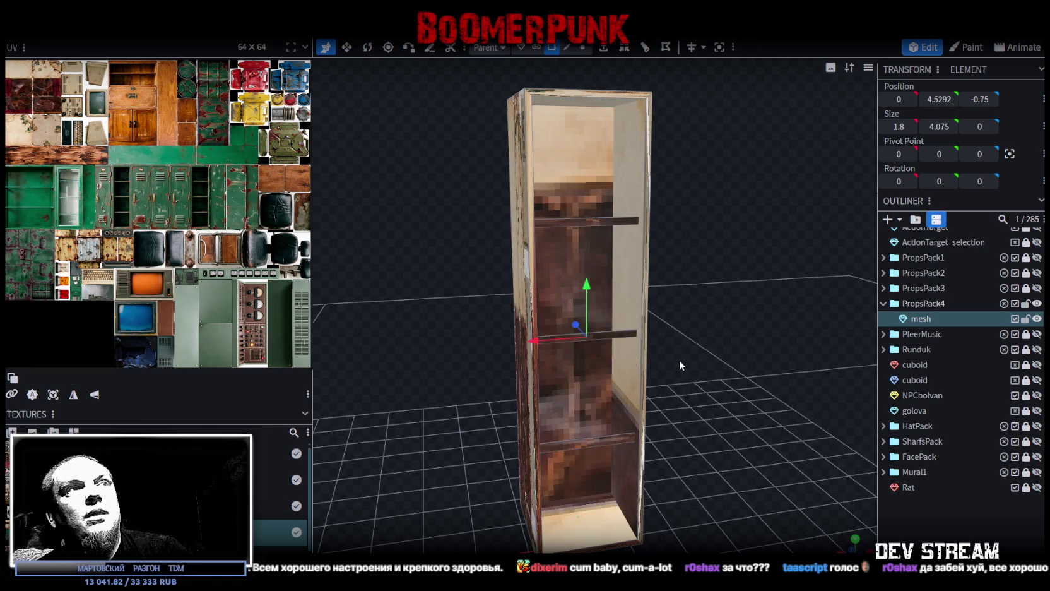
left_click_drag(679, 361, 678, 364)
Step: Extrude the upper, middle and lower shelf faces along Z-
left_click(590, 259)
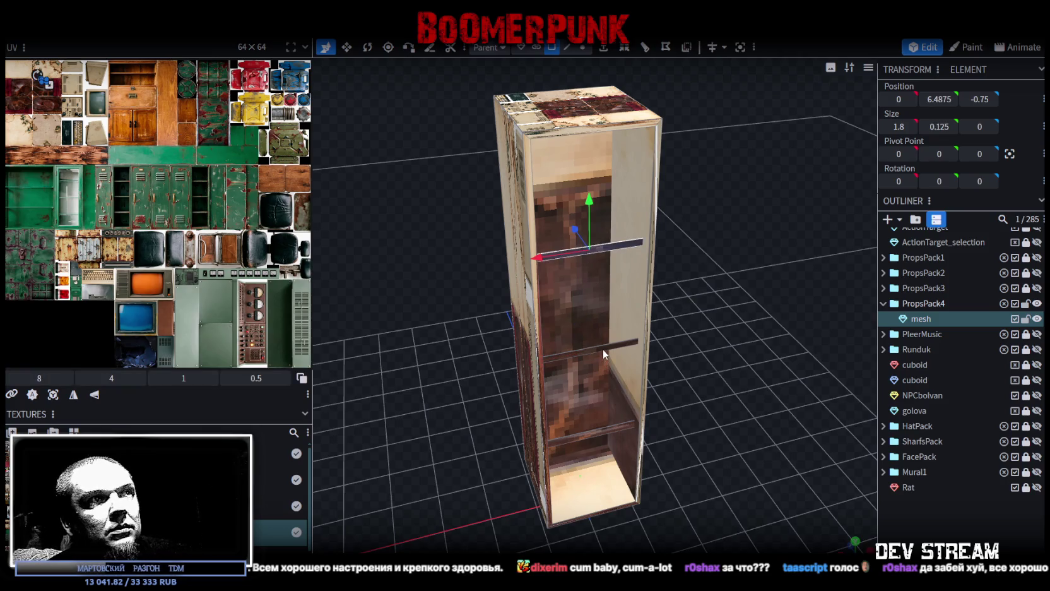
left_click(603, 348, "shift")
left_click(600, 434, "shift")
mouse_move(704, 461)
left_mouse_down()
mouse_move(749, 485)
mouse_move(779, 478)
mouse_move(703, 420)
left_mouse_up()
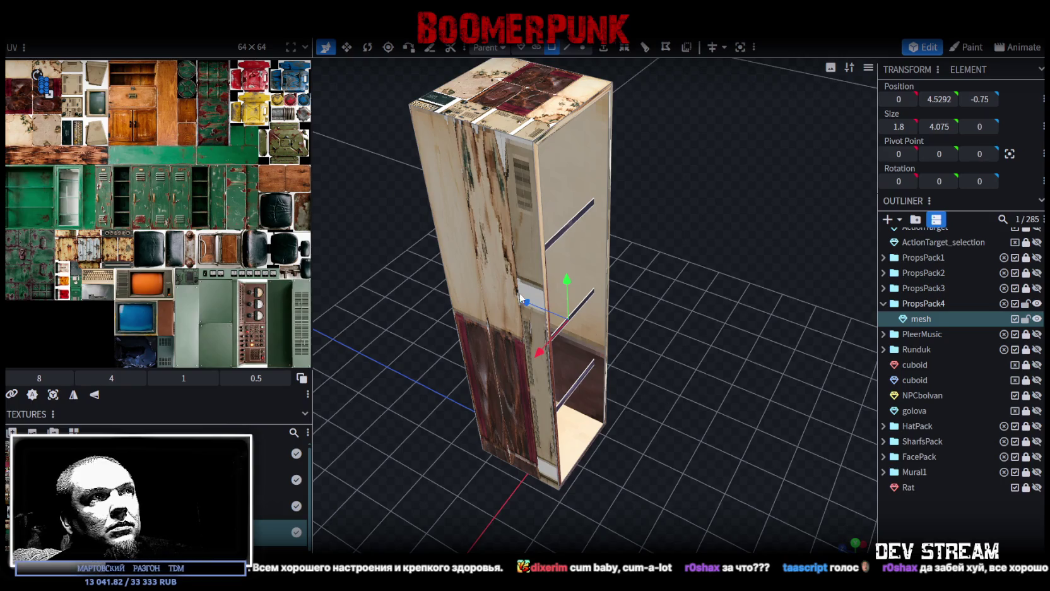
left_click(625, 54)
left_click(612, 545)
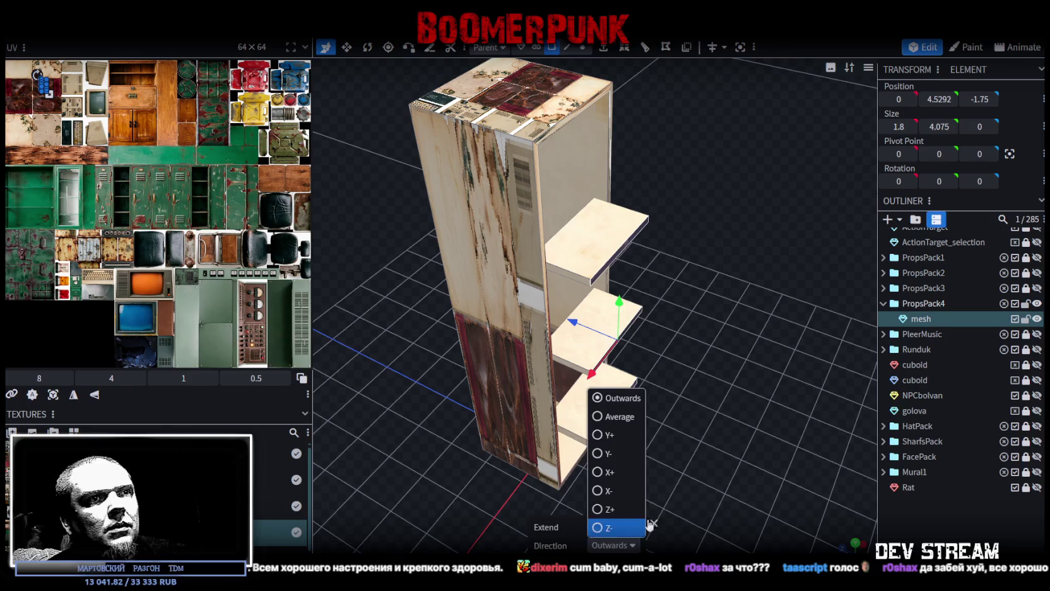
left_click(616, 526)
Step: From side views, select the three shelves' edge faces and lower faces
key("KP_3")
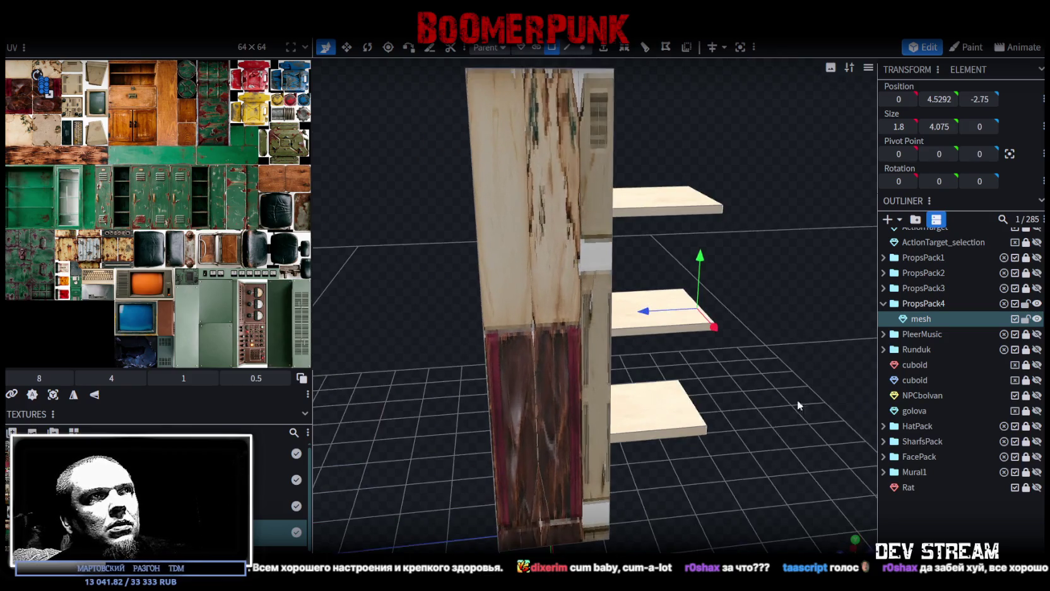
left_click(657, 199)
left_click(660, 323, "shift")
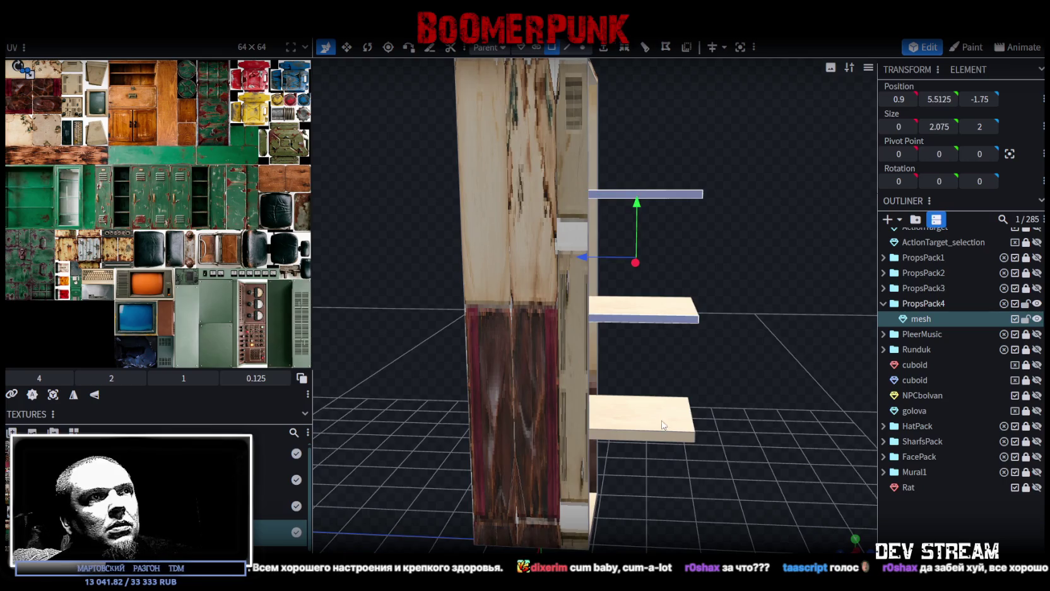
left_click(654, 438, "shift")
mouse_move(655, 442)
left_mouse_down()
mouse_move(475, 378)
mouse_move(577, 203)
left_mouse_up()
left_click(548, 203)
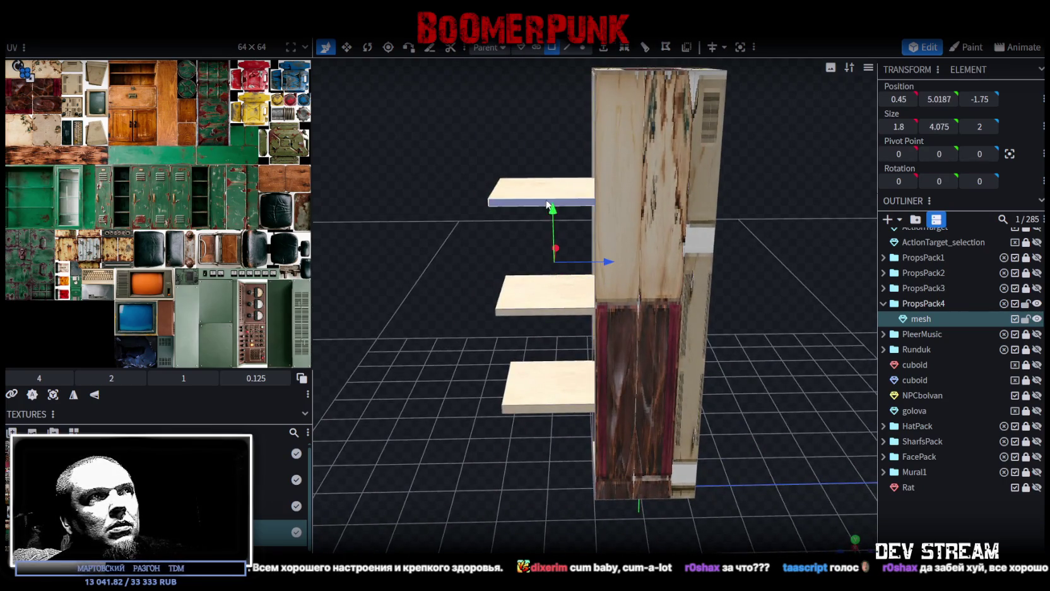
left_click(547, 311, "shift")
left_click(555, 413, "shift")
Step: Select all three shelves and slide them into the cabinet to depth 0.15
left_click_drag(560, 466, 649, 441)
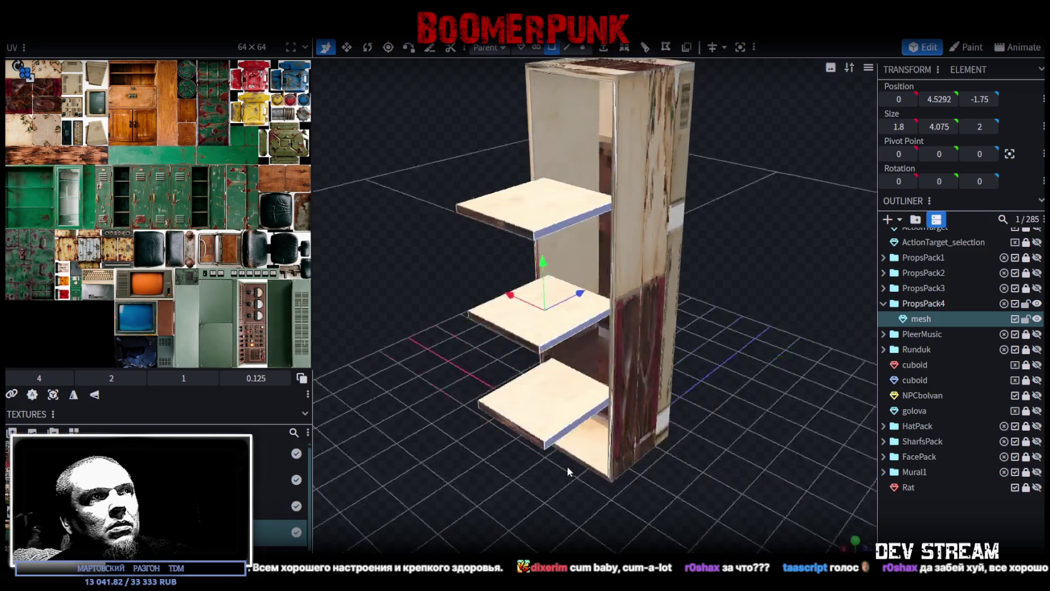
left_click_drag(684, 392, 838, 373)
scroll(838, 366, "down", 5)
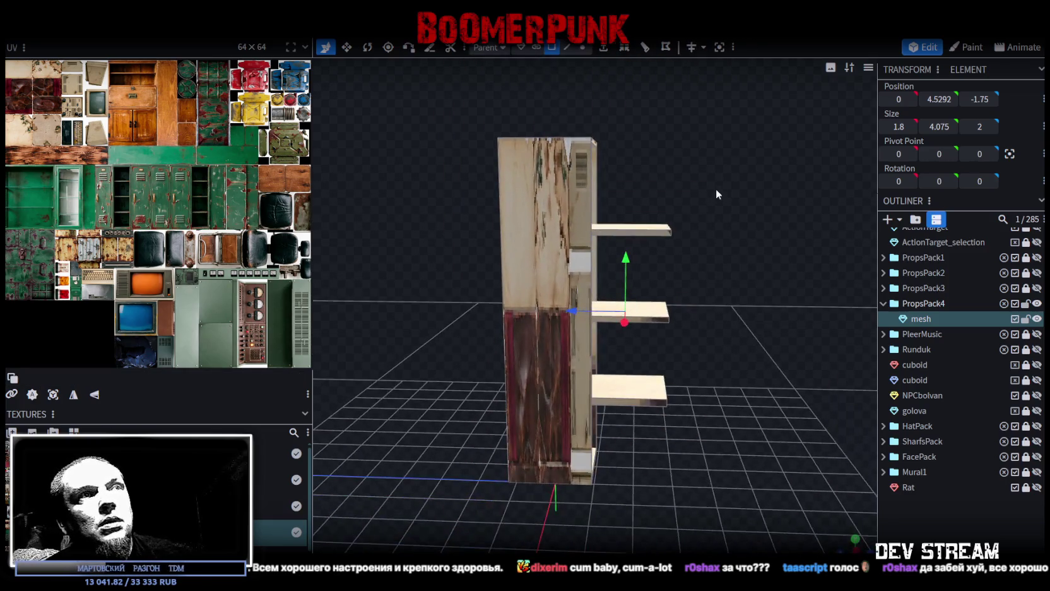
double_click(638, 407)
mouse_move(637, 406)
left_mouse_down()
mouse_move(663, 449)
mouse_move(665, 480)
left_mouse_up()
scroll(660, 435, "up", 3)
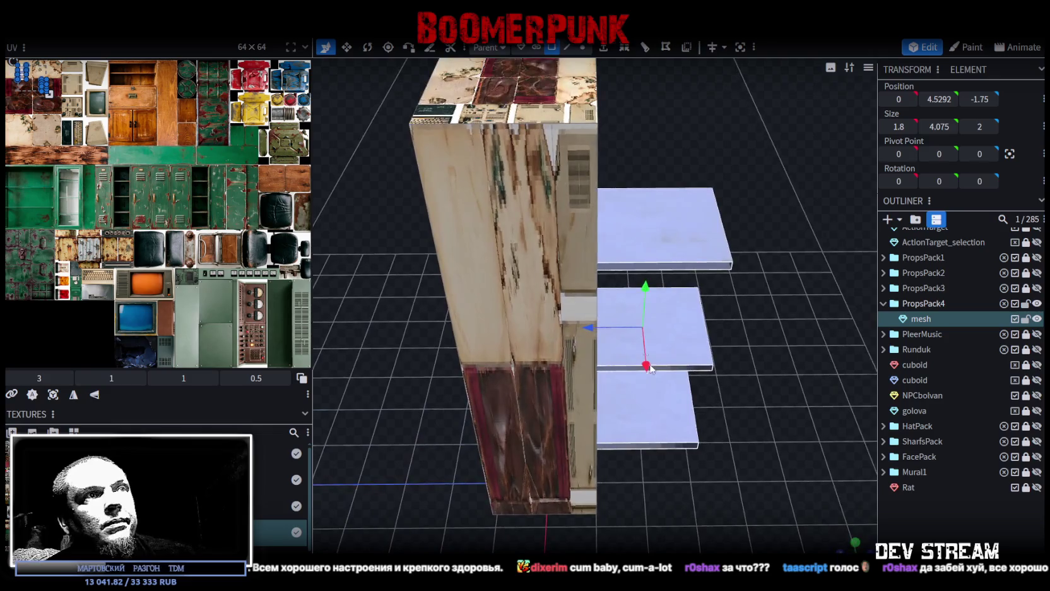
mouse_move(735, 430)
left_mouse_down()
mouse_move(632, 354)
mouse_move(473, 327)
left_mouse_up()
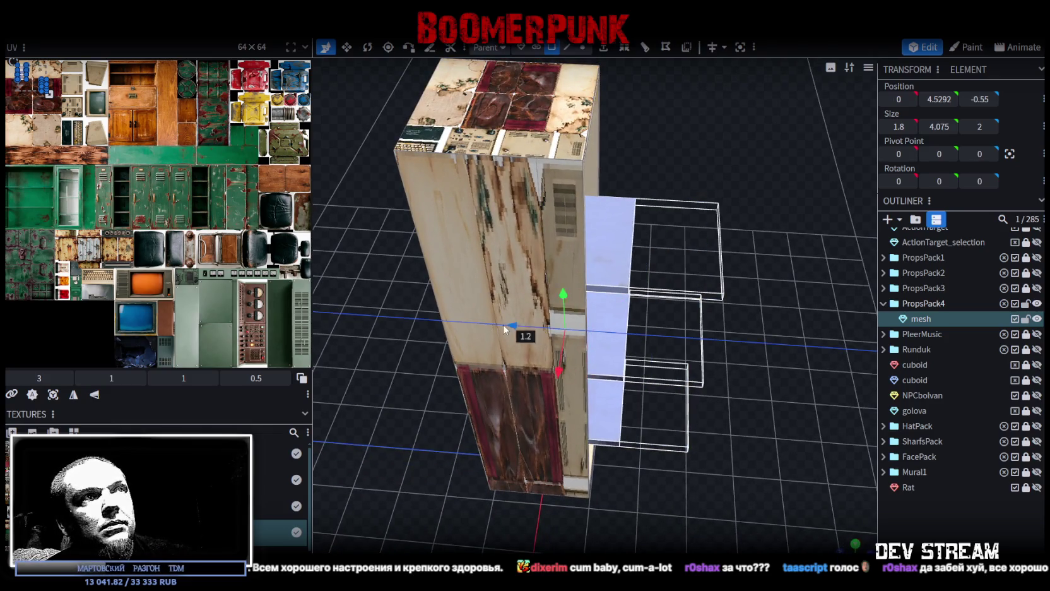
mouse_move(392, 394)
left_mouse_down()
mouse_move(421, 407)
mouse_move(508, 351)
mouse_move(514, 361)
left_mouse_up()
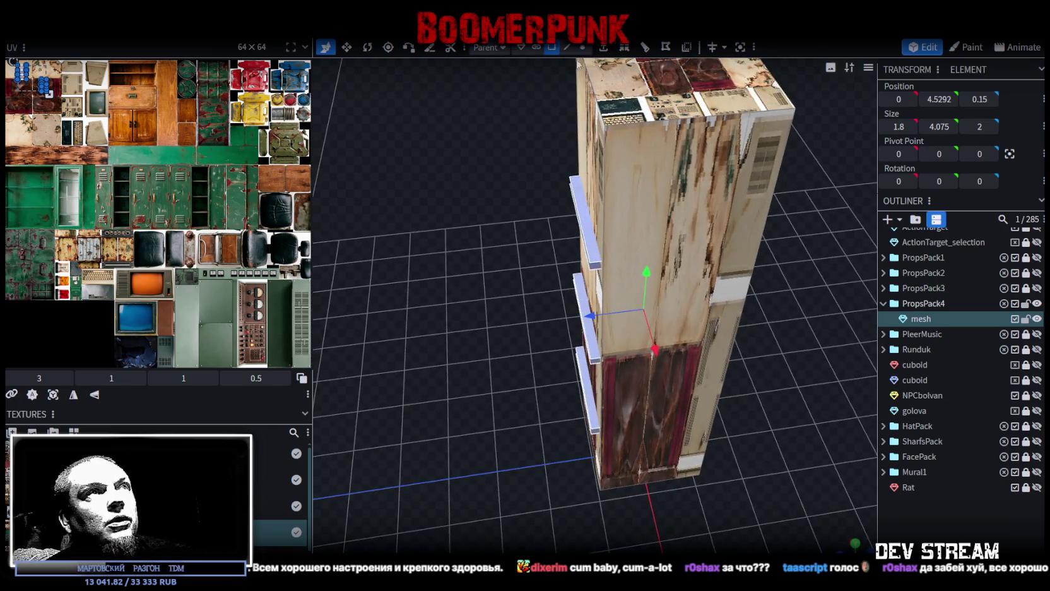
Step: In edge select mode, select the block of three shelves
key("3")
mouse_move(583, 230)
left_mouse_down()
mouse_move(547, 301)
mouse_move(594, 305)
mouse_move(659, 225)
left_mouse_up()
left_click(661, 223)
left_click(642, 314)
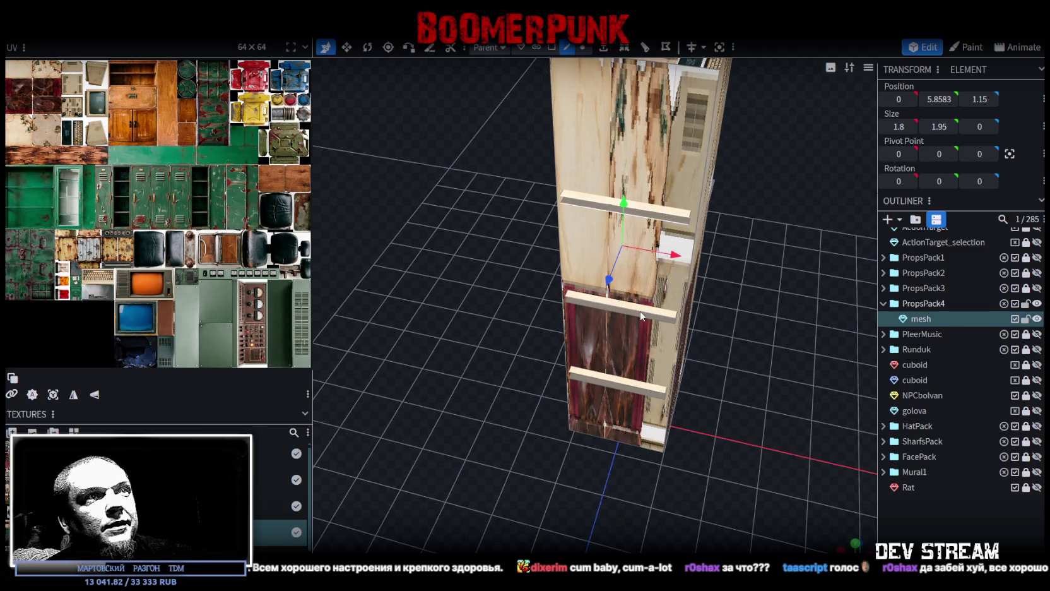
left_click(654, 323)
left_click_drag(654, 323, 697, 318)
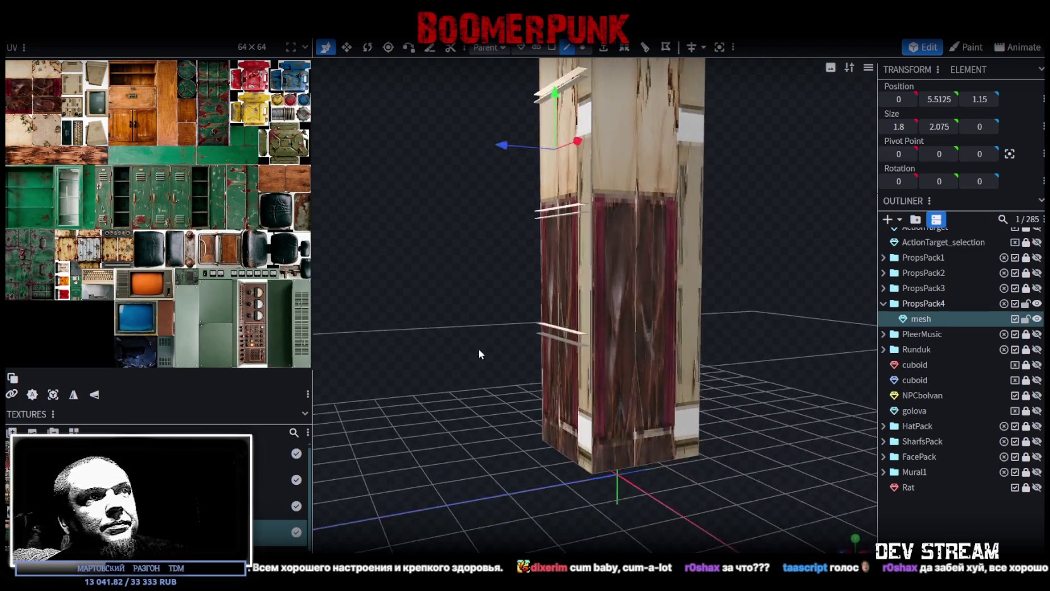
scroll(500, 372, "up", 3)
left_click(568, 371)
left_click_drag(768, 416, 720, 484)
scroll(720, 484, "up", 5)
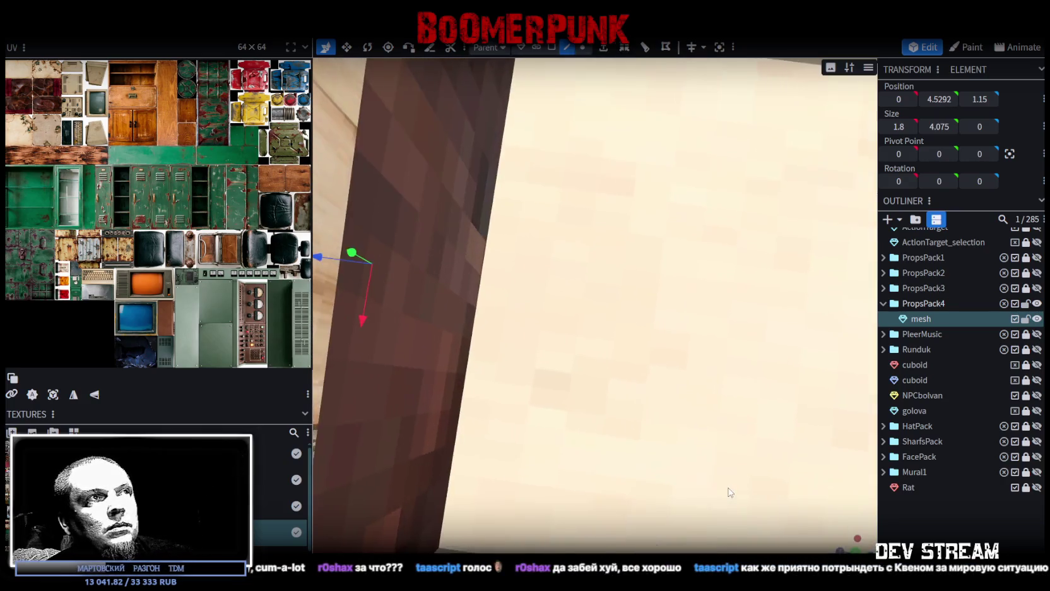
scroll(745, 483, "down", 3)
left_click_drag(751, 480, 779, 473)
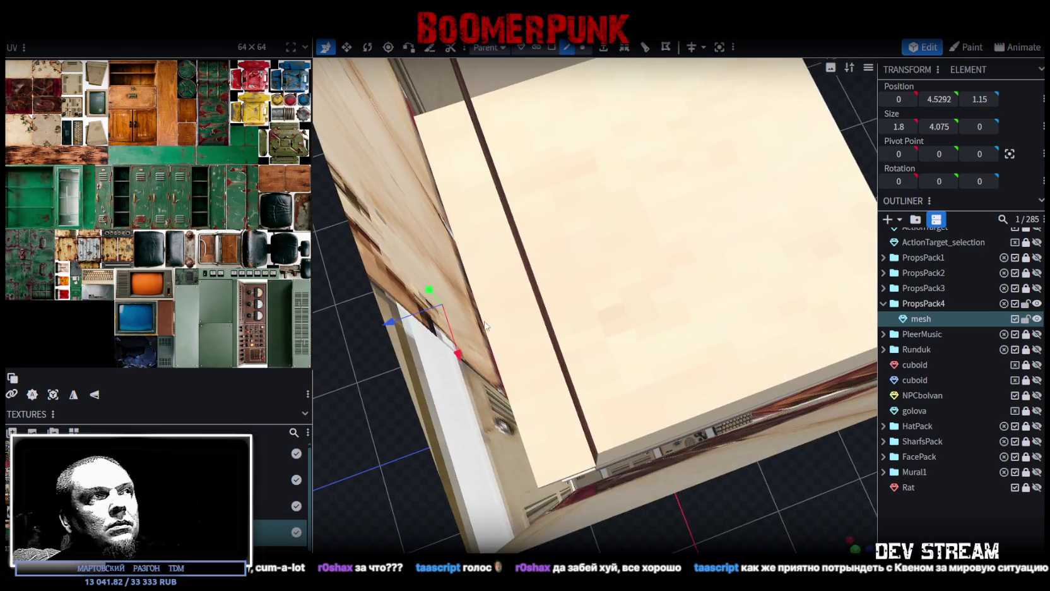
Step: Push the shelves 0.4 units deeper, from Z 1.15 to 0.75, and inspect them
mouse_move(394, 324)
left_mouse_down()
mouse_move(472, 305)
mouse_move(651, 484)
mouse_move(604, 373)
left_mouse_up()
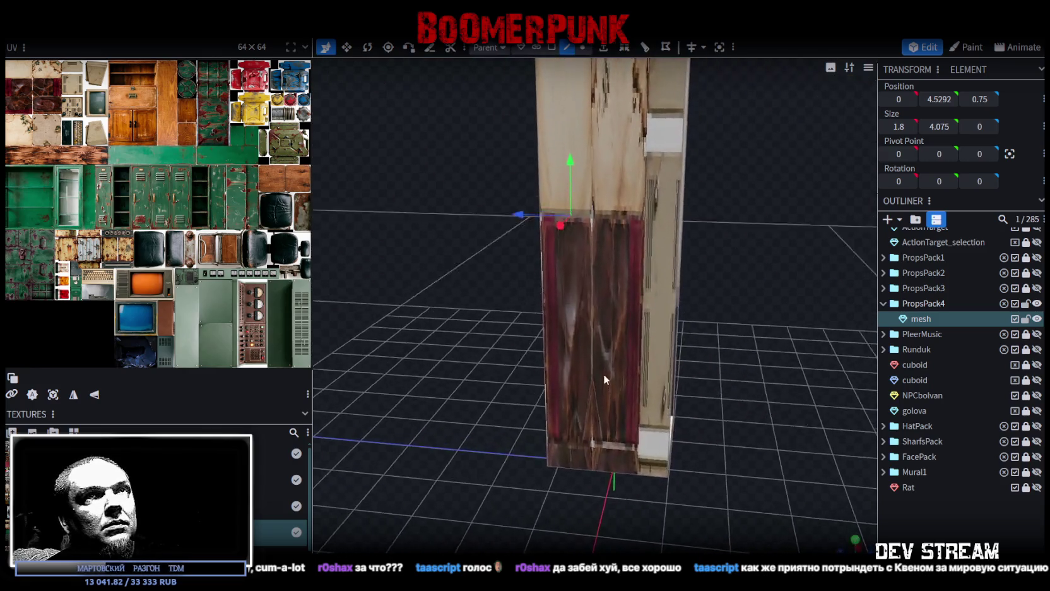
left_click_drag(454, 362, 513, 376)
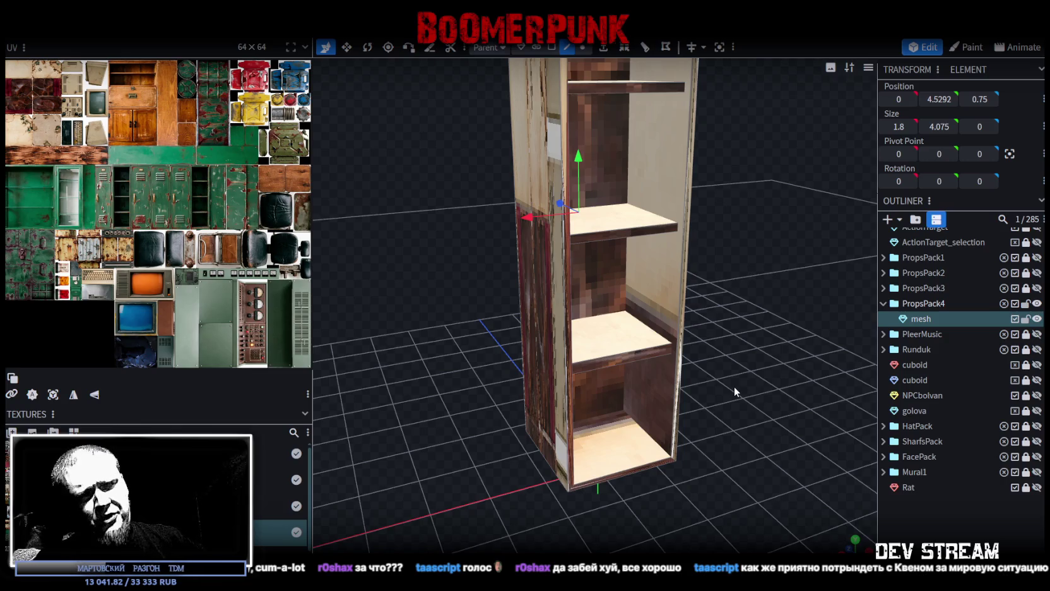
mouse_move(735, 386)
left_mouse_down()
mouse_move(750, 362)
mouse_move(745, 416)
mouse_move(669, 380)
mouse_move(720, 392)
mouse_move(617, 362)
left_mouse_up()
mouse_move(743, 366)
left_mouse_down()
mouse_move(734, 353)
mouse_move(746, 356)
mouse_move(723, 419)
left_mouse_up()
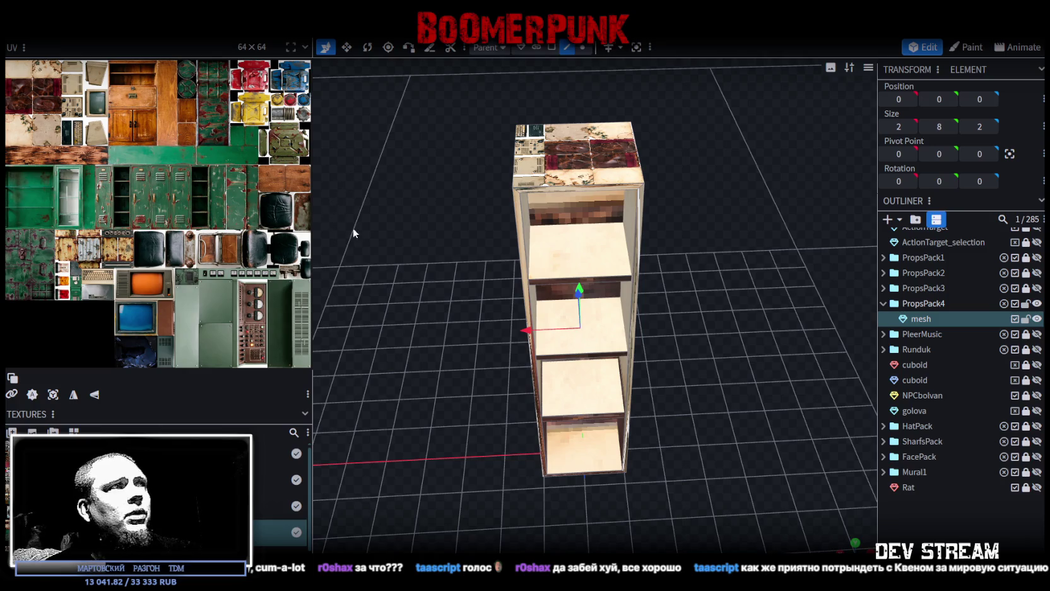
mouse_move(353, 233)
left_mouse_down()
mouse_move(421, 276)
mouse_move(454, 256)
left_mouse_up()
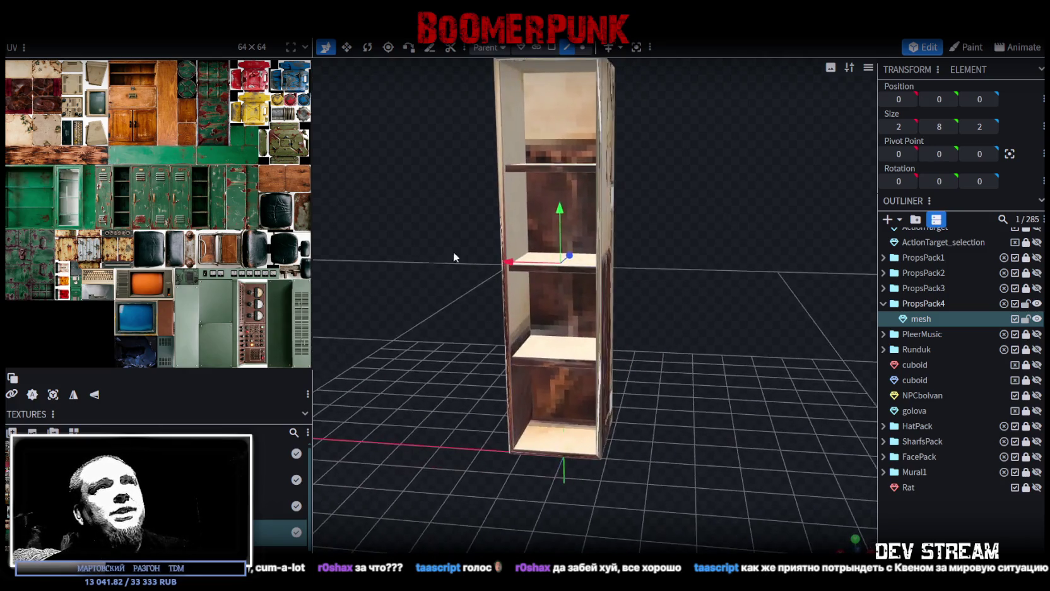
Step: Select the whole cabinet mesh and view it from the front orthographically
left_click(575, 96)
key("ctrl+a")
key("KP_1")
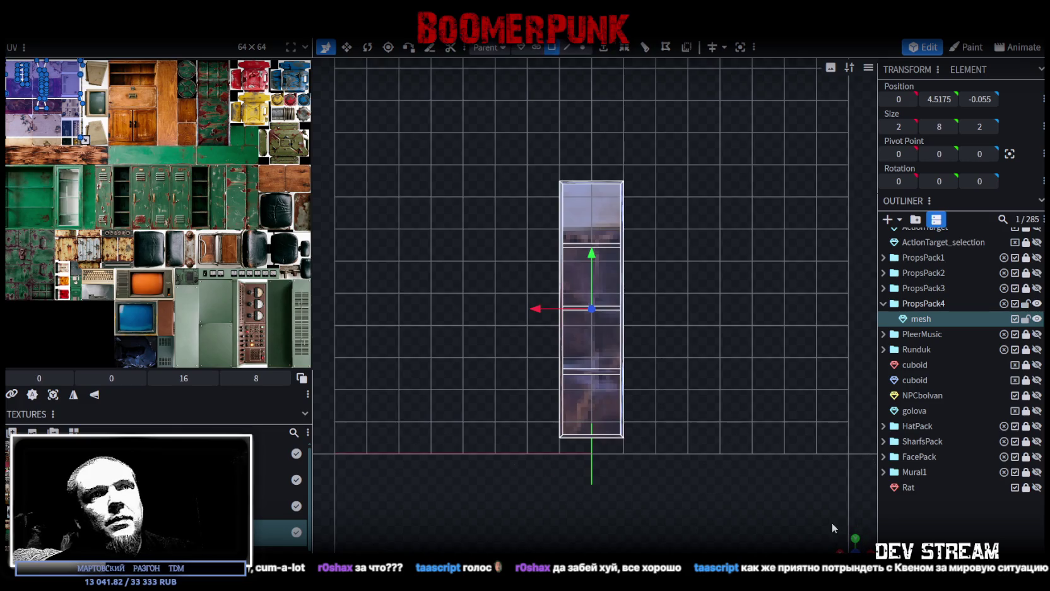
Step: Project the UVs from the front view and move the island onto the green locker area
scroll(608, 432, "up", 3)
left_click(61, 397)
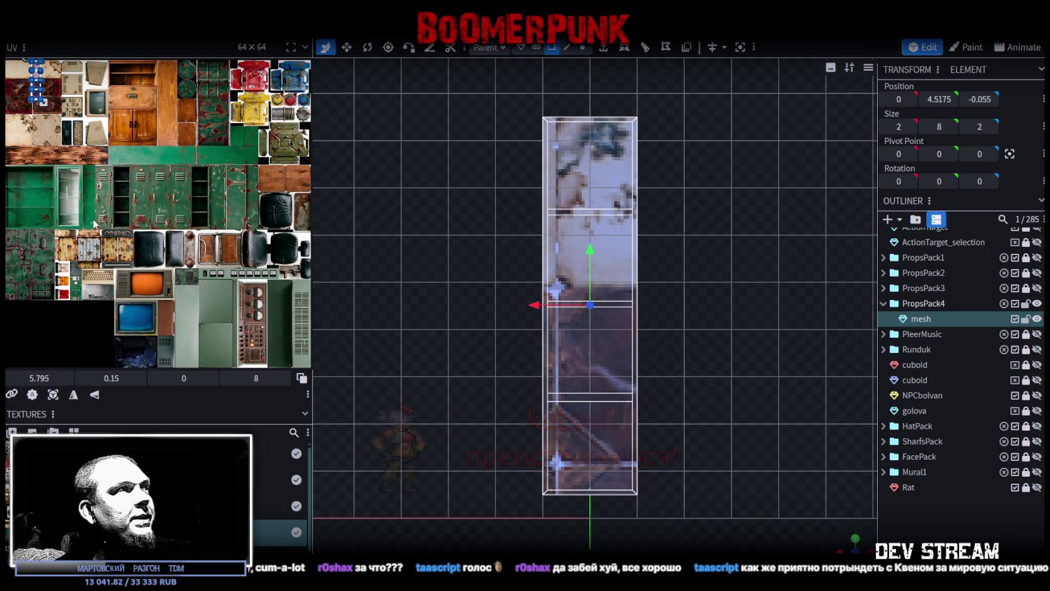
left_click_drag(36, 81, 193, 178)
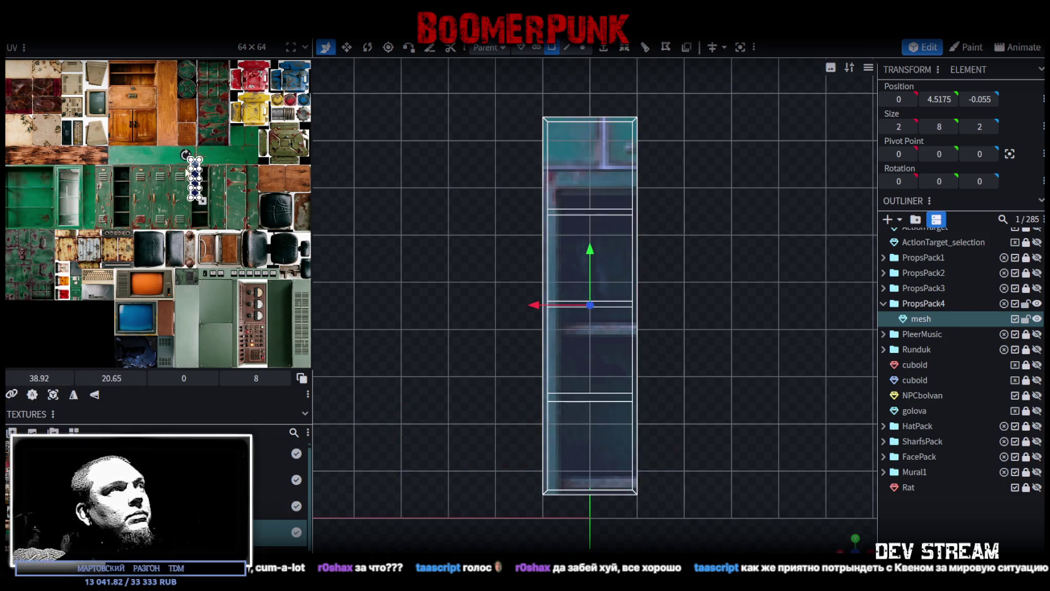
scroll(193, 179, "up", 5)
scroll(93, 156, "down", 3)
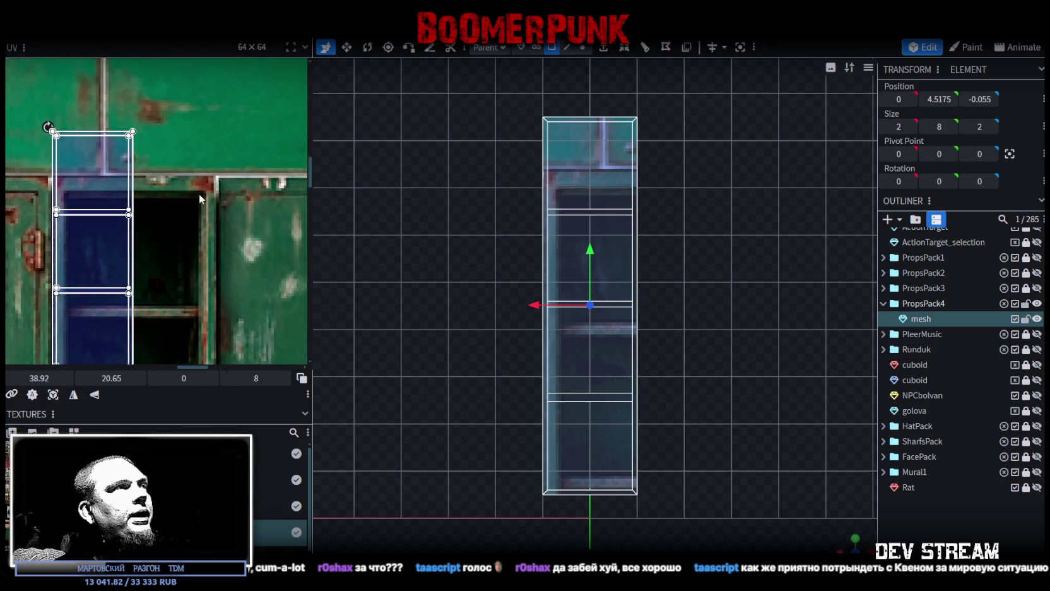
mouse_move(203, 158)
left_mouse_down()
mouse_move(226, 211)
mouse_move(210, 195)
left_mouse_up()
scroll(190, 175, "up", 3)
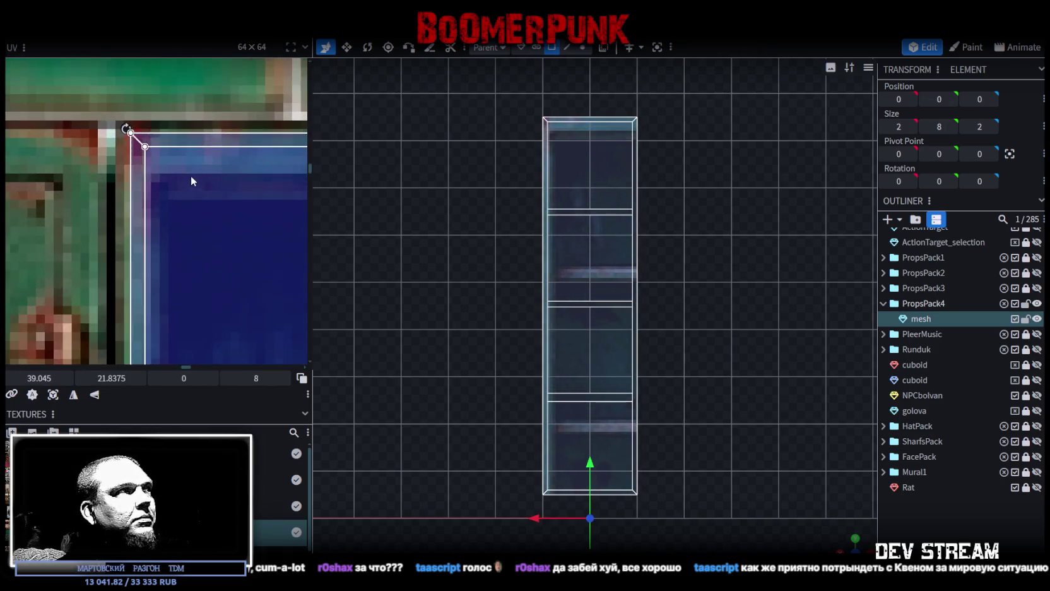
scroll(183, 176, "up", 1)
scroll(178, 174, "down", 2)
scroll(172, 176, "down", 2)
scroll(190, 160, "down", 2)
scroll(197, 154, "up", 3)
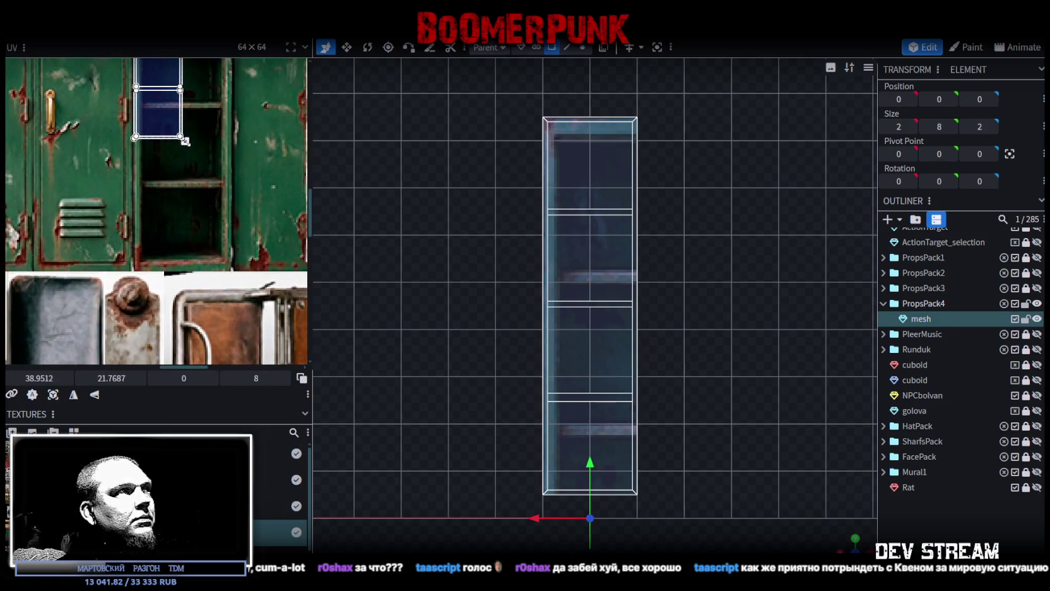
Step: Stretch the UV island taller and wider to fit the locker's edges
left_click_drag(185, 142, 217, 271)
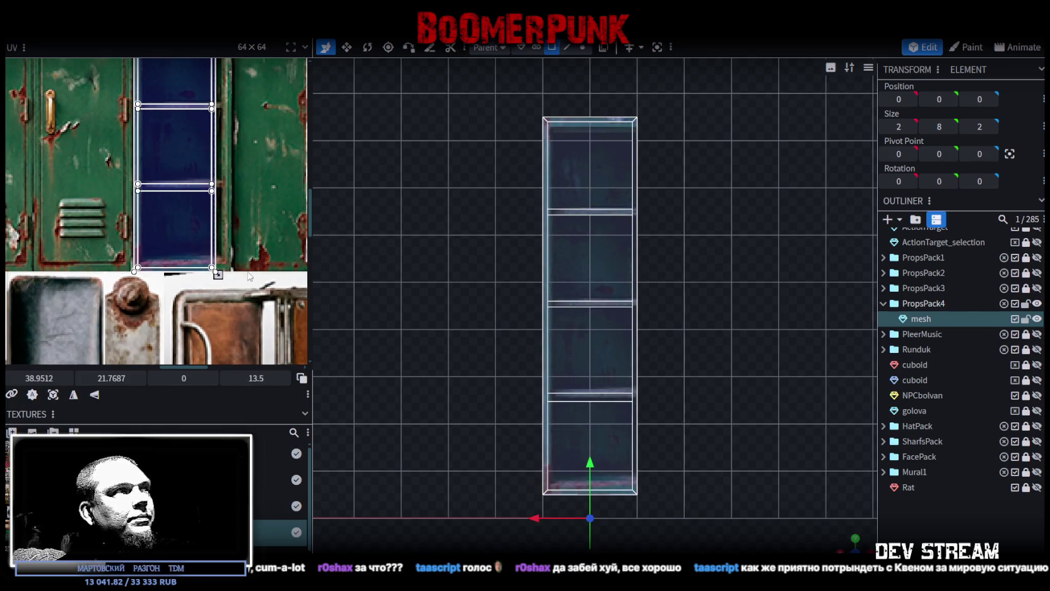
scroll(227, 274, "up", 4)
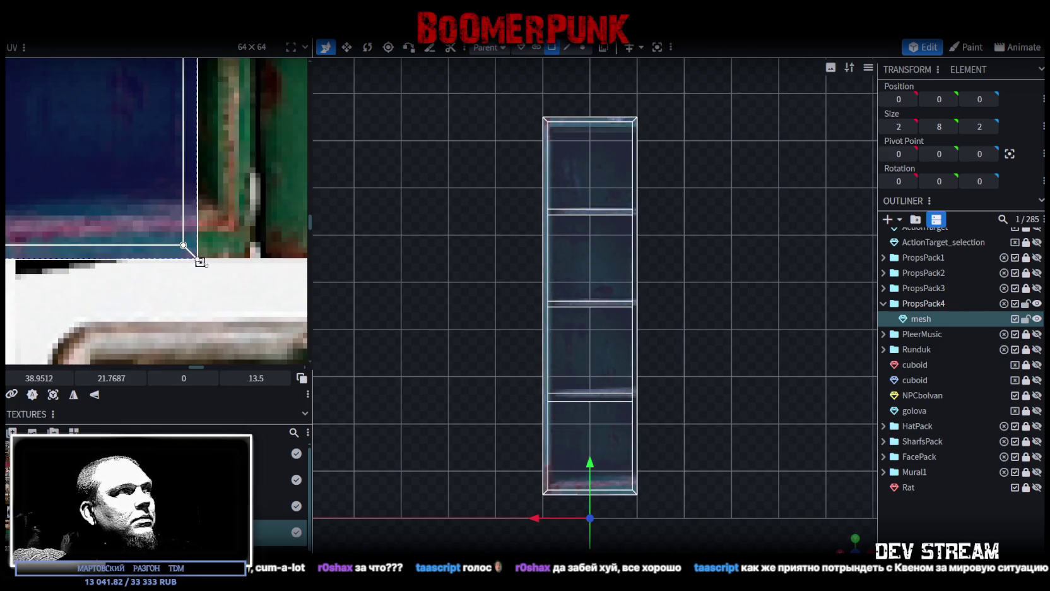
left_click_drag(200, 261, 247, 262)
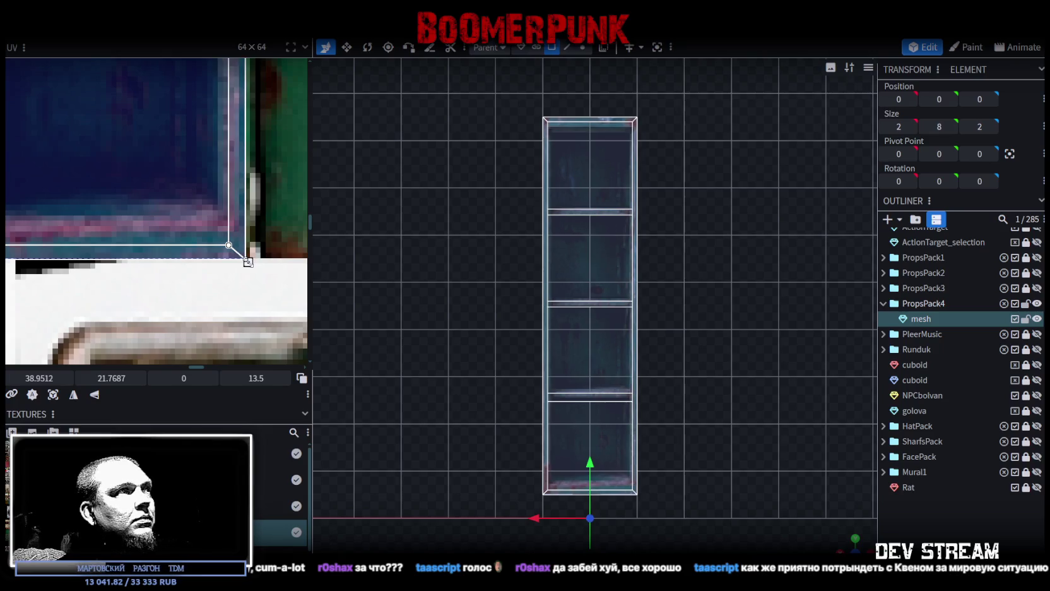
scroll(248, 262, "up", 2)
left_click_drag(245, 257, 246, 230)
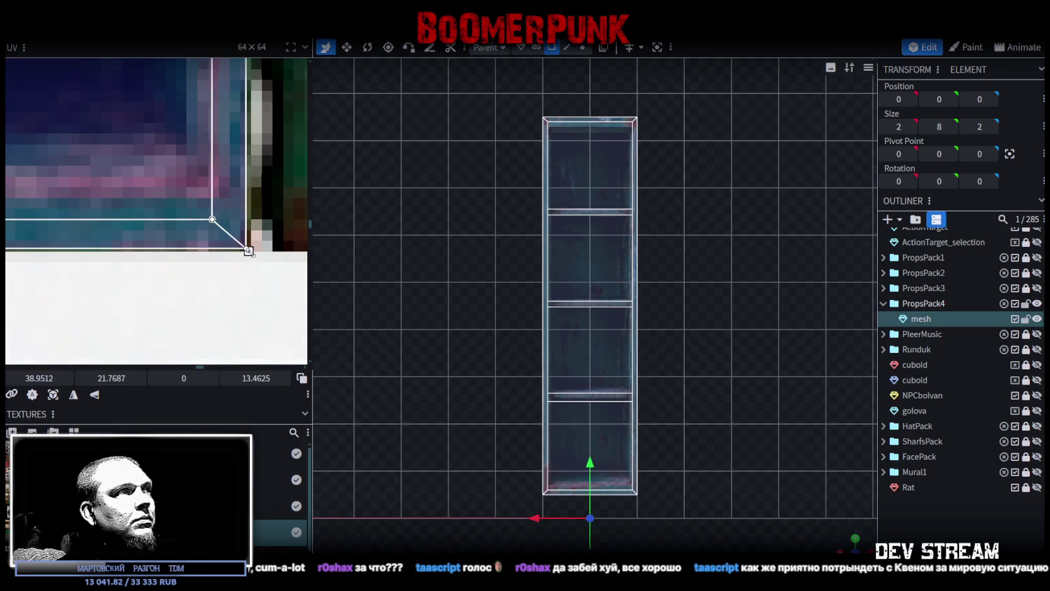
scroll(239, 224, "down", 5)
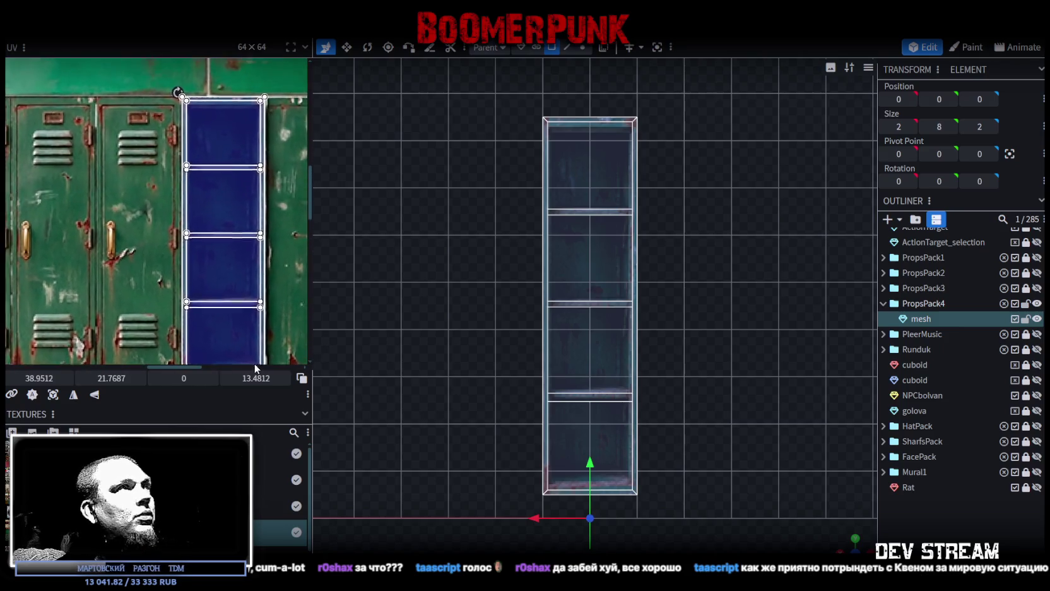
scroll(193, 207, "up", 3)
scroll(193, 207, "up", 2)
scroll(192, 197, "down", 3)
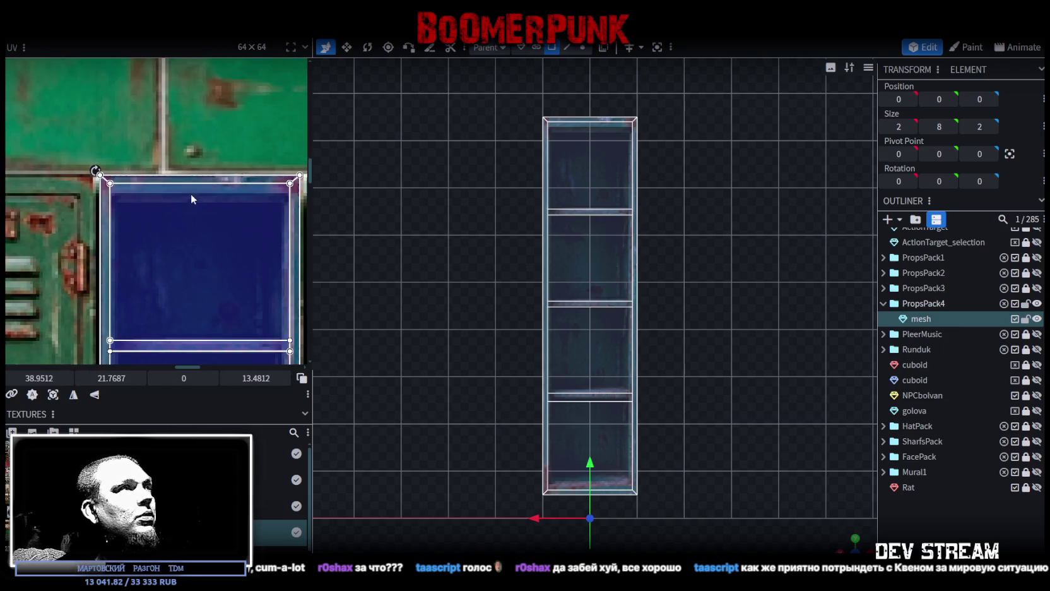
Step: Move the UV top edges of the cabinet's top face and another face slightly down
left_click(88, 181)
scroll(88, 180, "up", 3)
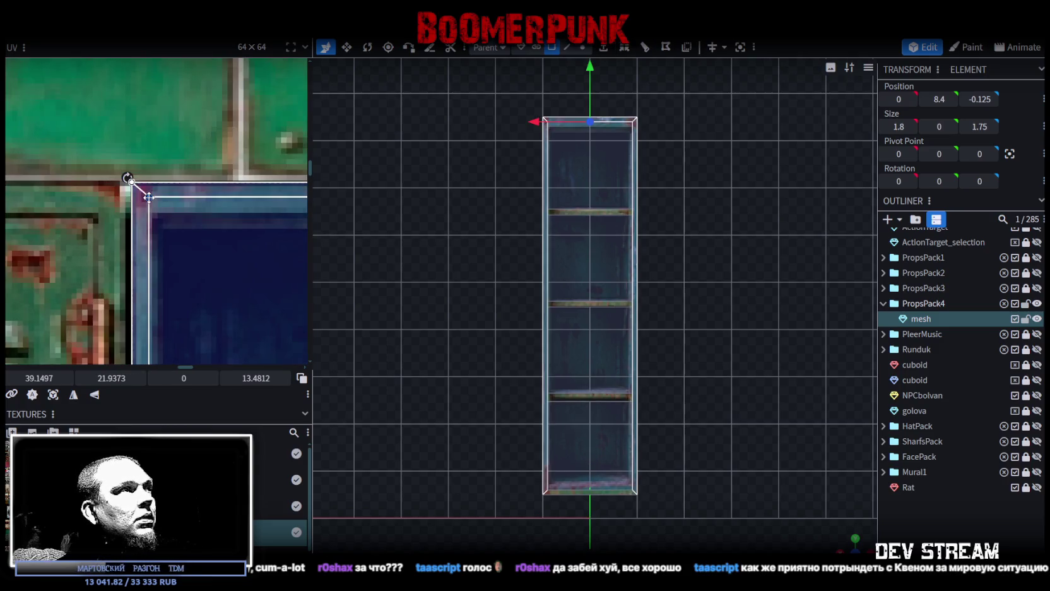
left_click_drag(148, 197, 150, 208)
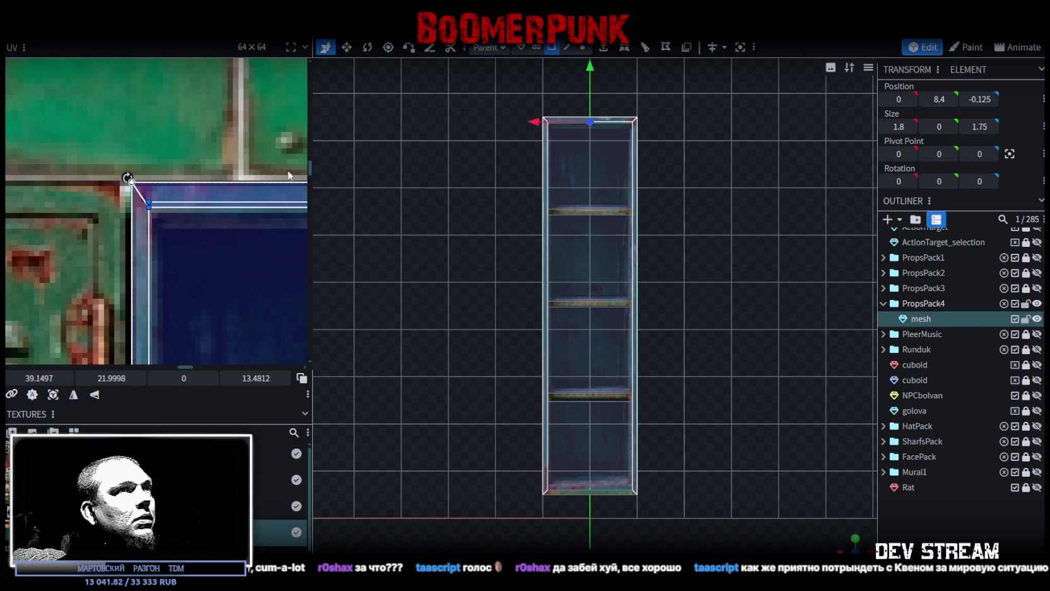
left_click(581, 167)
scroll(119, 180, "up", 2)
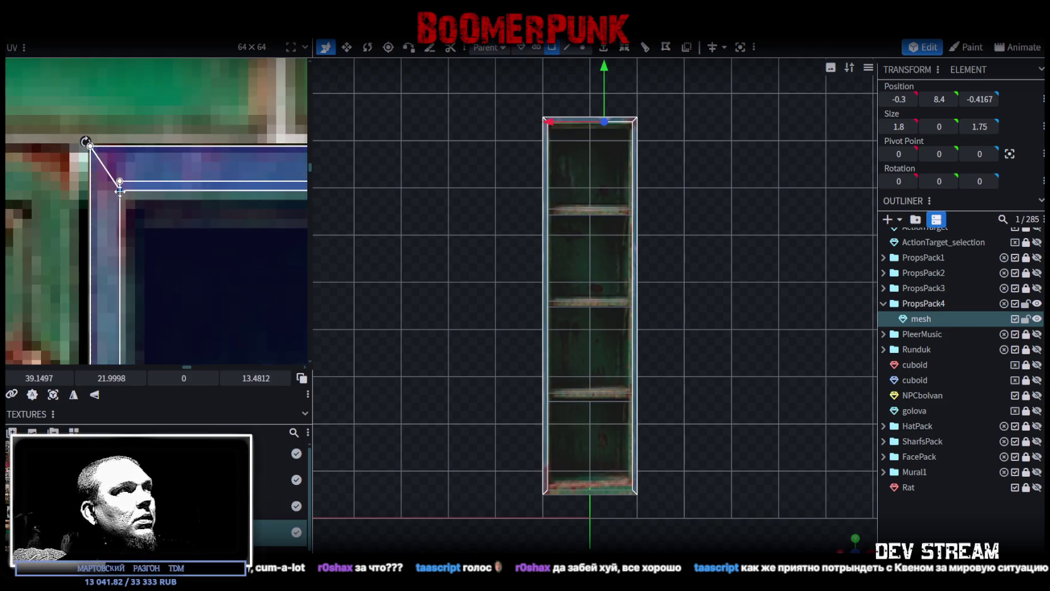
left_click_drag(120, 191, 119, 201)
scroll(152, 221, "down", 3)
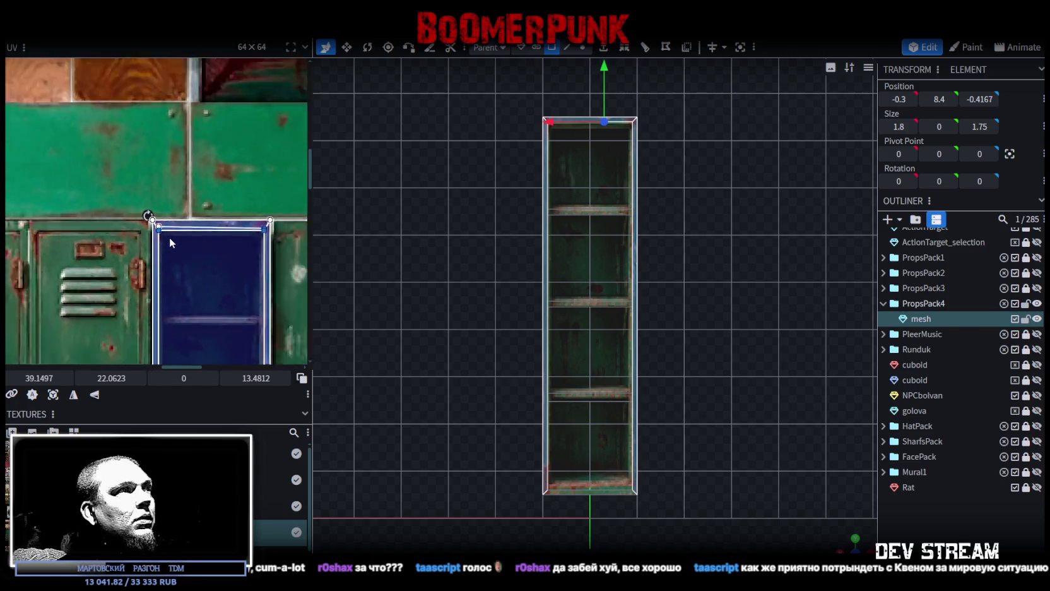
scroll(210, 173, "up", 1)
scroll(166, 199, "up", 2)
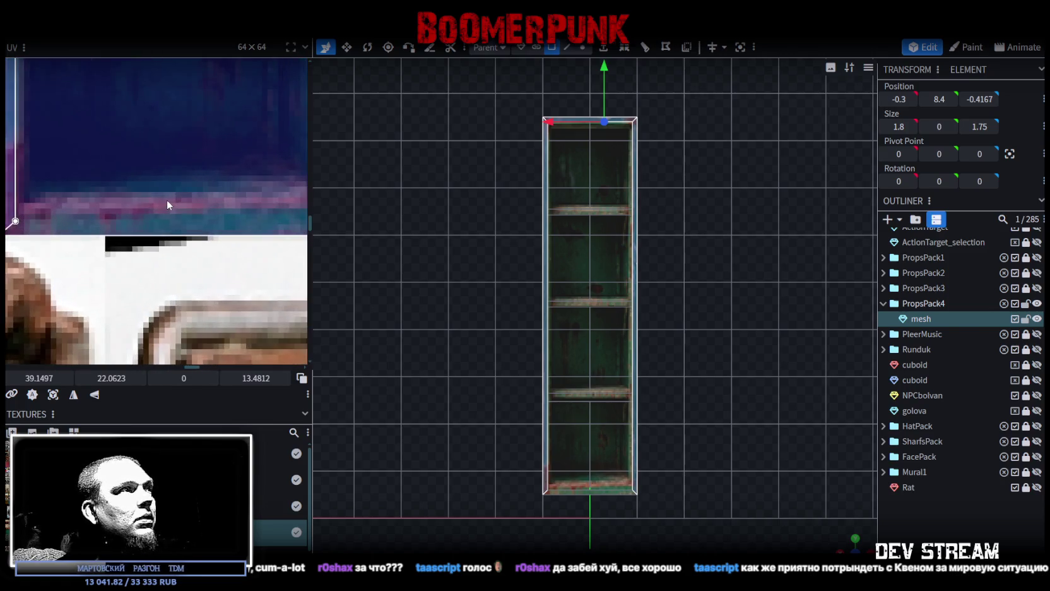
scroll(166, 200, "down", 1)
middle_click_drag(239, 238, 221, 242)
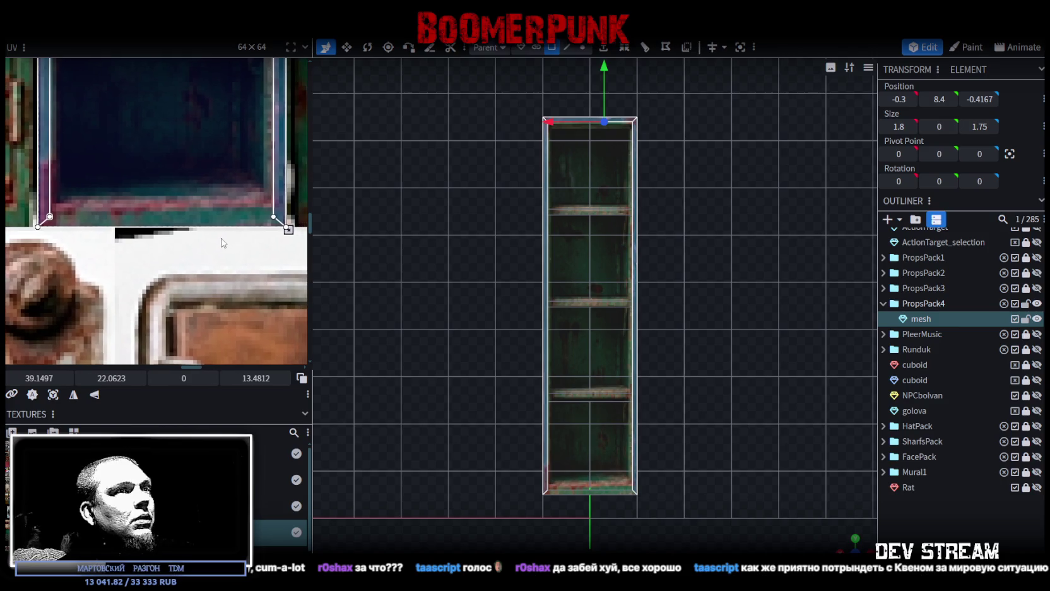
Step: Pull the thin bottom plate's UV bottom edge up slightly inside the locker area
left_click(579, 492)
left_click(547, 447)
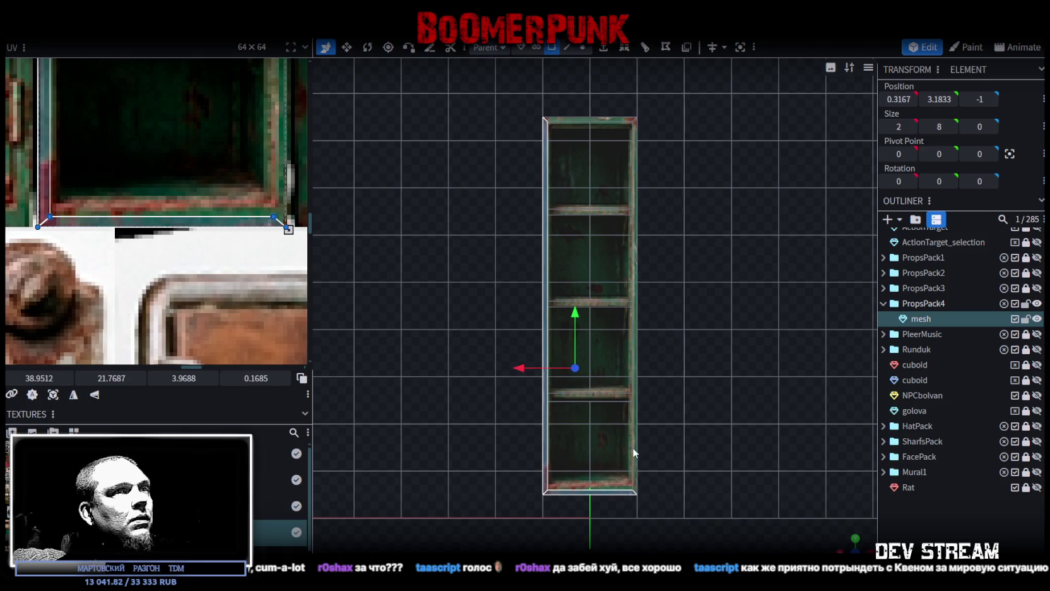
left_click(633, 450)
left_click(297, 212)
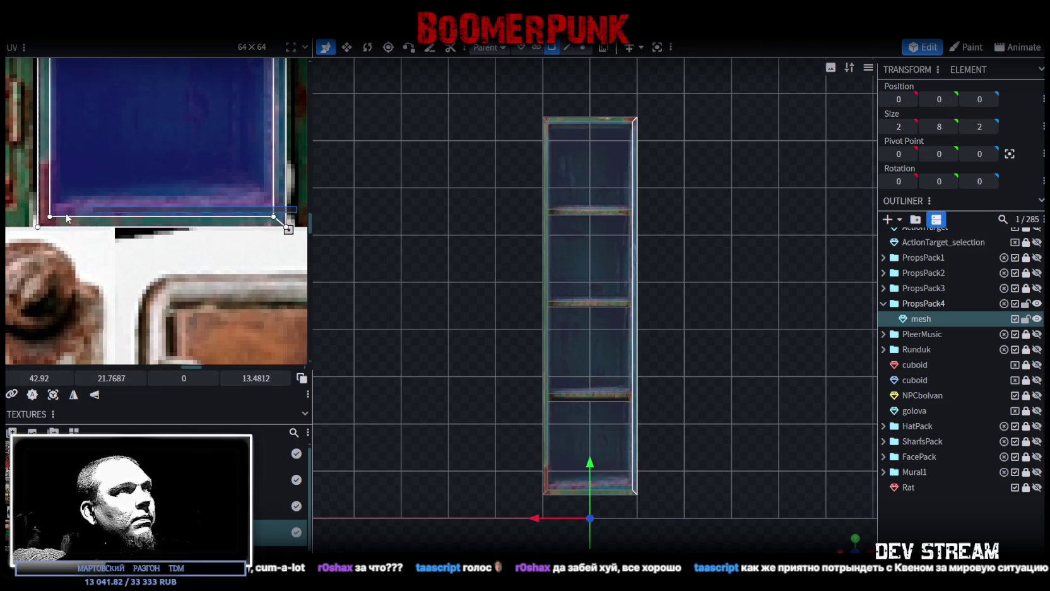
left_click_drag(269, 211, 270, 200)
left_click(611, 481)
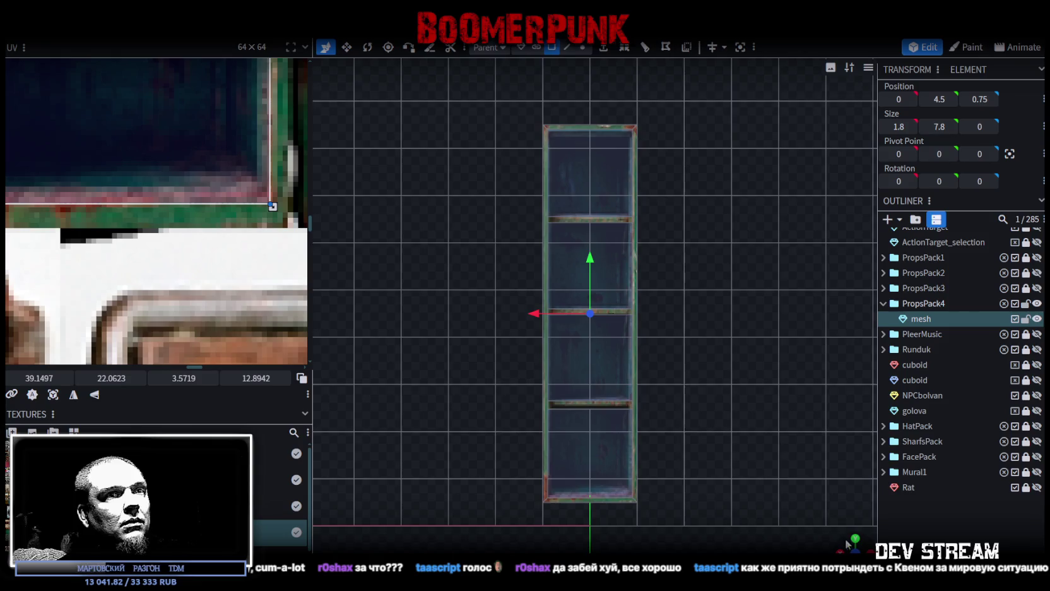
left_click_drag(845, 541, 708, 420)
Step: Raise the cabinet's bottom plate slightly along the Y axis
left_click(564, 377)
left_click_drag(564, 377, 594, 319)
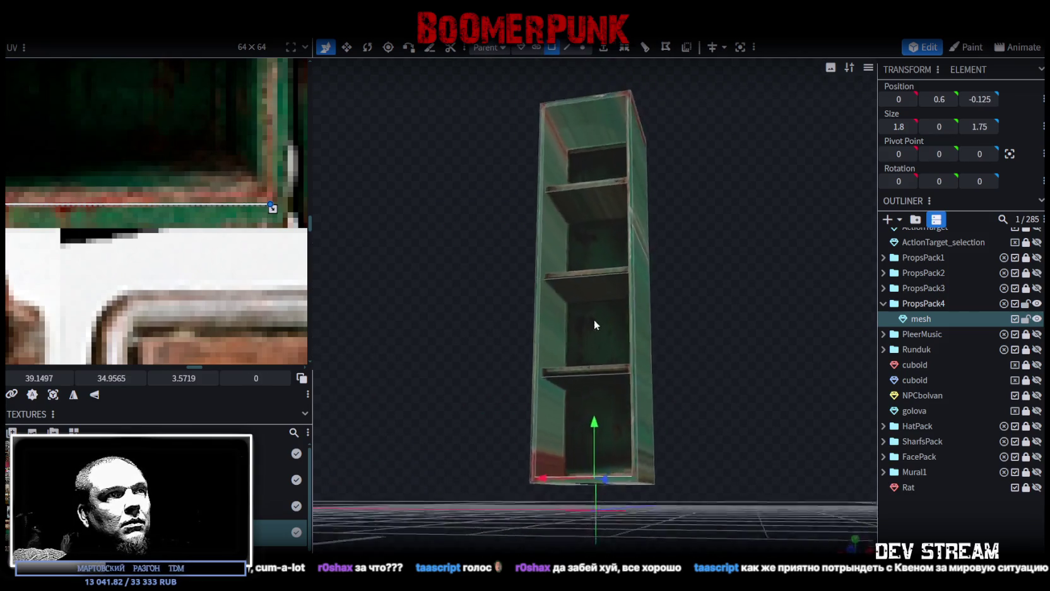
scroll(631, 341, "up", 3)
left_click_drag(678, 365, 689, 318)
scroll(699, 346, "up", 3)
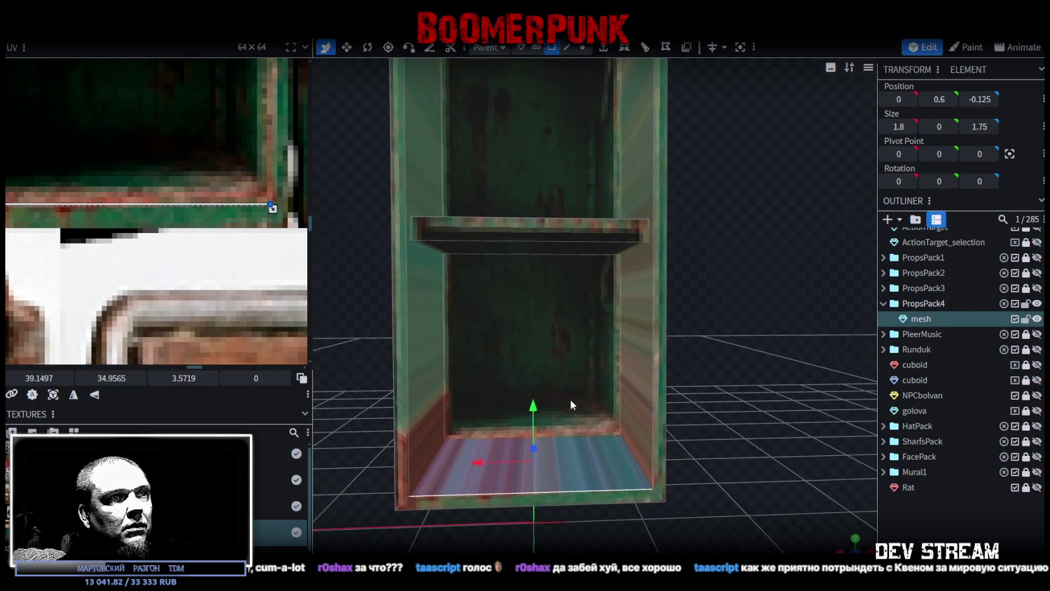
left_click_drag(543, 404, 539, 399)
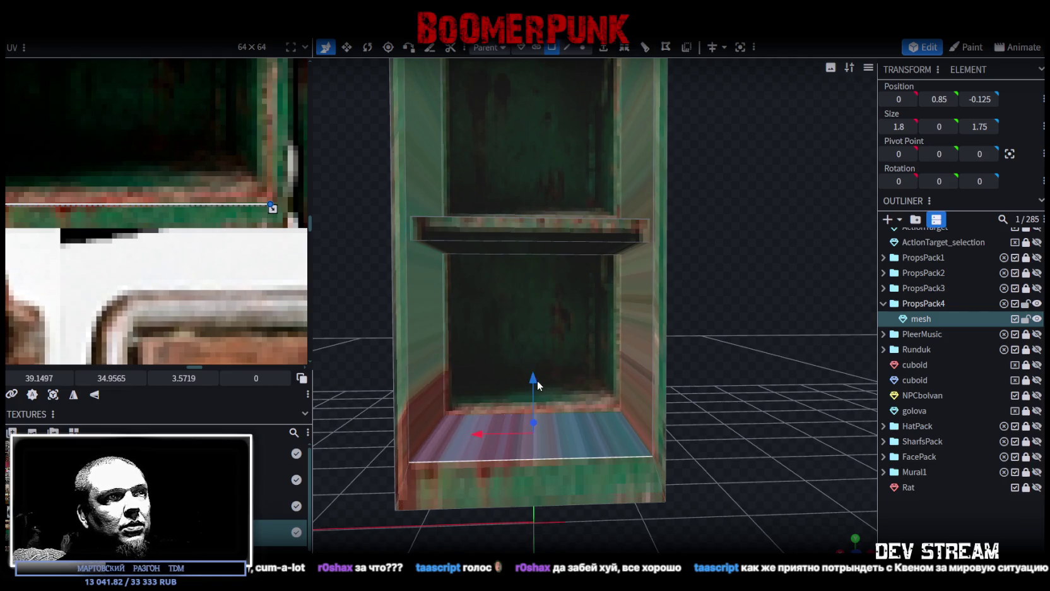
scroll(681, 426, "down", 3)
left_click_drag(714, 437, 710, 256)
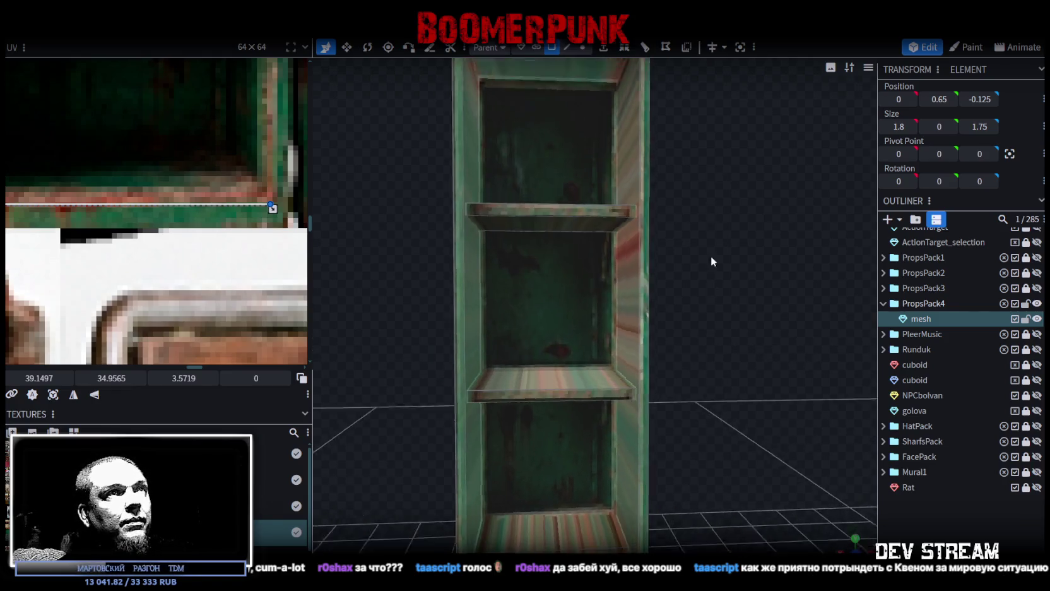
scroll(694, 278, "up", 2)
left_click_drag(688, 300, 580, 271)
Step: Lower the cabinet's top plate to height 8
left_click(580, 272)
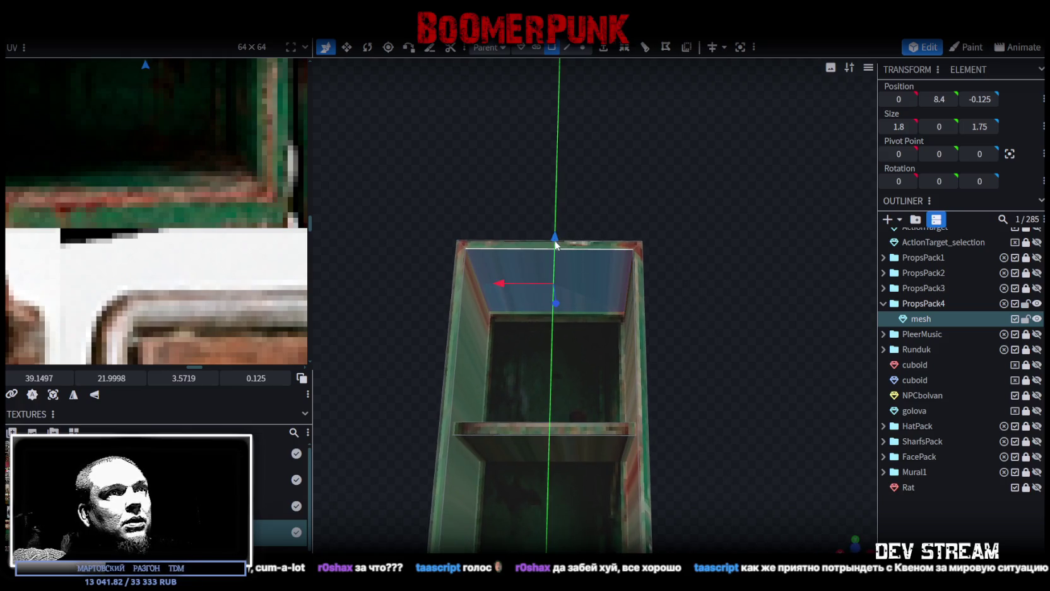
mouse_move(684, 237)
left_mouse_down()
mouse_move(730, 323)
mouse_move(678, 313)
mouse_move(673, 297)
left_mouse_up()
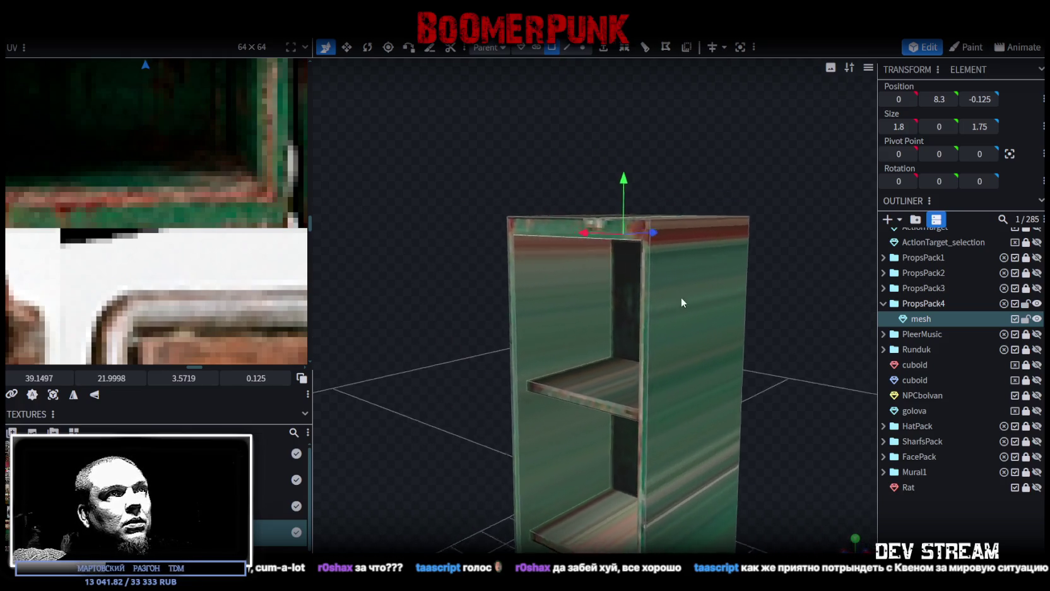
scroll(695, 341, "up", 2)
mouse_move(718, 386)
left_mouse_down()
mouse_move(741, 491)
mouse_move(695, 326)
mouse_move(712, 342)
left_mouse_up()
scroll(695, 341, "up", 2)
scroll(707, 345, "up", 2)
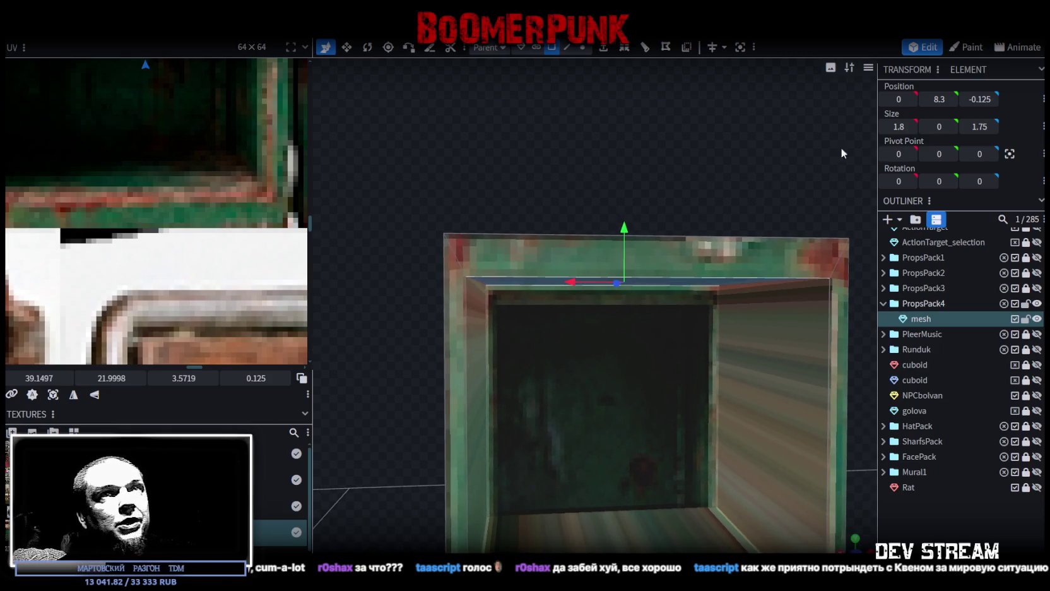
left_click_drag(628, 227, 620, 236)
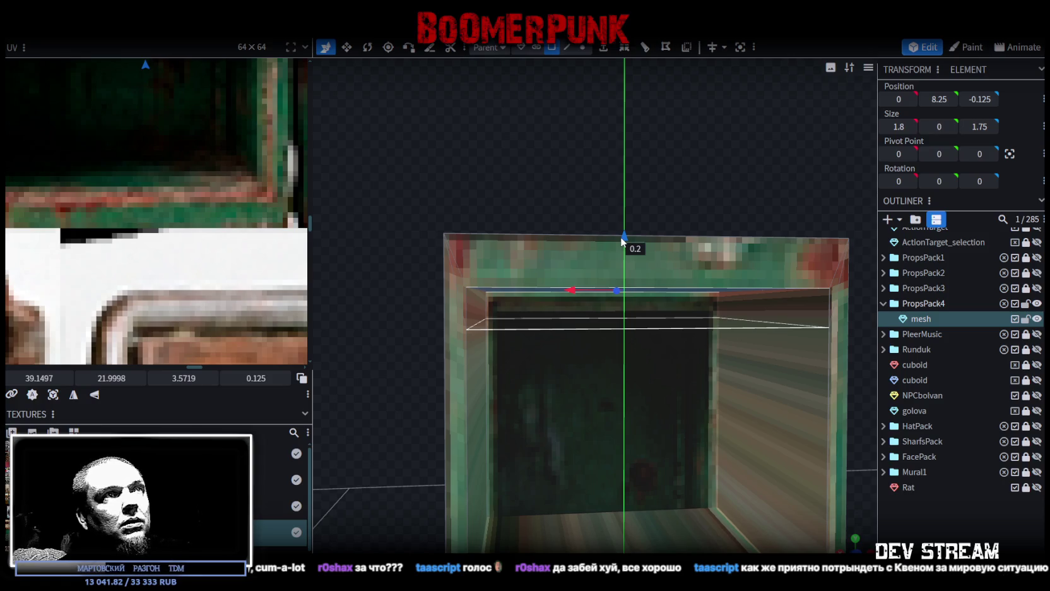
mouse_move(620, 236)
left_mouse_down()
mouse_move(627, 264)
mouse_move(625, 239)
left_mouse_up()
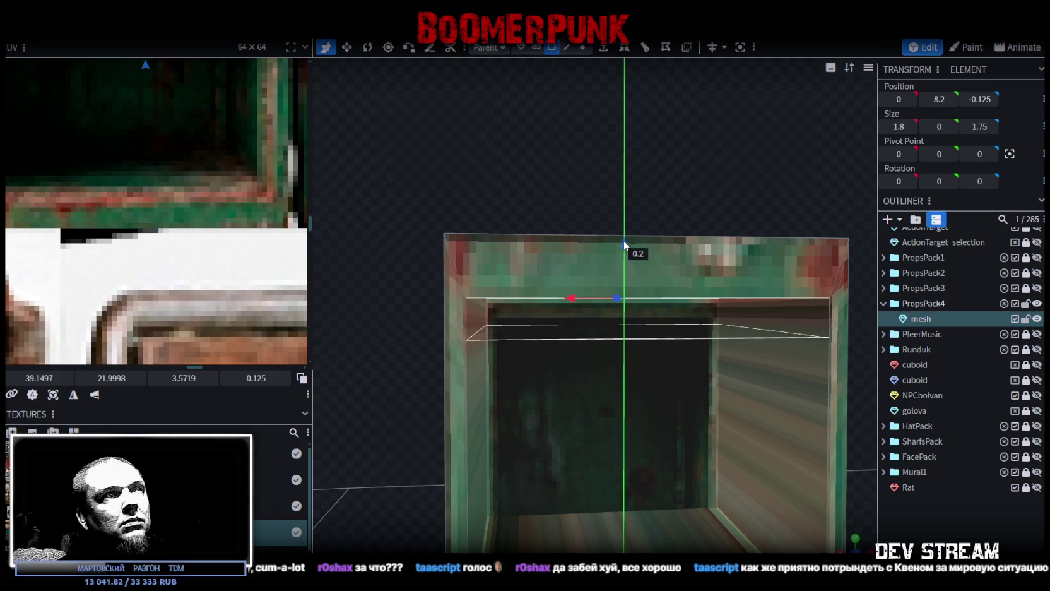
Step: Readjust the 1.8 × 1.75 floor plate so it sits lower, at height 0.65, beneath the shelves
scroll(507, 383, "down", 3)
scroll(576, 403, "down", 2)
mouse_move(576, 403)
left_mouse_down()
mouse_move(608, 328)
mouse_move(716, 293)
mouse_move(664, 304)
mouse_move(689, 306)
mouse_move(708, 336)
left_mouse_up()
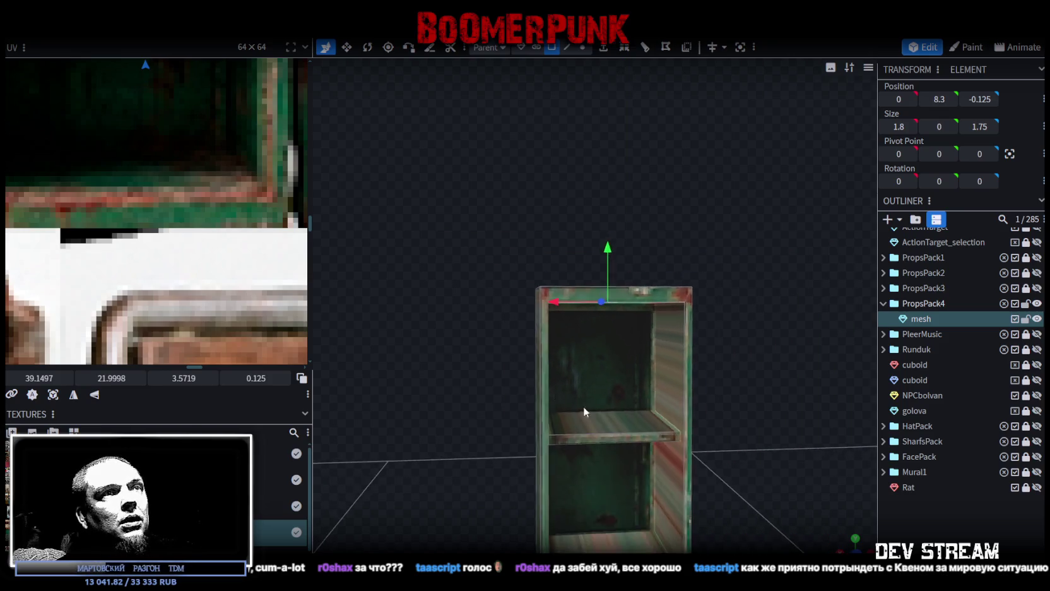
scroll(679, 290, "up", 3)
scroll(668, 289, "up", 2)
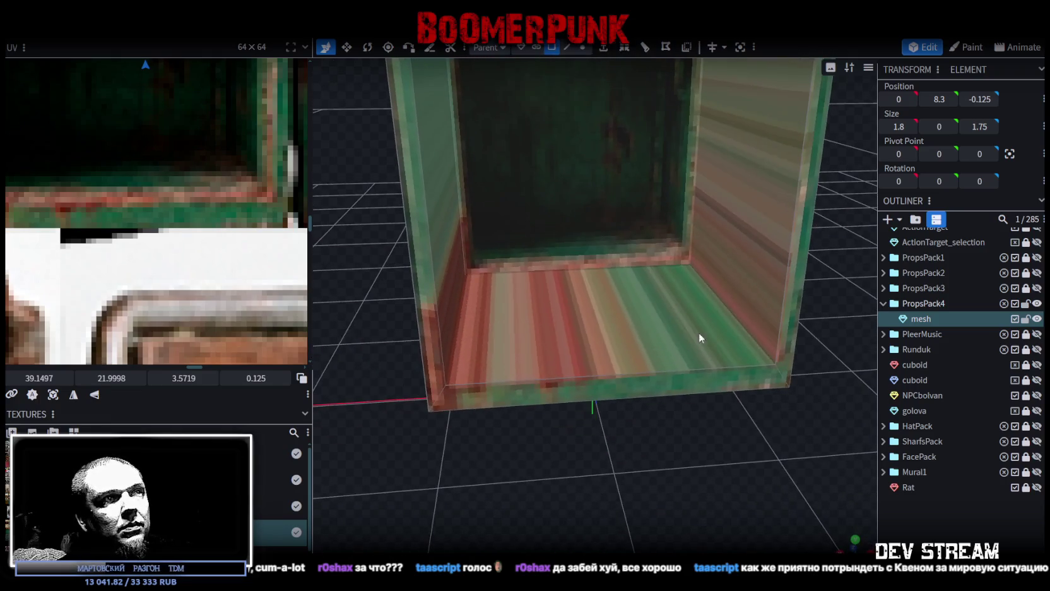
left_click(708, 336)
left_click_drag(595, 246, 597, 263)
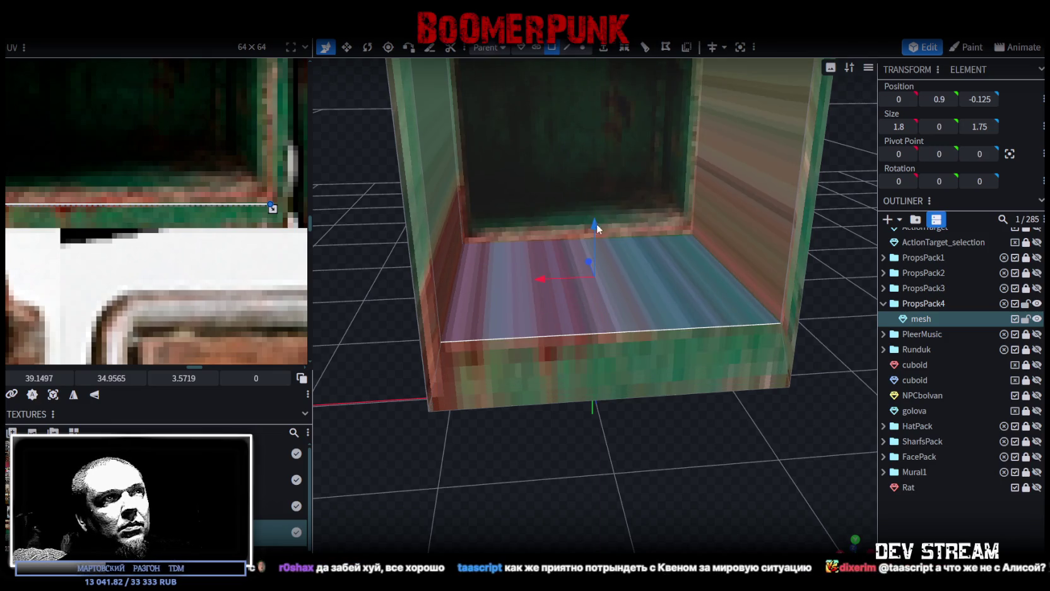
mouse_move(716, 441)
left_mouse_down()
mouse_move(675, 409)
mouse_move(668, 425)
mouse_move(662, 341)
left_mouse_up()
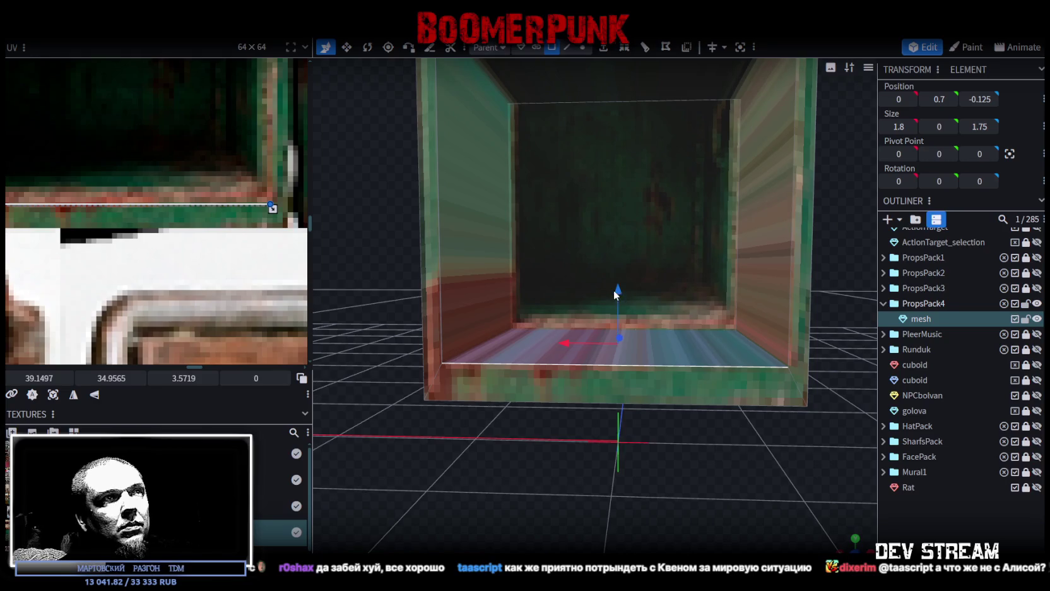
left_click_drag(615, 292, 621, 300)
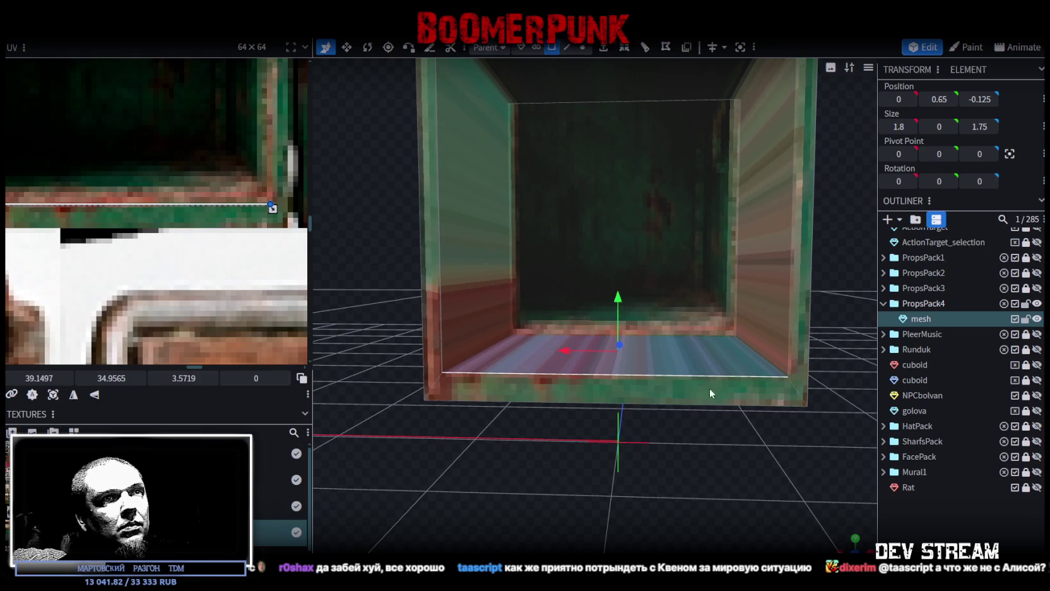
Step: Enable UV Overlay in the UV editor to show the UV faces over the texture
scroll(711, 393, "down", 5)
scroll(731, 390, "down", 3)
mouse_move(755, 403)
left_mouse_down()
mouse_move(694, 445)
mouse_move(729, 431)
mouse_move(713, 354)
mouse_move(719, 392)
left_mouse_up()
scroll(104, 245, "down", 4)
scroll(104, 245, "down", 2)
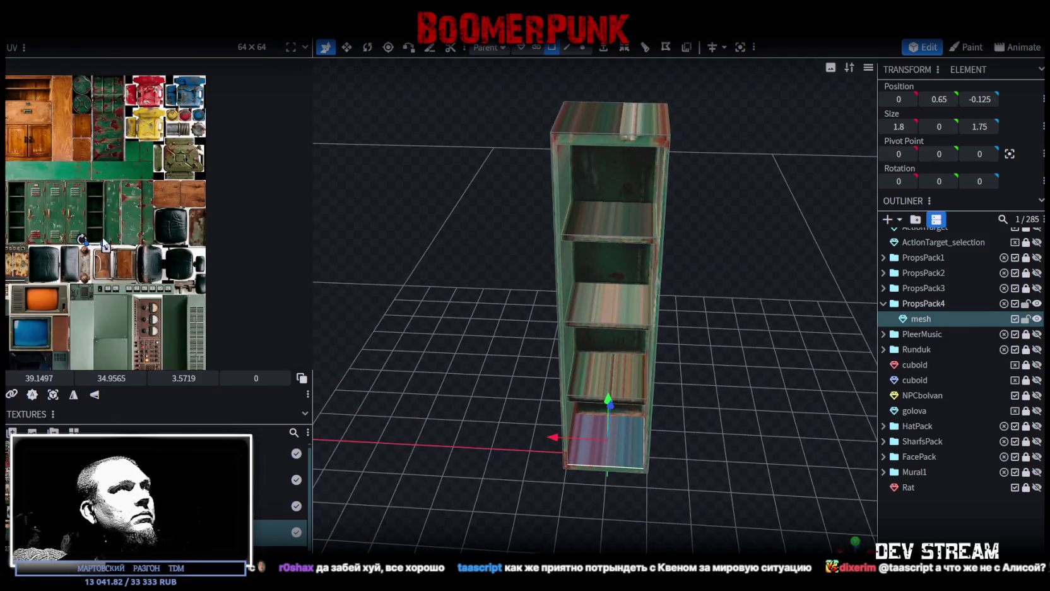
left_click(302, 379)
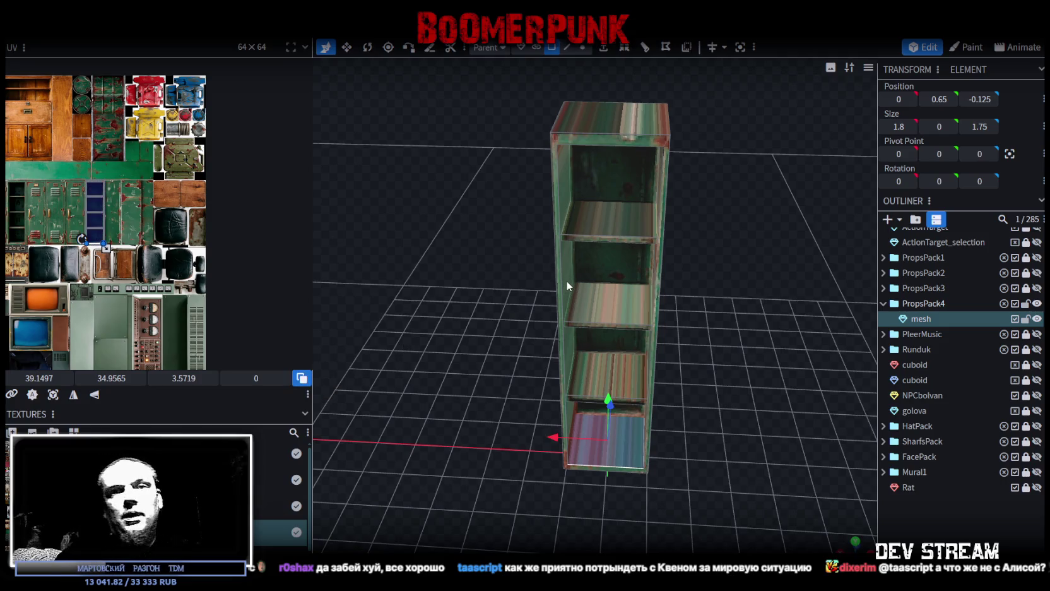
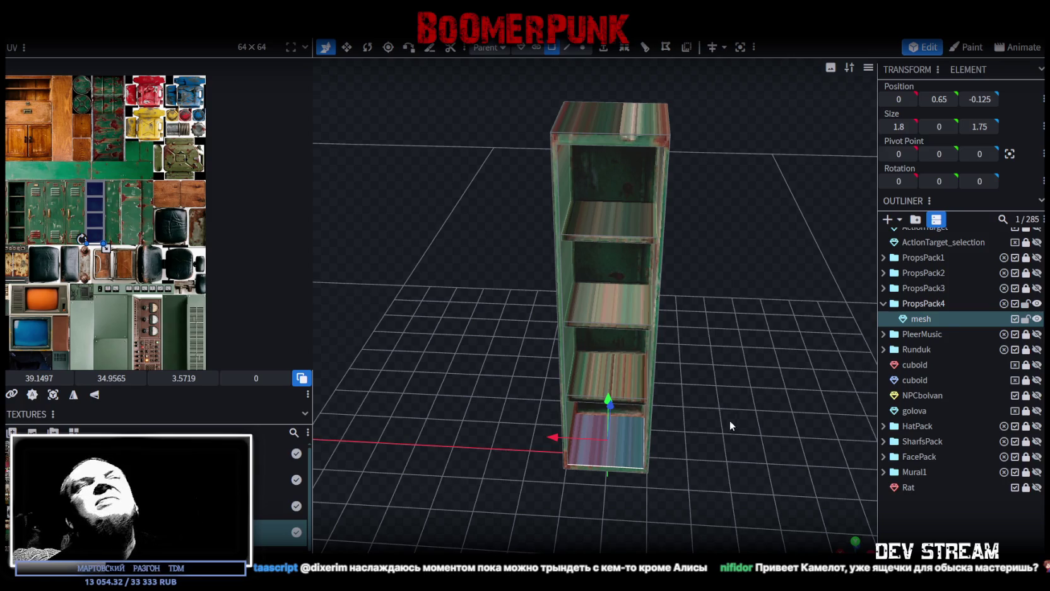
Step: Select the three shelf panels and switch to a flat top-down orthographic view
left_click_drag(687, 369, 705, 414)
left_click(610, 270)
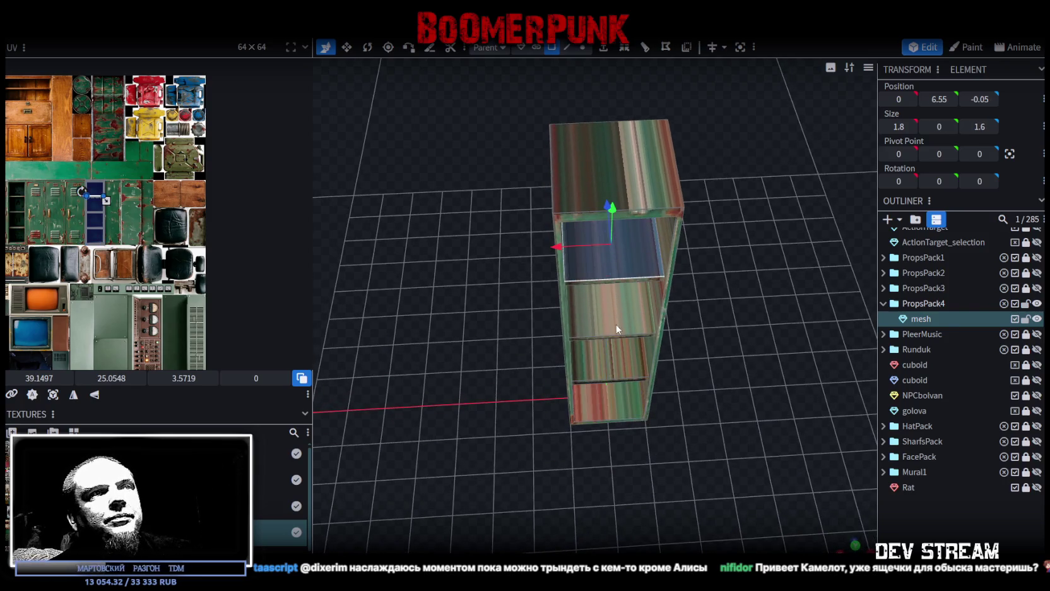
left_click(615, 310, "shift")
left_click(625, 378, "shift")
mouse_move(638, 416)
left_mouse_down()
mouse_move(726, 290)
mouse_move(666, 213)
left_mouse_up()
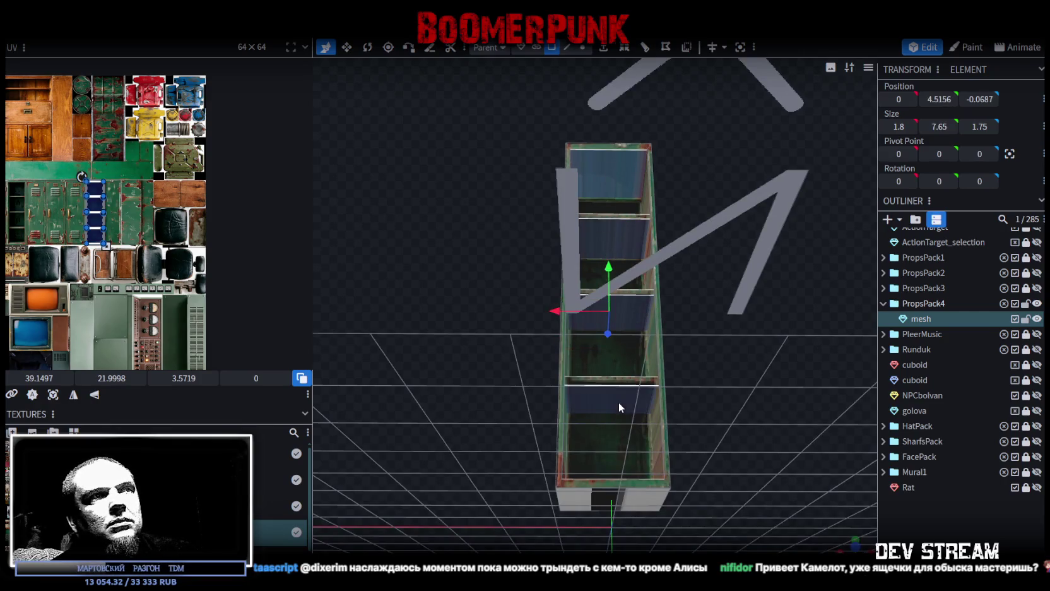
left_click_drag(618, 407, 761, 439)
left_click(856, 543)
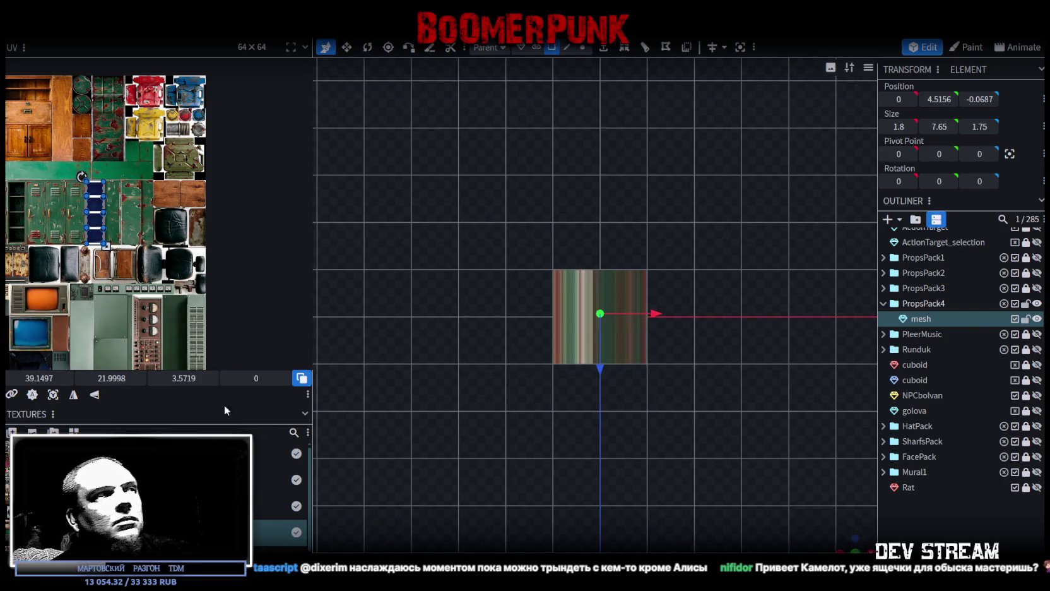
Step: Move the shelf panels' UV area beside the blue locker in the texture atlas
scroll(62, 231, "down", 2)
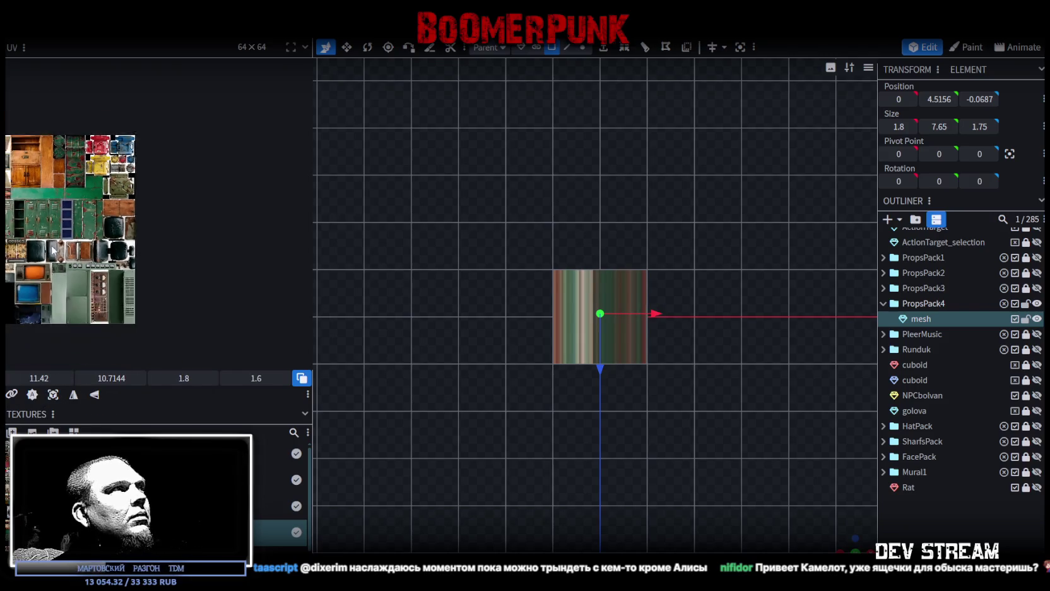
scroll(57, 255, "down", 2)
scroll(188, 263, "up", 1)
scroll(122, 163, "up", 1)
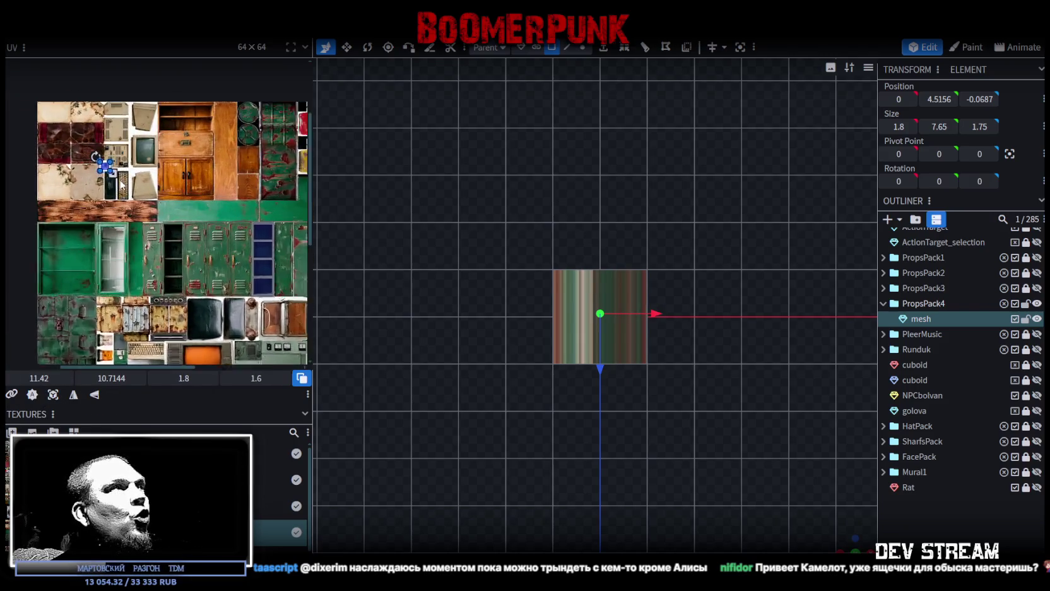
scroll(111, 164, "up", 2)
scroll(214, 299, "up", 2)
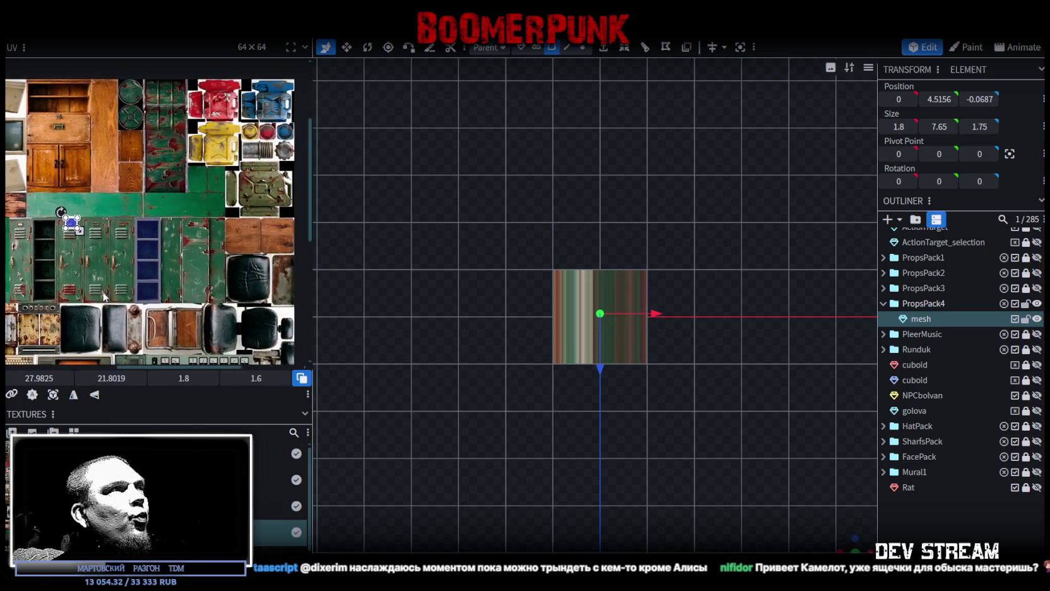
scroll(164, 284, "up", 2)
scroll(150, 280, "up", 1)
mouse_move(150, 280)
middle_mouse_down()
mouse_move(81, 249)
mouse_move(82, 328)
middle_mouse_up()
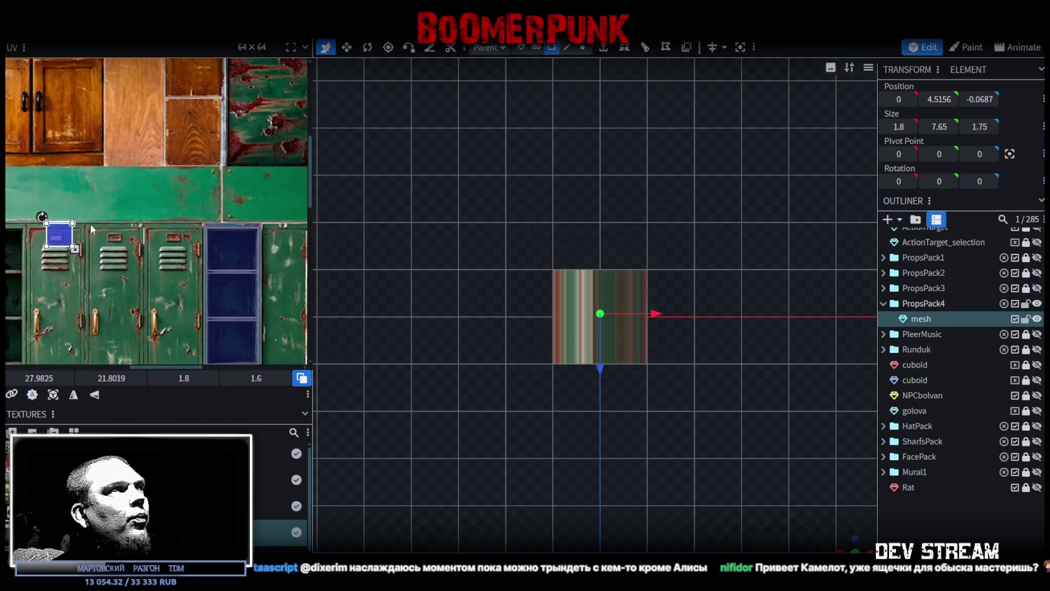
left_click_drag(45, 231, 265, 251)
middle_click_drag(265, 251, 170, 220)
Step: Bring the blue locker area fully into view and widen the UV editor panel
scroll(171, 220, "down", 1)
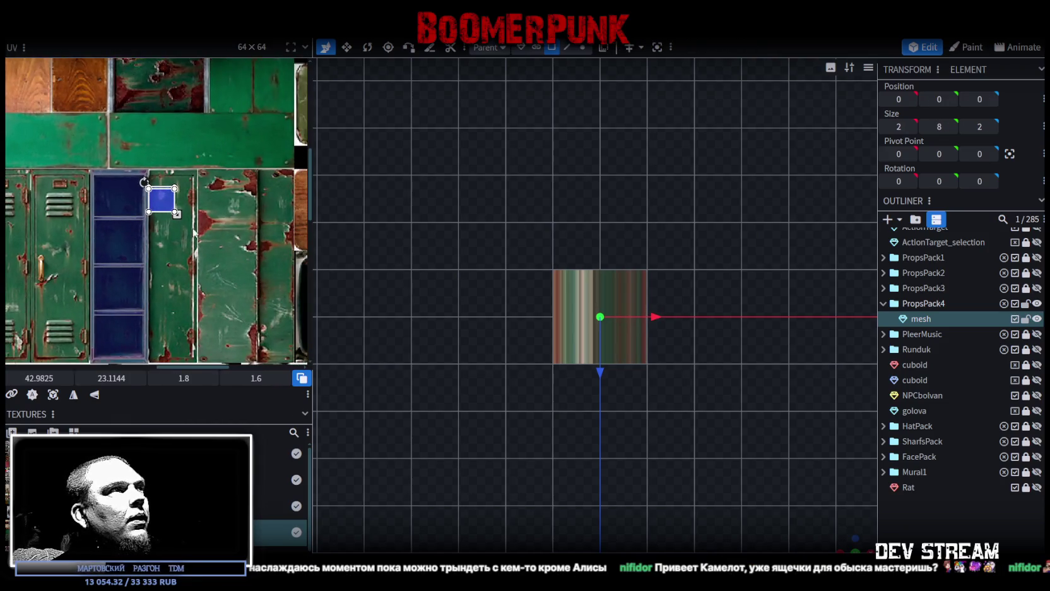
scroll(161, 236, "down", 1)
scroll(154, 246, "down", 1)
middle_click_drag(149, 252, 227, 230)
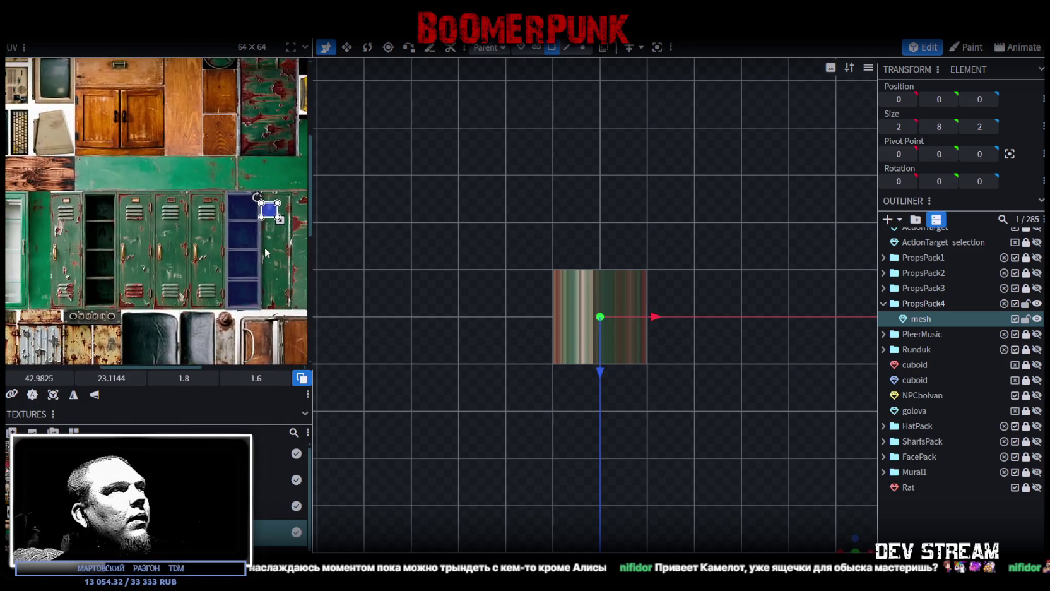
scroll(227, 230, "down", 1)
scroll(228, 231, "down", 1)
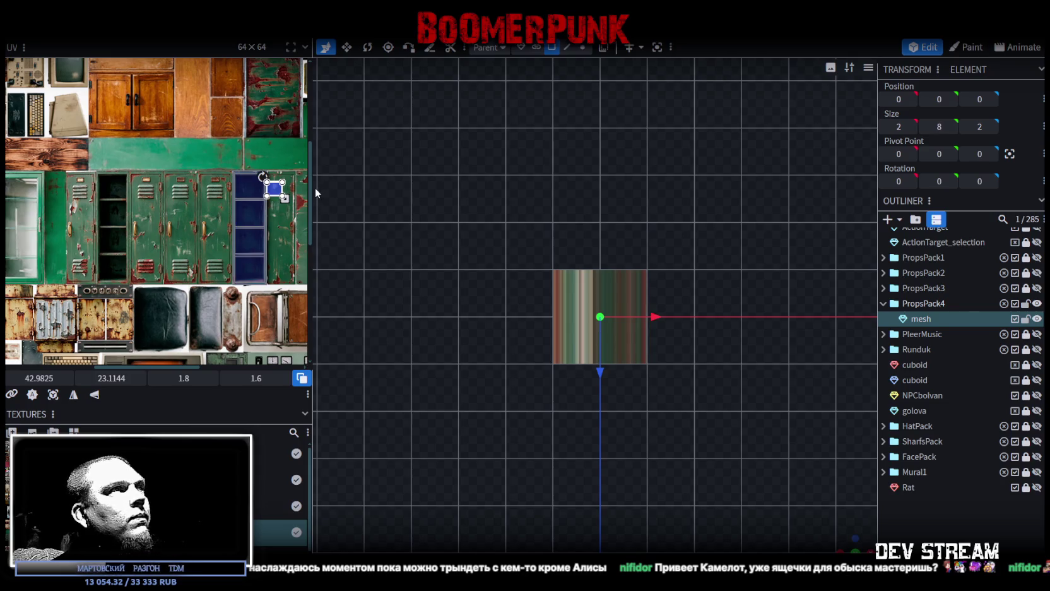
left_click_drag(313, 187, 496, 189)
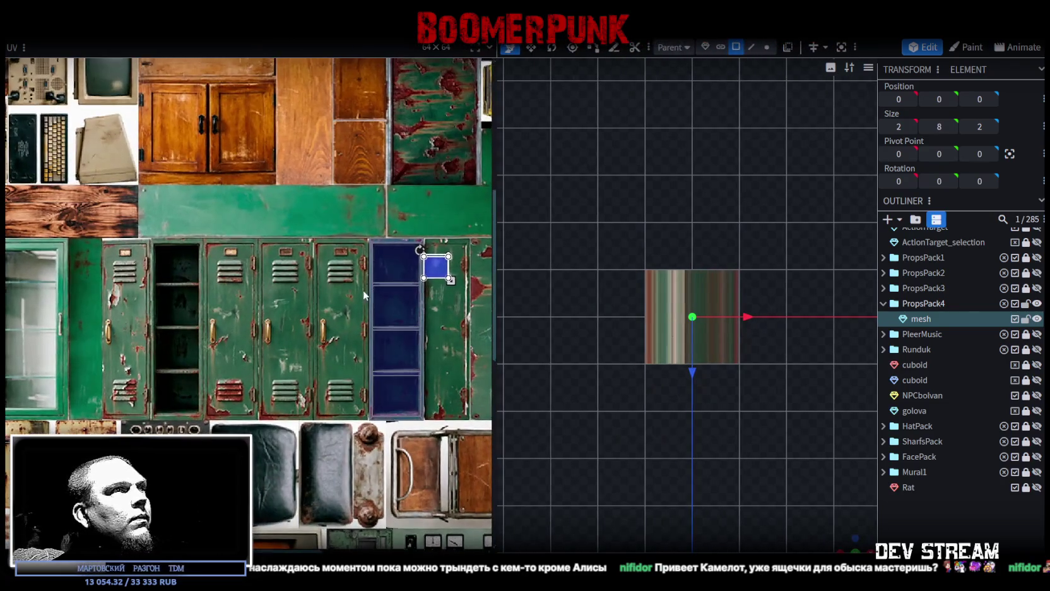
Step: Place the face's UV on the green locker door and apply Rotate UV Right
middle_click_drag(363, 290, 208, 308)
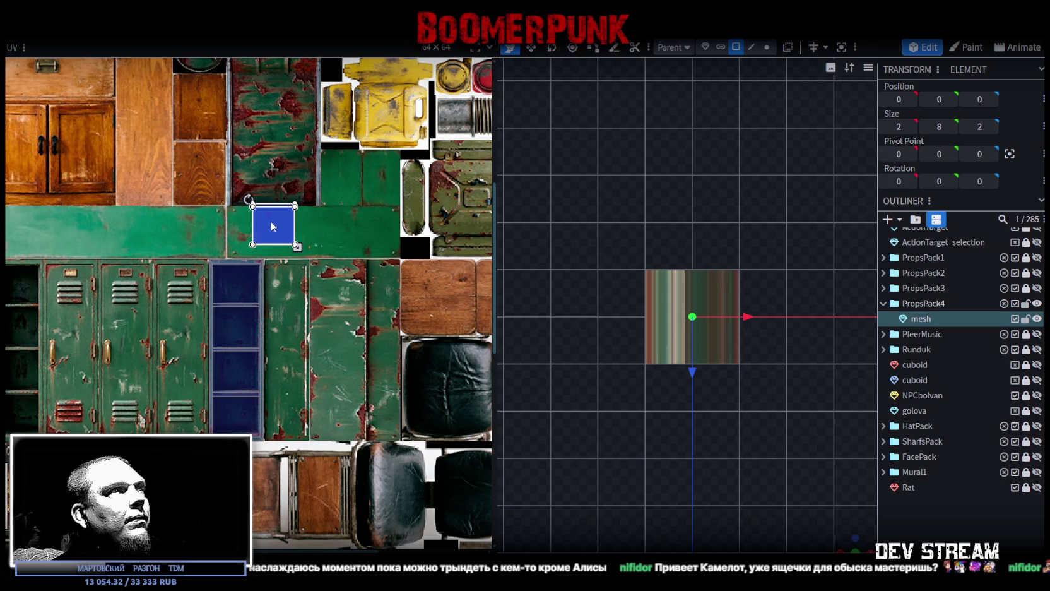
mouse_move(270, 221)
left_mouse_down()
mouse_move(264, 230)
mouse_move(336, 322)
left_mouse_up()
scroll(335, 322, "up", 2)
scroll(334, 324, "up", 1)
right_click(326, 306)
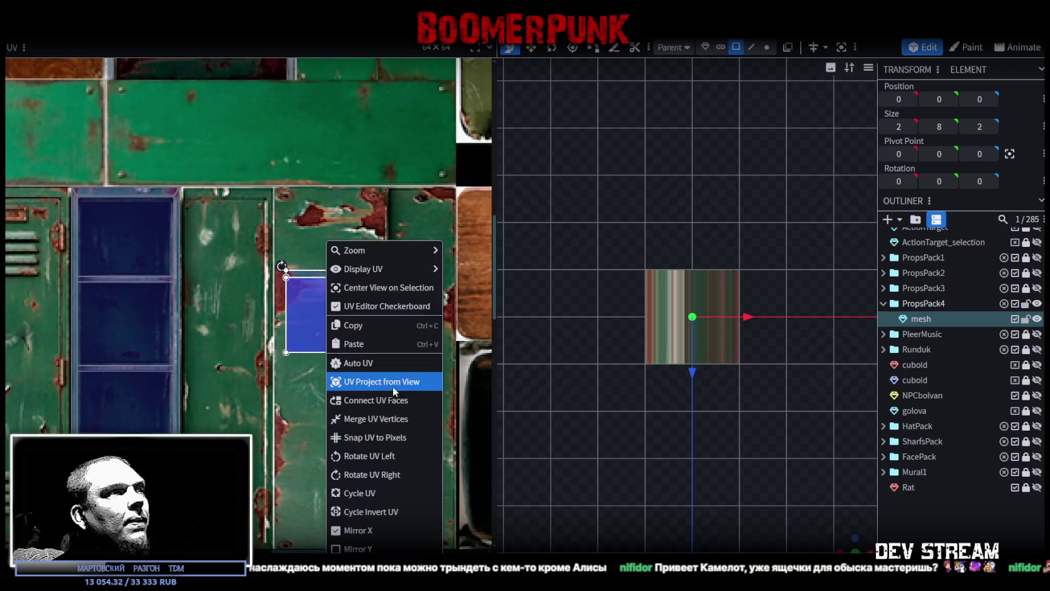
left_click(382, 475)
Step: Reposition and stretch the rotated UV to cover the door out to its edge
left_click_drag(338, 335, 317, 275)
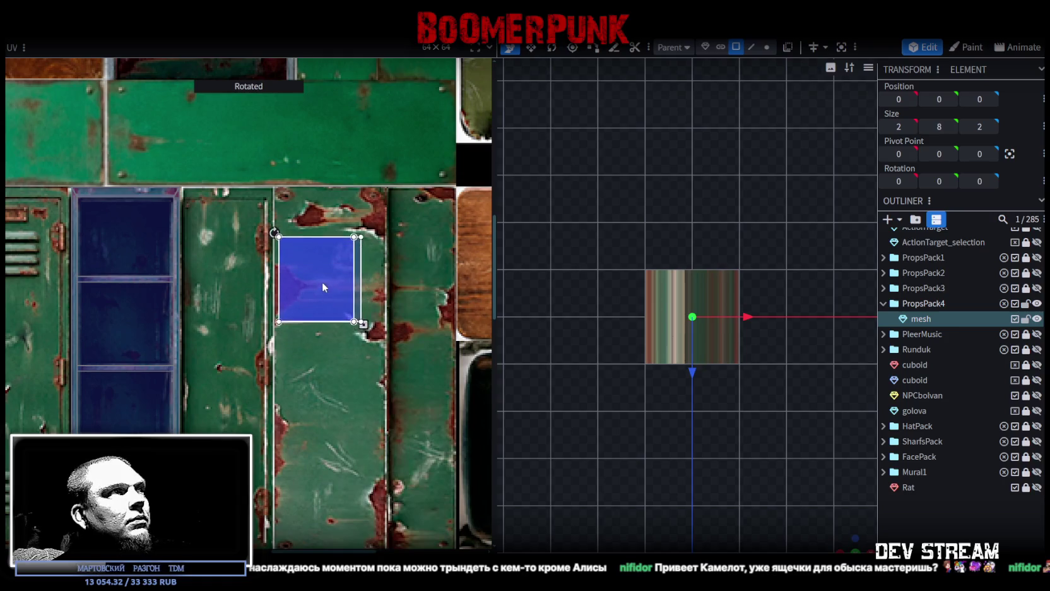
scroll(299, 246, "up", 3)
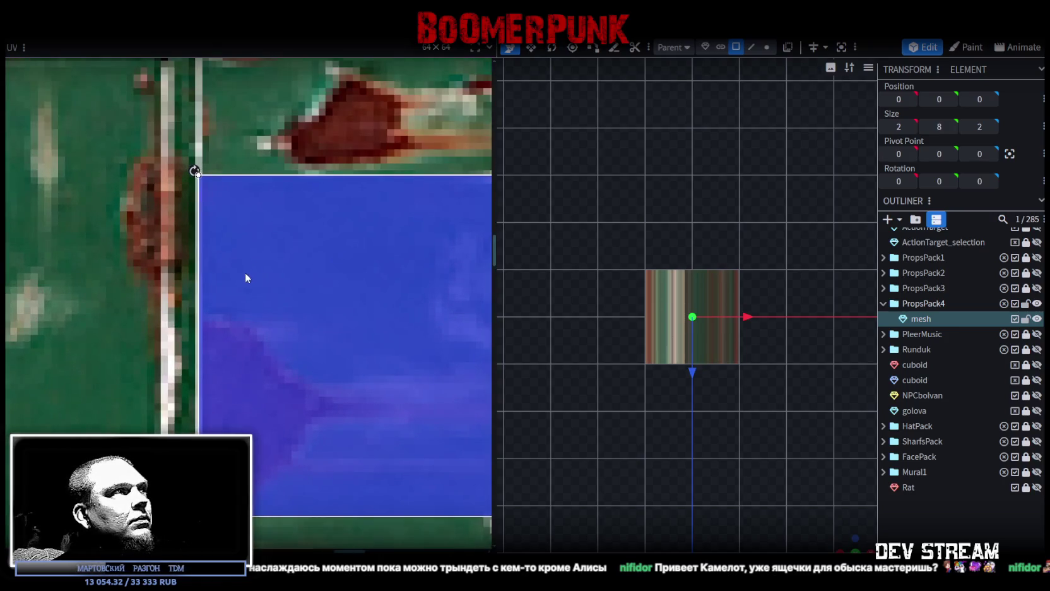
scroll(255, 275, "down", 3)
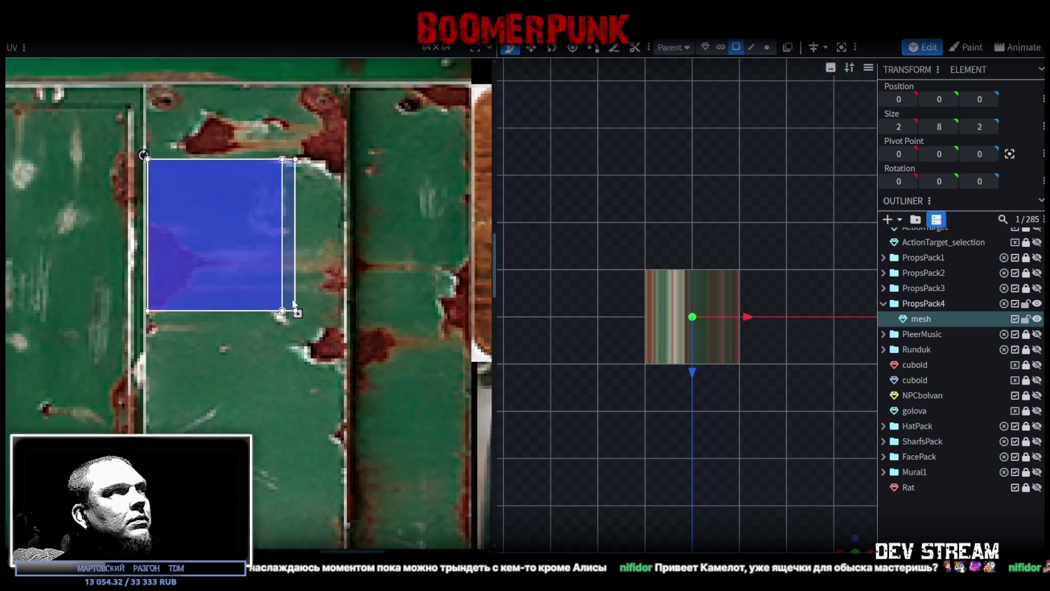
left_click(289, 271)
left_click_drag(297, 315, 352, 359)
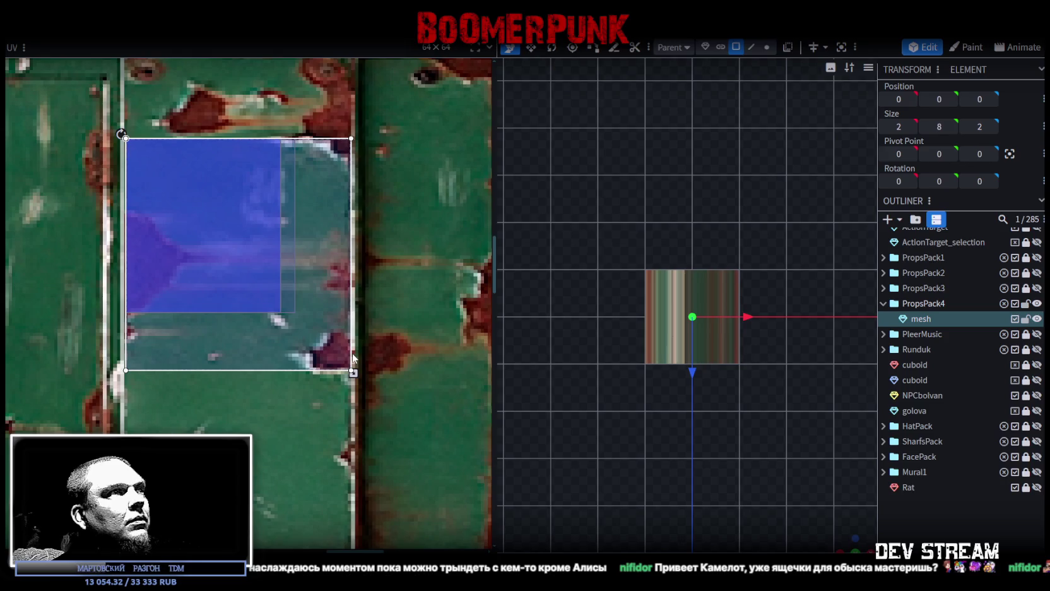
scroll(338, 343, "up", 2)
scroll(344, 343, "down", 2)
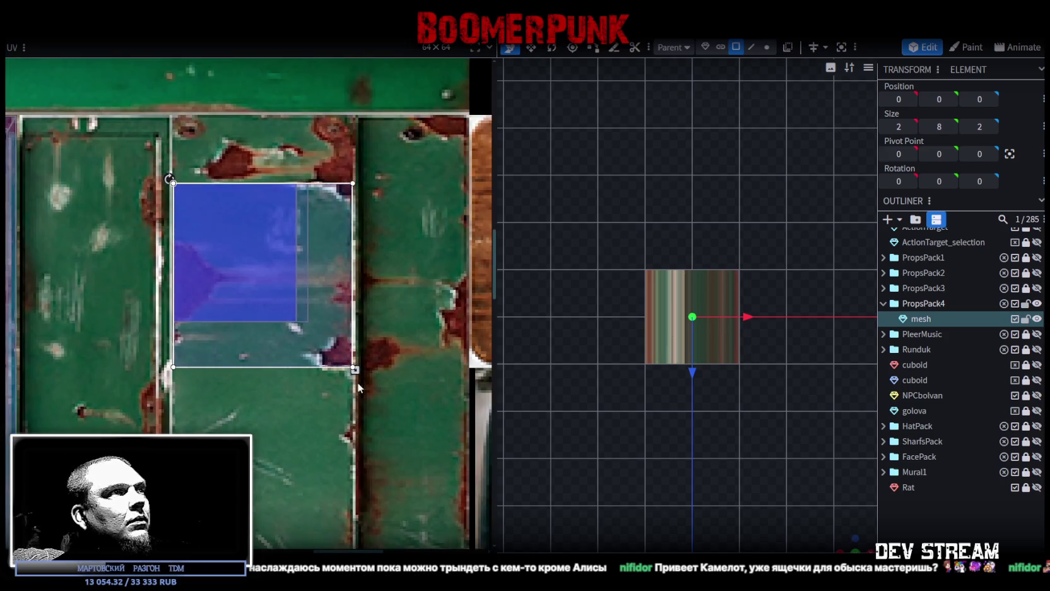
scroll(363, 381, "up", 2)
scroll(323, 402, "down", 1)
scroll(356, 327, "down", 2)
Step: Place the next face's UV area directly below the first on the door
left_click_drag(314, 250, 323, 435)
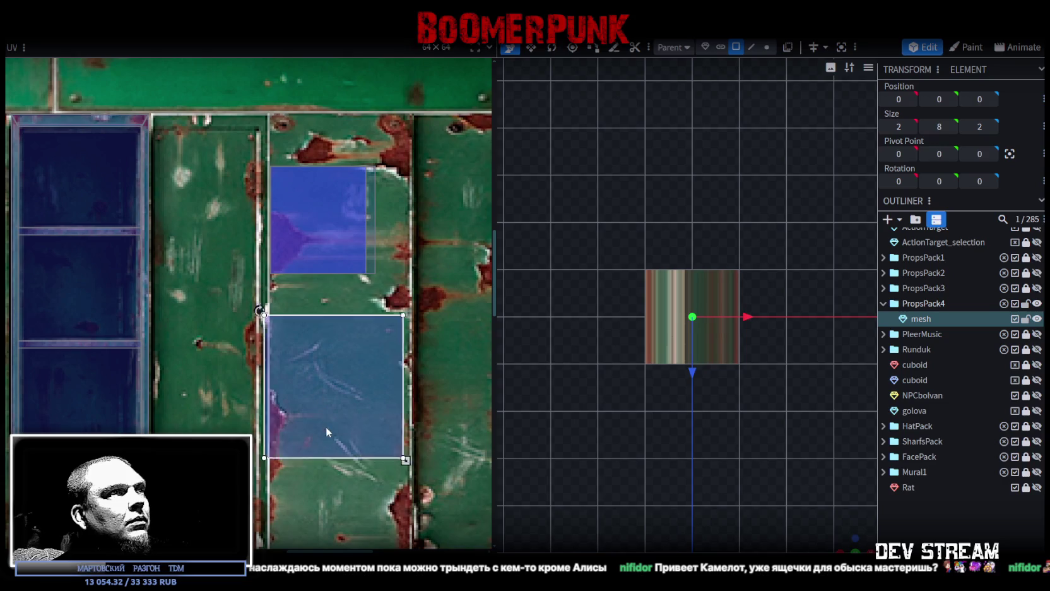
scroll(379, 442, "up", 2)
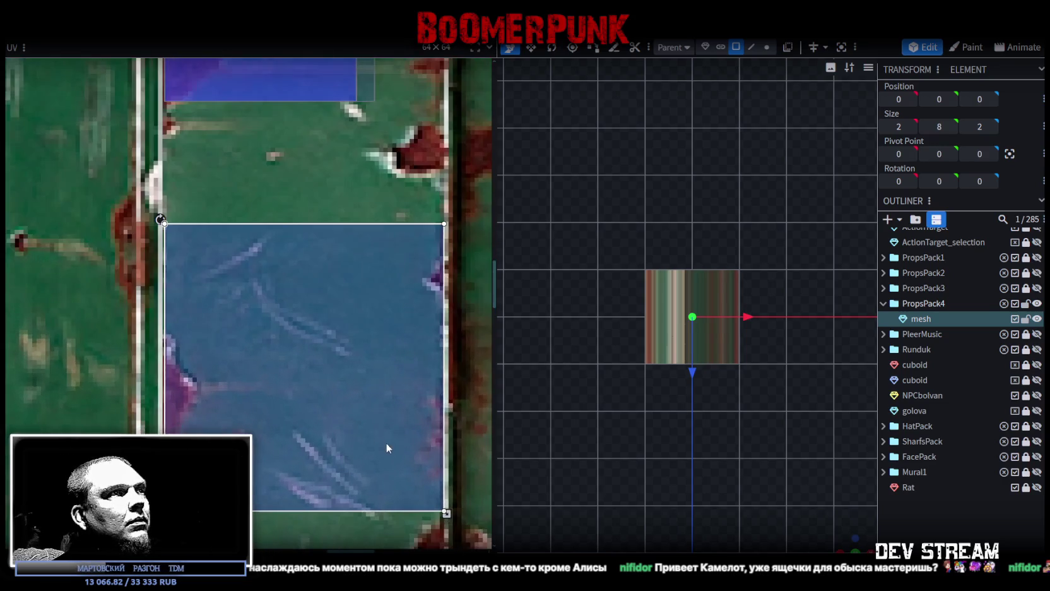
middle_click_drag(389, 444, 375, 422)
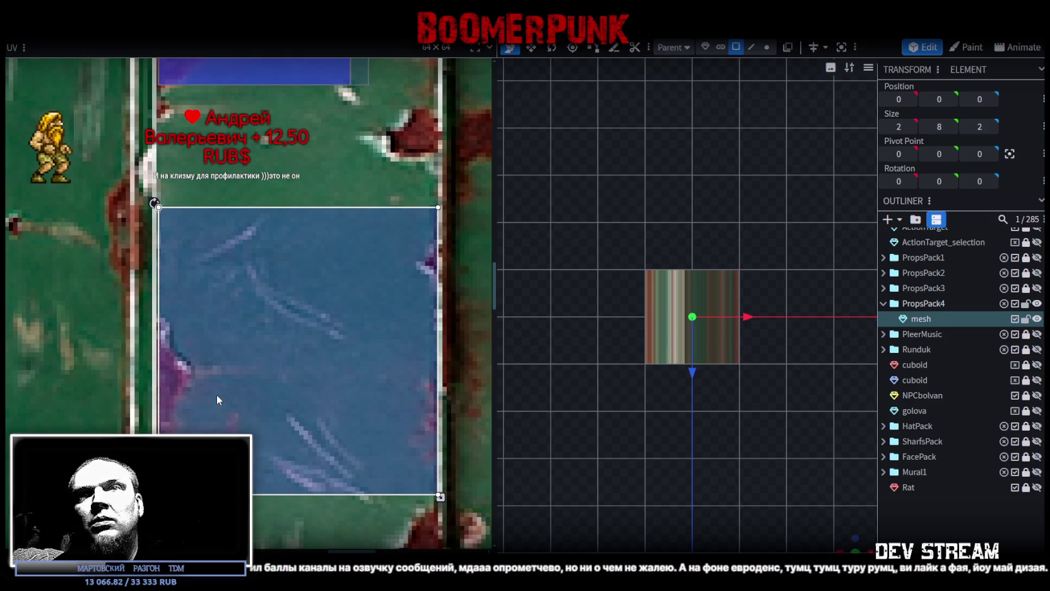
scroll(234, 404, "up", 2)
scroll(304, 385, "up", 2)
scroll(281, 421, "up", 2)
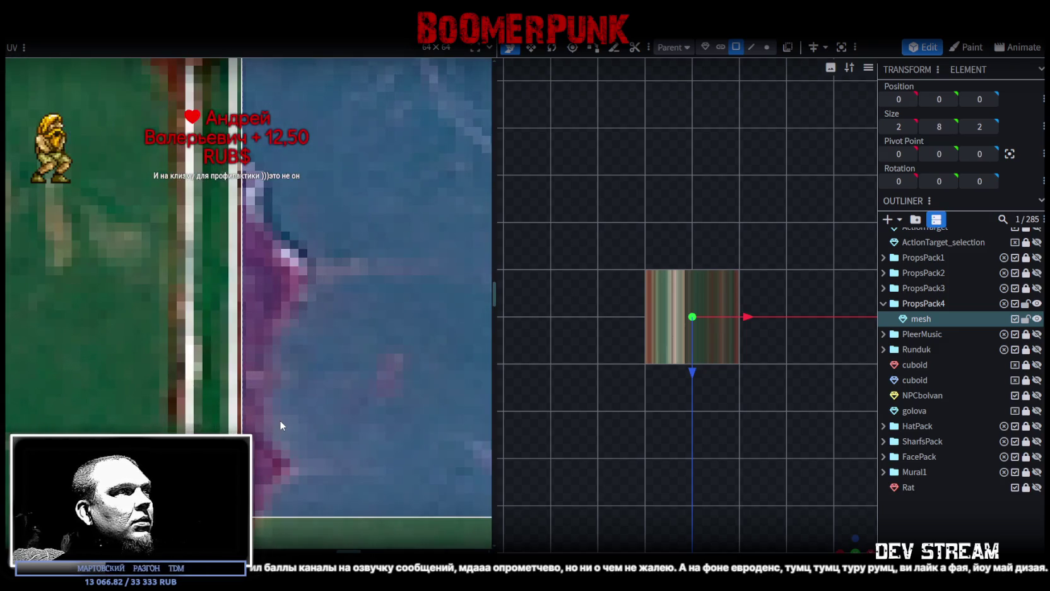
scroll(277, 420, "down", 5)
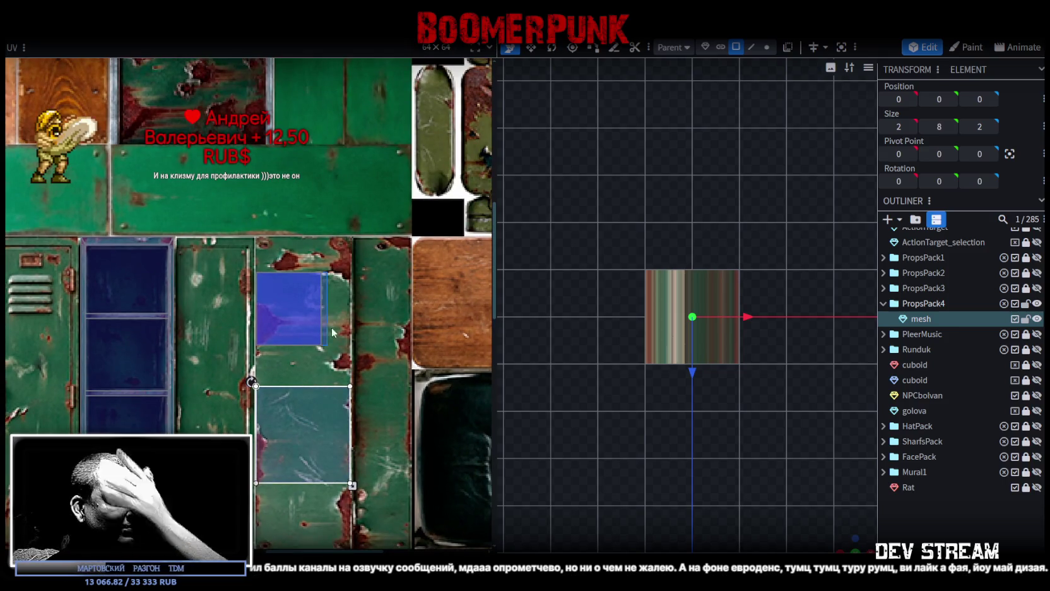
Step: Move and stretch the next face's UV across the green locker door's width
middle_click_drag(323, 309, 319, 212)
left_click(326, 355)
left_click_drag(325, 355, 304, 380)
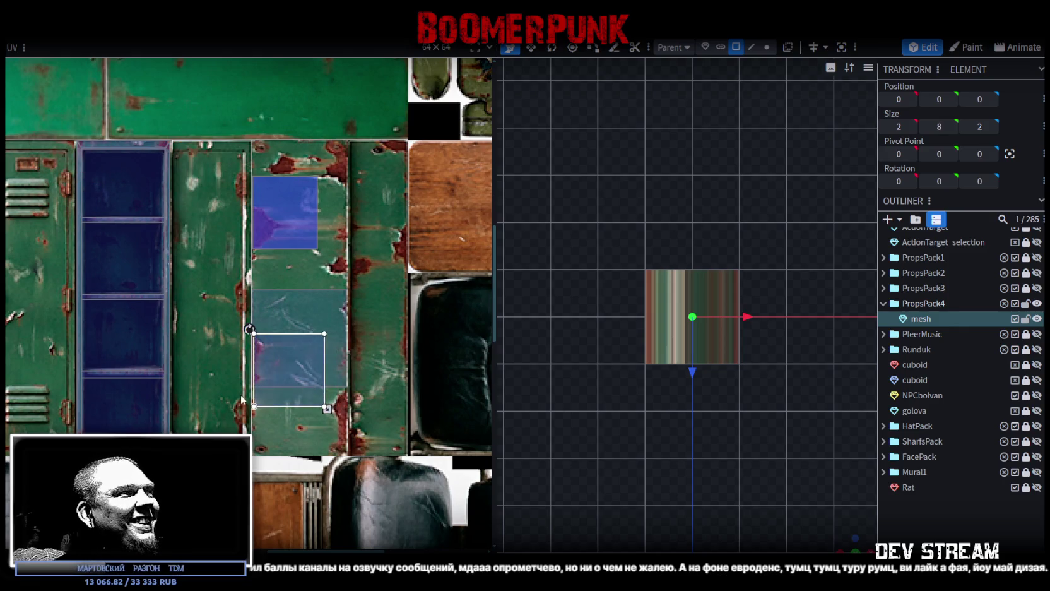
scroll(304, 380, "up", 4)
middle_click_drag(309, 355, 150, 263)
left_click_drag(284, 266, 370, 386)
scroll(237, 390, "down", 2)
left_click_drag(235, 391, 241, 418)
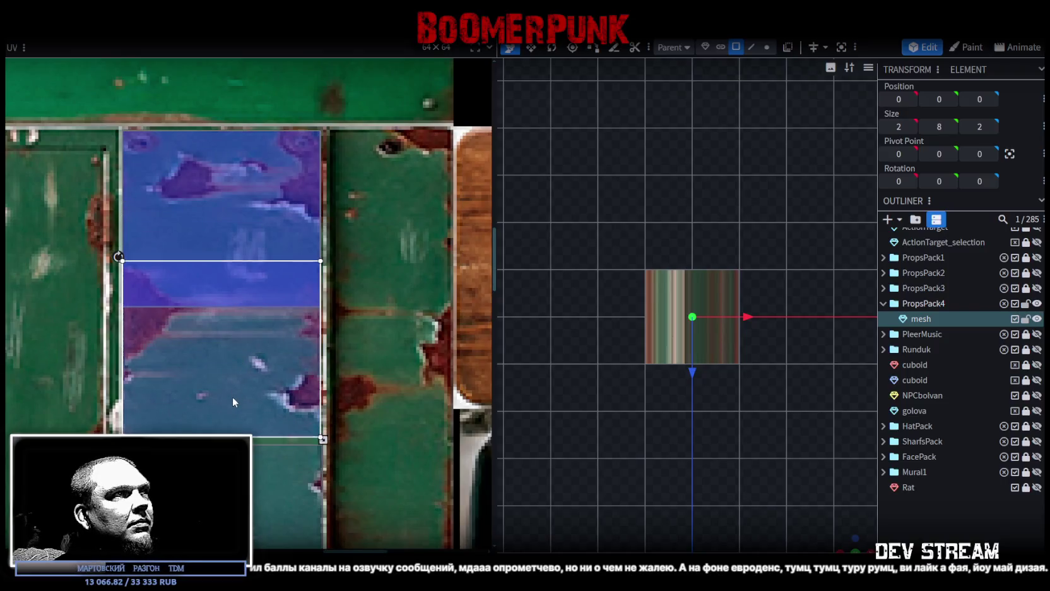
middle_click_drag(241, 414, 251, 333)
mouse_move(250, 334)
left_mouse_down()
mouse_move(232, 125)
mouse_move(238, 400)
mouse_move(238, 340)
mouse_move(242, 351)
left_mouse_up()
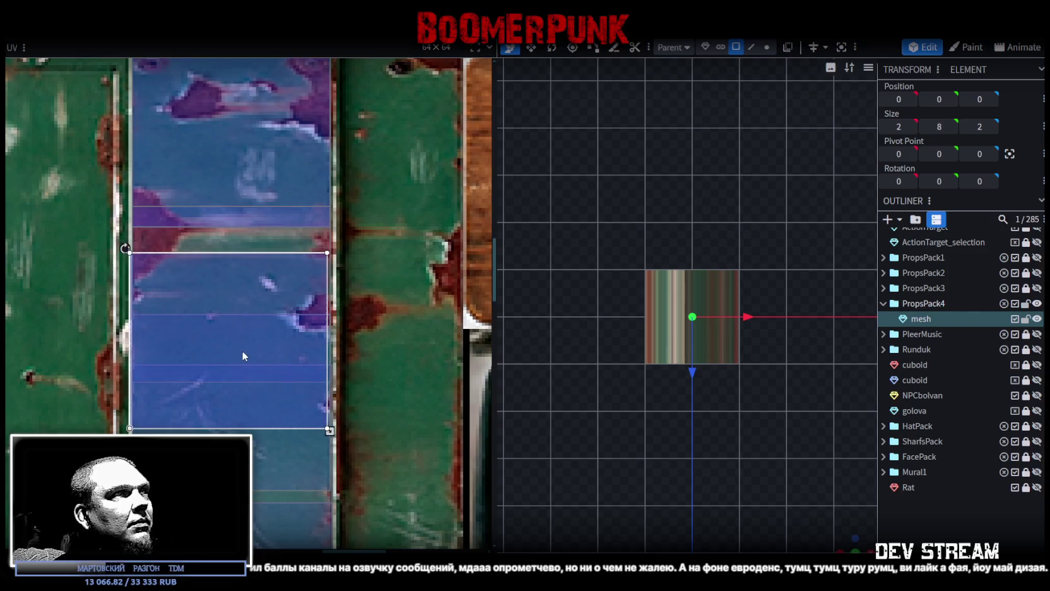
Step: Settle the last face's UV on the locker door strip, then check the shelf in perspective
scroll(243, 348, "down", 3)
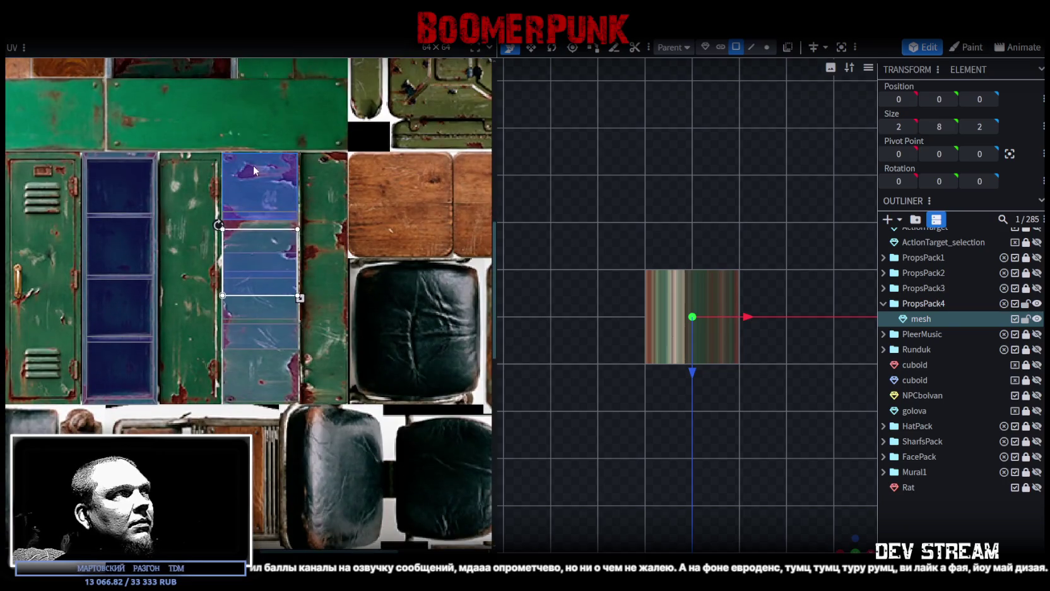
mouse_move(252, 254)
left_mouse_down()
mouse_move(260, 361)
mouse_move(278, 365)
mouse_move(273, 357)
left_mouse_up()
scroll(246, 375, "up", 2)
scroll(246, 382, "up", 2)
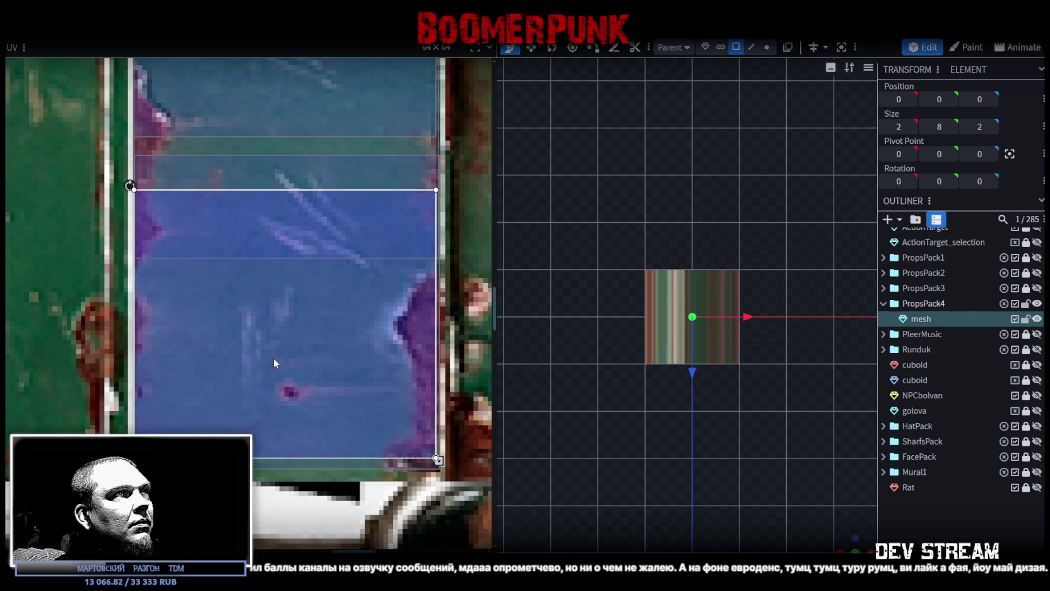
scroll(274, 358, "down", 3)
mouse_move(290, 206)
left_mouse_down()
mouse_move(262, 267)
mouse_move(278, 271)
mouse_move(296, 335)
mouse_move(314, 325)
mouse_move(301, 364)
left_mouse_up()
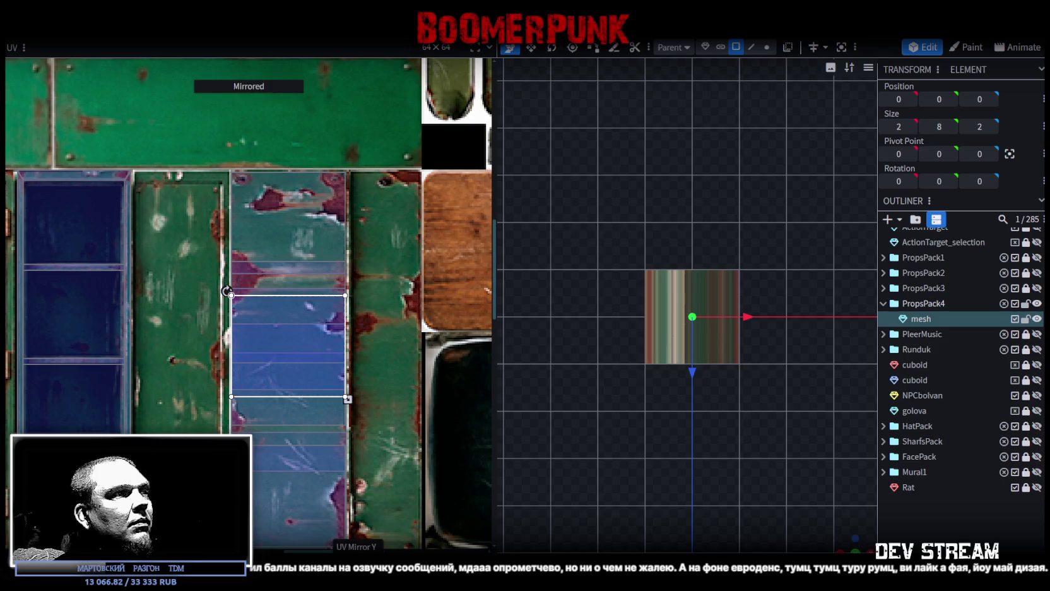
scroll(244, 330, "up", 3)
left_click_drag(244, 339, 244, 373)
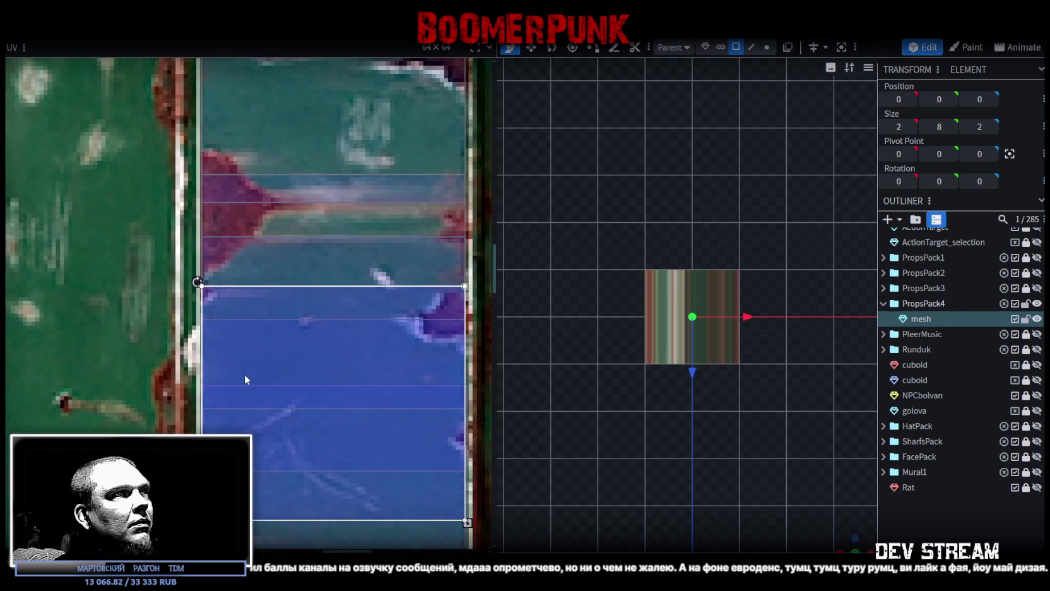
mouse_move(852, 546)
left_mouse_down()
mouse_move(706, 420)
mouse_move(742, 366)
mouse_move(615, 421)
mouse_move(688, 406)
mouse_move(697, 455)
mouse_move(641, 203)
left_mouse_up()
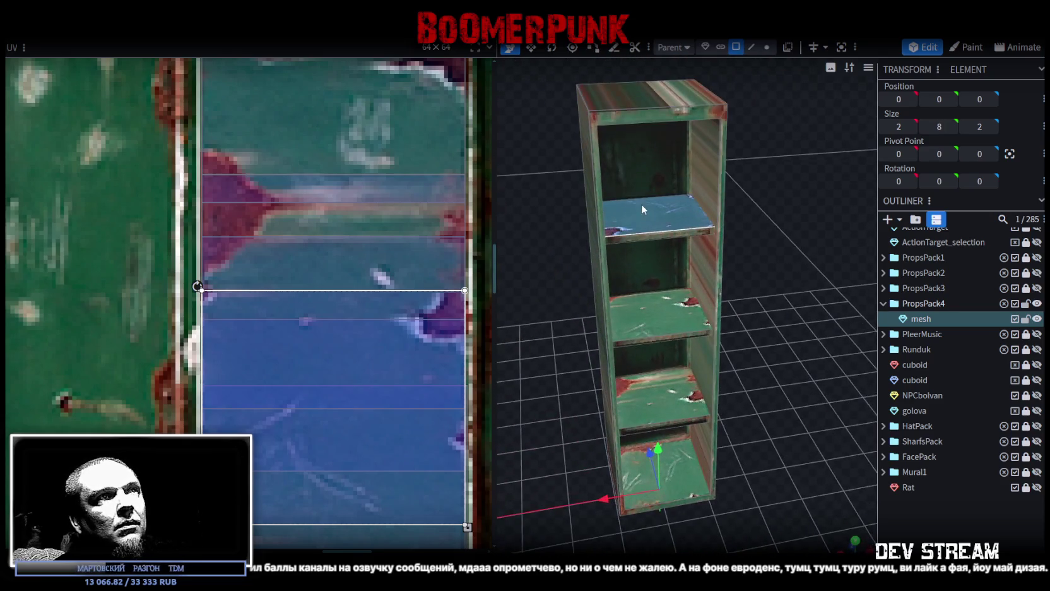
Step: Check the shelf planks and nudge the middle shelf's UV slightly up
left_click(651, 240)
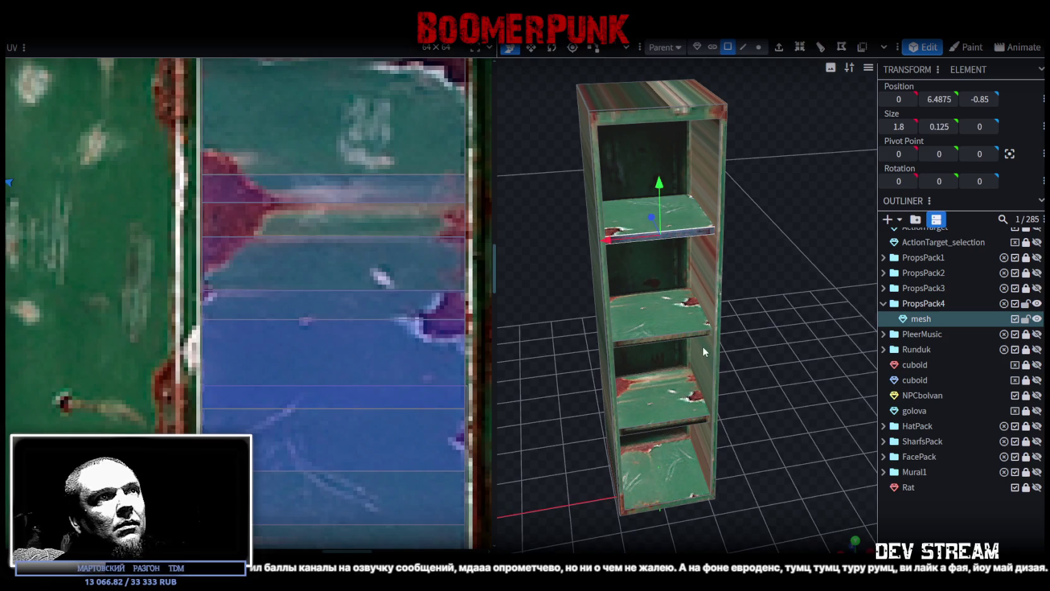
left_click(685, 423)
mouse_move(685, 422)
left_mouse_down()
mouse_move(769, 481)
mouse_move(726, 385)
left_mouse_up()
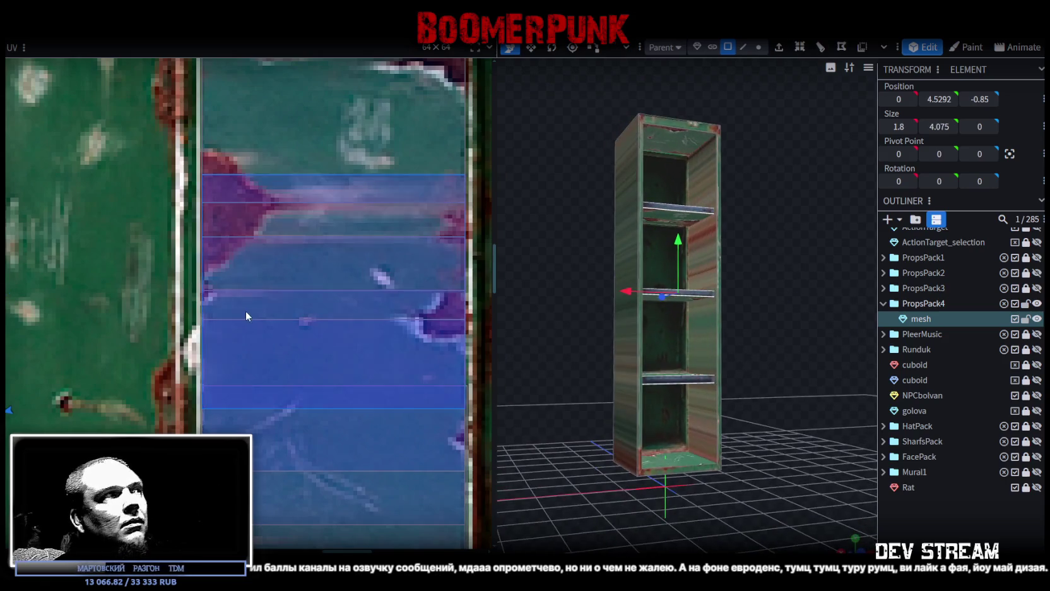
scroll(246, 316, "down", 5)
scroll(232, 318, "up", 3)
scroll(315, 313, "up", 2)
scroll(395, 309, "up", 2)
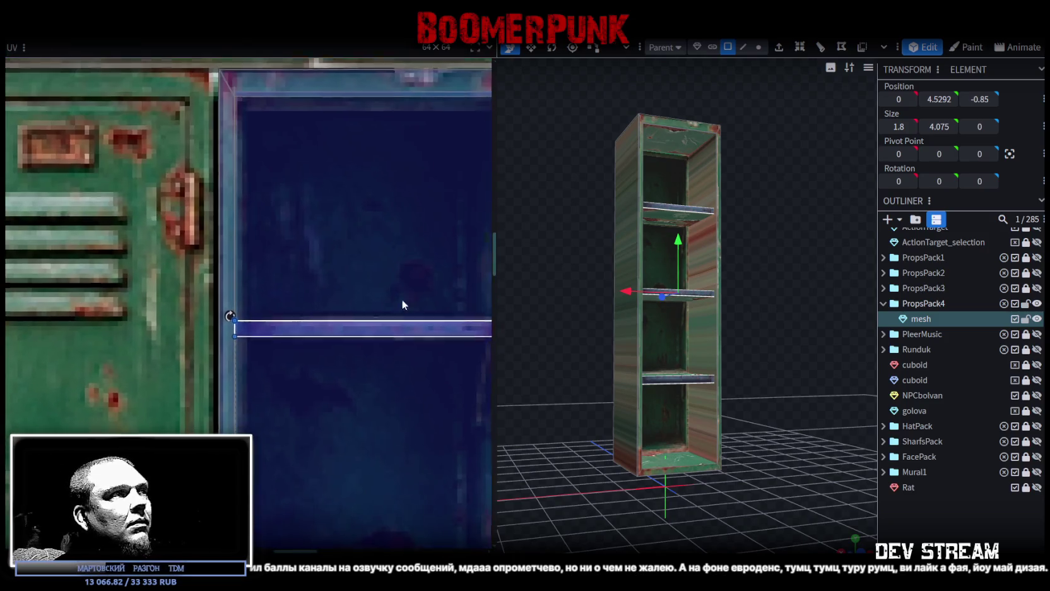
scroll(402, 304, "down", 2)
scroll(403, 386, "up", 2)
scroll(403, 387, "down", 1)
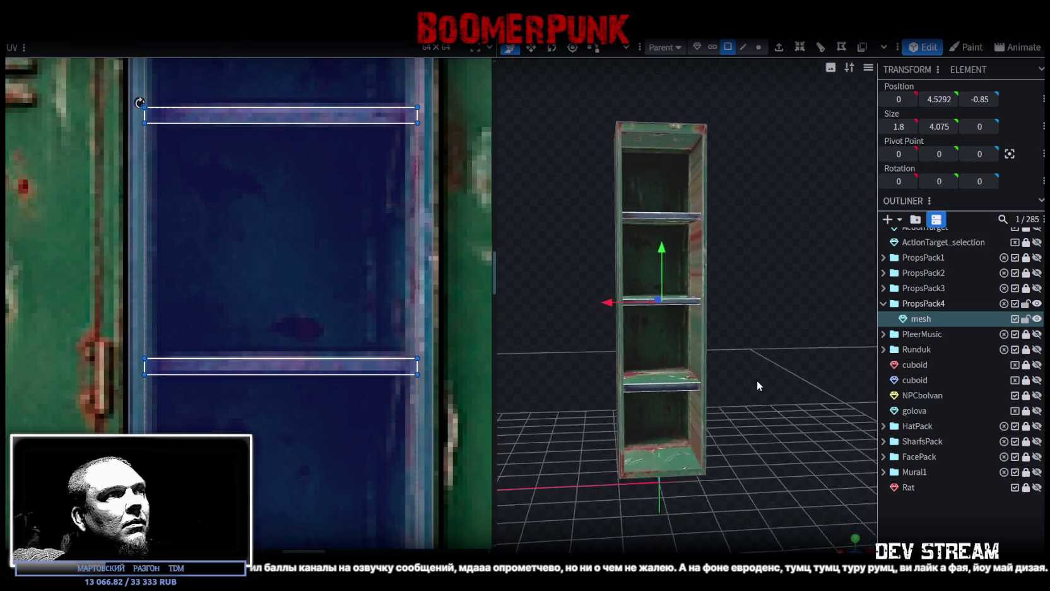
scroll(765, 403, "up", 3)
scroll(765, 402, "up", 2)
left_click(675, 308)
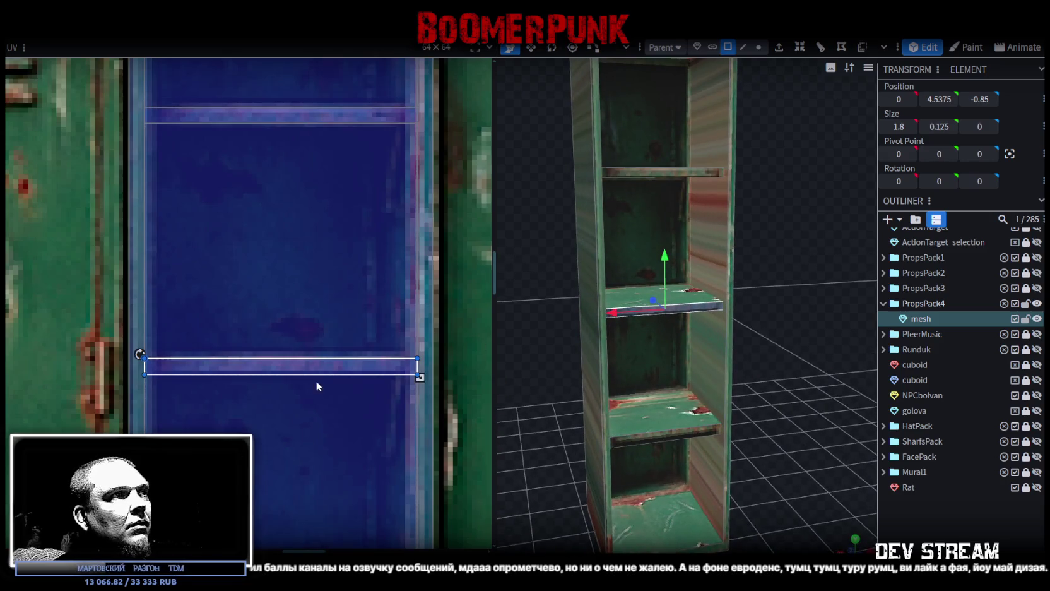
left_click_drag(320, 369, 323, 368)
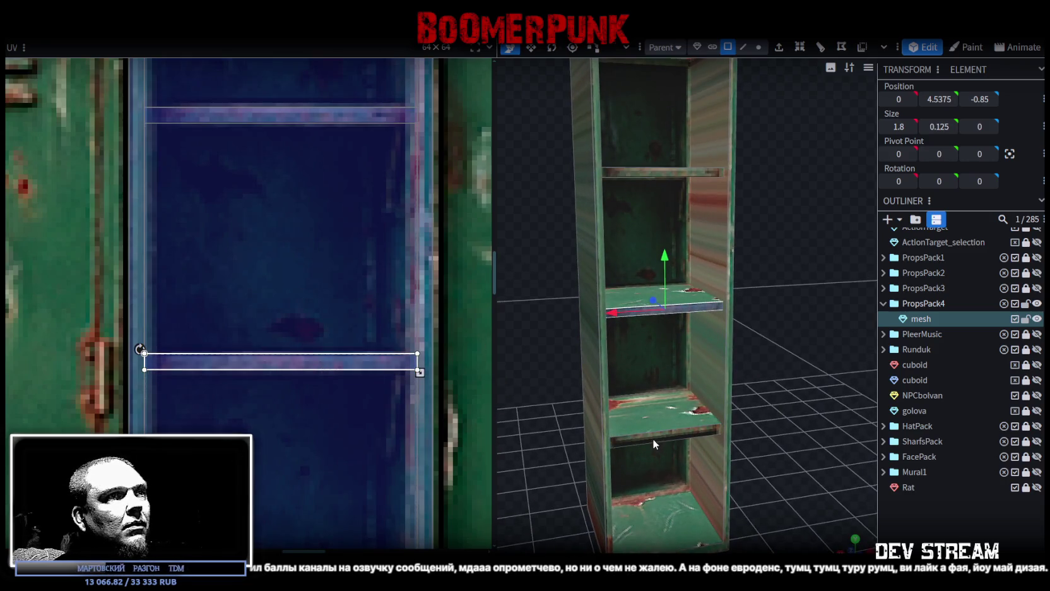
Step: Move the lower shelf's UV onto the lighter strip of the locker texture
left_click(637, 438)
scroll(329, 300, "down", 2)
scroll(284, 353, "up", 3)
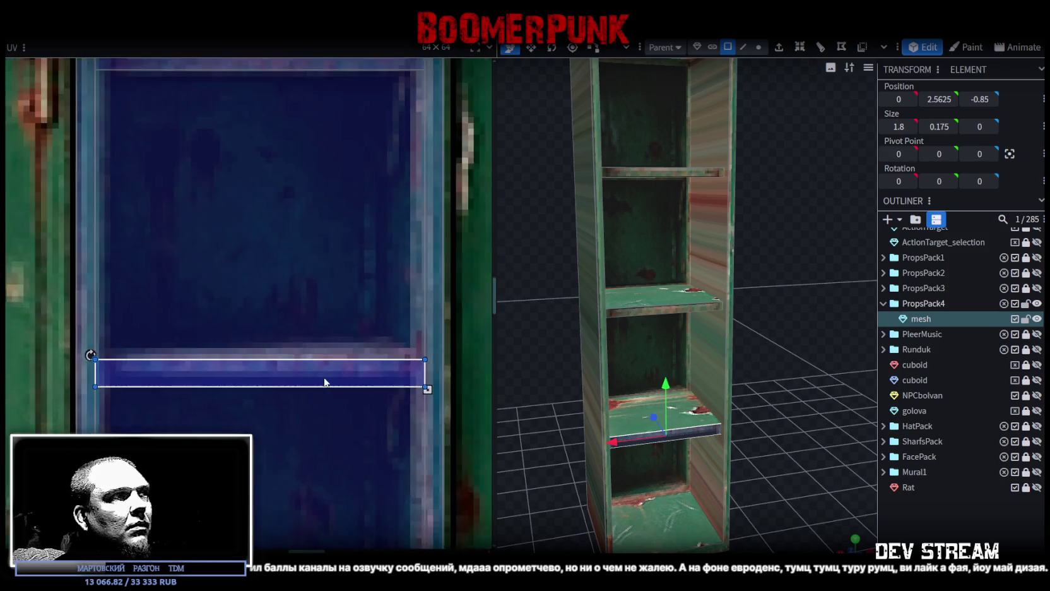
scroll(255, 357, "up", 1)
left_click_drag(255, 362, 255, 346)
scroll(759, 452, "down", 2)
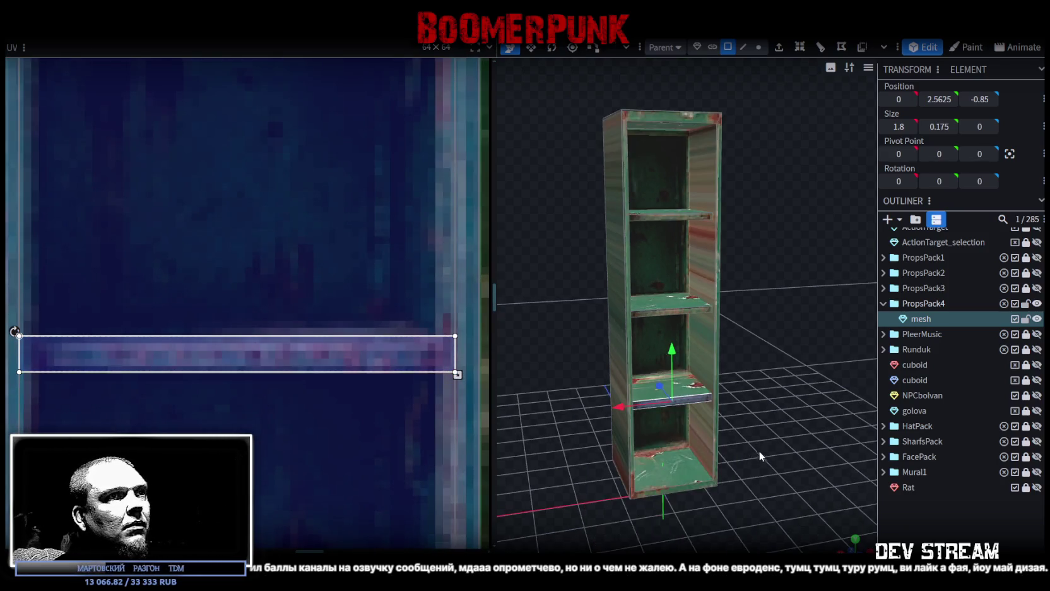
scroll(631, 404, "down", 1)
scroll(281, 348, "down", 2)
scroll(281, 348, "down", 2)
mouse_move(717, 378)
left_mouse_down()
mouse_move(763, 409)
mouse_move(736, 392)
left_mouse_up()
scroll(738, 394, "up", 2)
scroll(744, 414, "up", 1)
Step: Shrink and narrow the back panel's UV to fit the blue locker interior
left_click(631, 217)
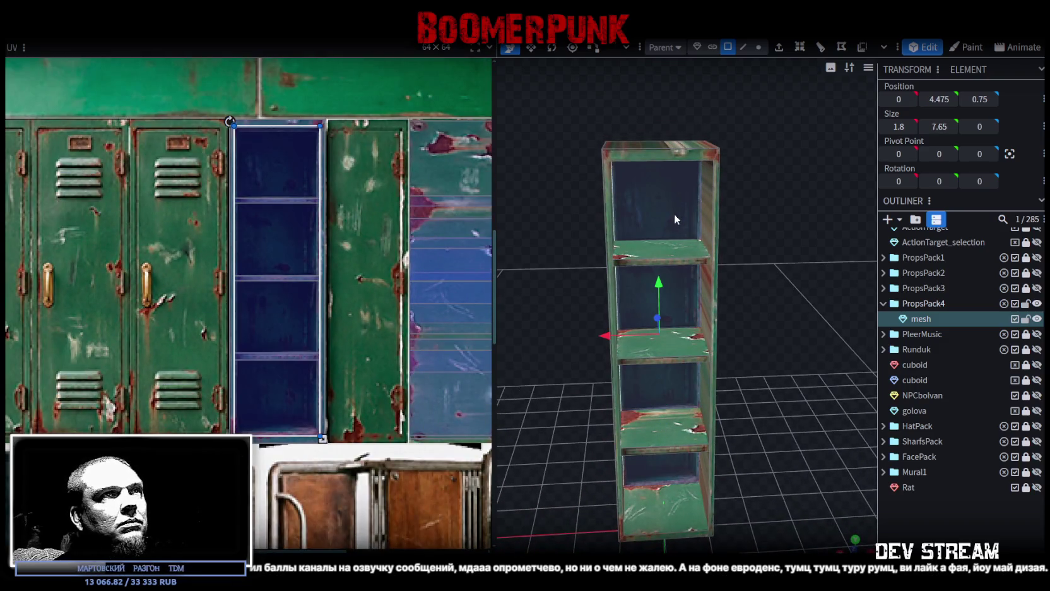
scroll(290, 164, "up", 5)
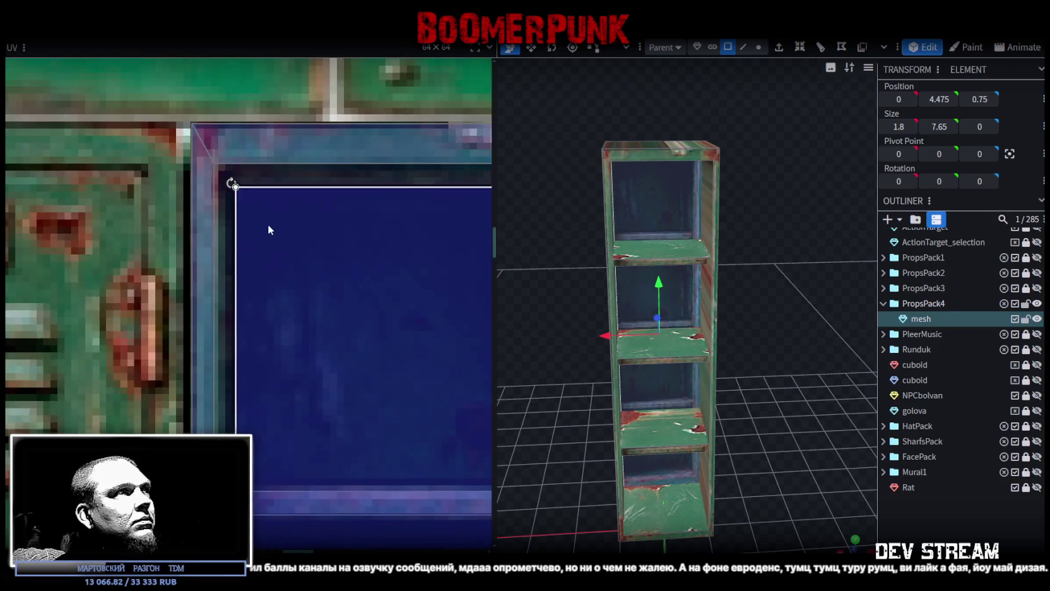
scroll(265, 224, "down", 3)
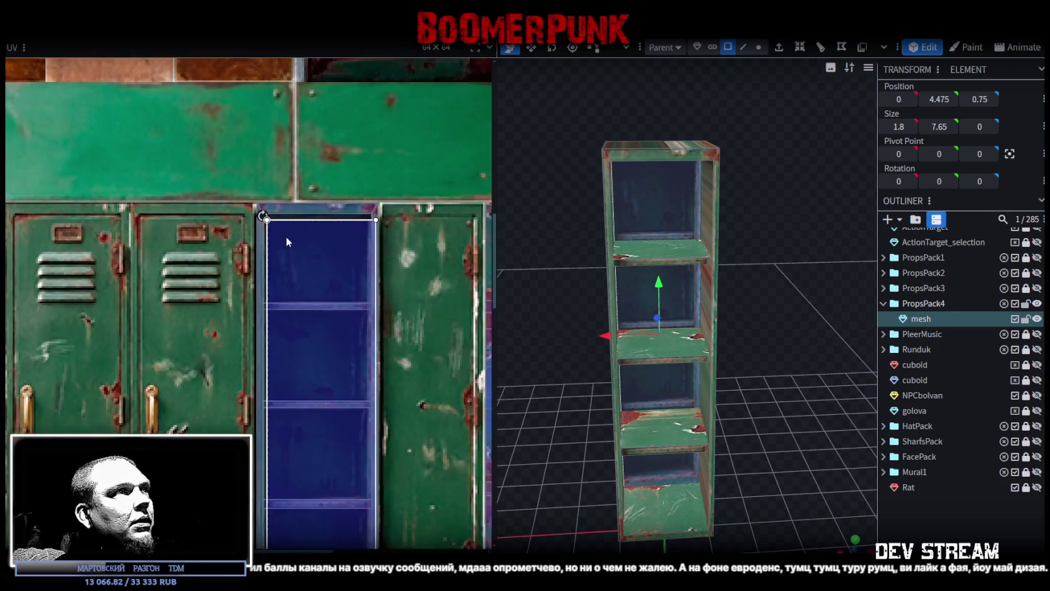
scroll(296, 221, "down", 2)
scroll(309, 224, "up", 2)
scroll(300, 242, "up", 1)
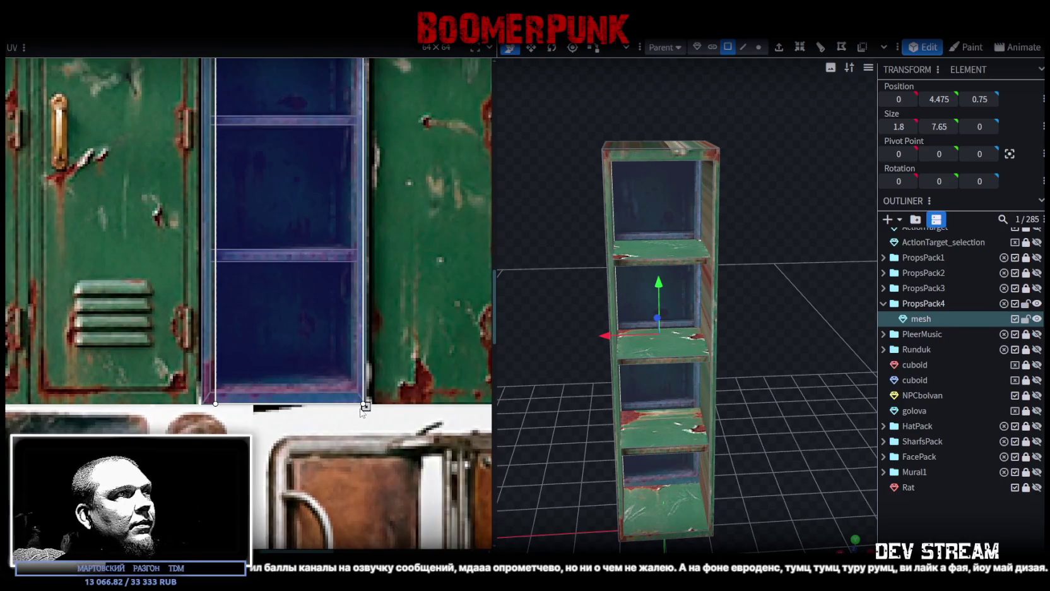
left_click_drag(366, 406, 336, 370)
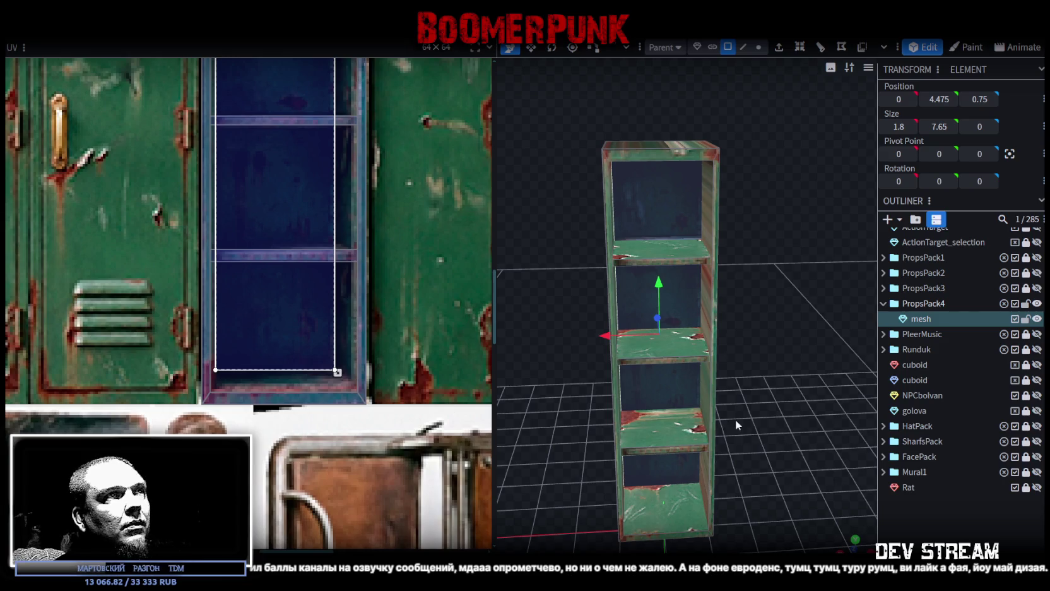
mouse_move(337, 372)
left_mouse_down()
mouse_move(324, 372)
mouse_move(336, 376)
left_mouse_up()
Step: Lower the lower shelf plank inside the cabinet
mouse_move(747, 456)
left_mouse_down()
mouse_move(771, 453)
mouse_move(789, 410)
left_mouse_up()
scroll(795, 429, "up", 5)
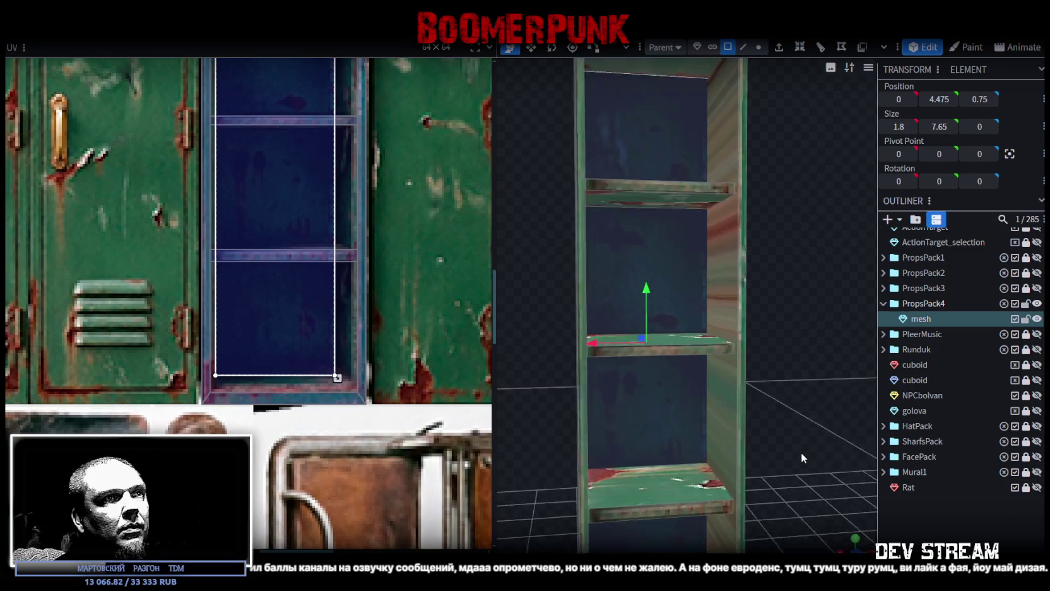
left_click(655, 488)
mouse_move(655, 489)
left_mouse_down()
mouse_move(822, 396)
mouse_move(818, 328)
left_mouse_up()
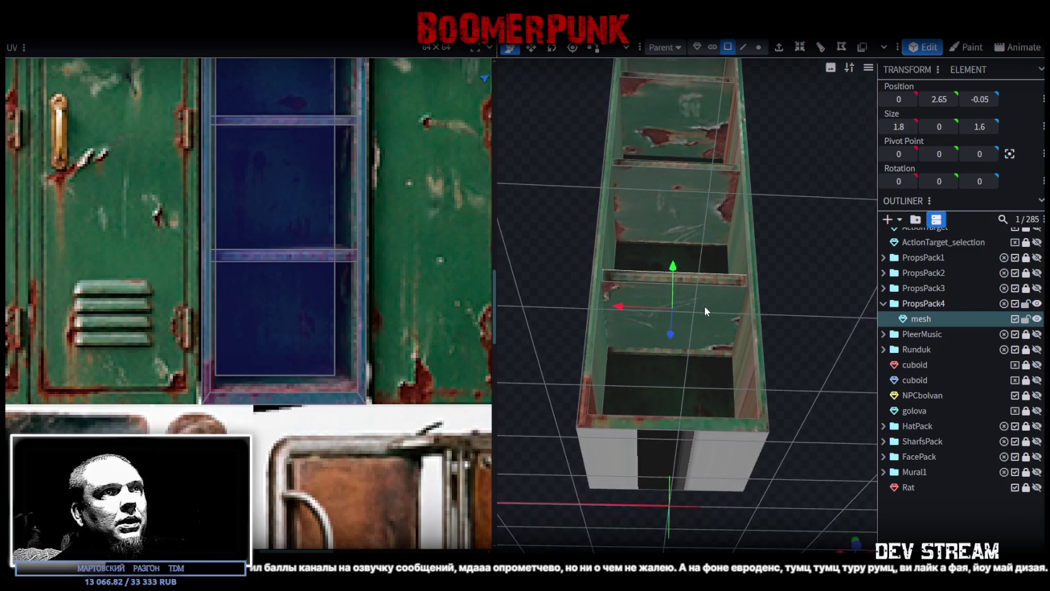
left_click(705, 309)
scroll(834, 378, "up", 3)
scroll(817, 390, "up", 3)
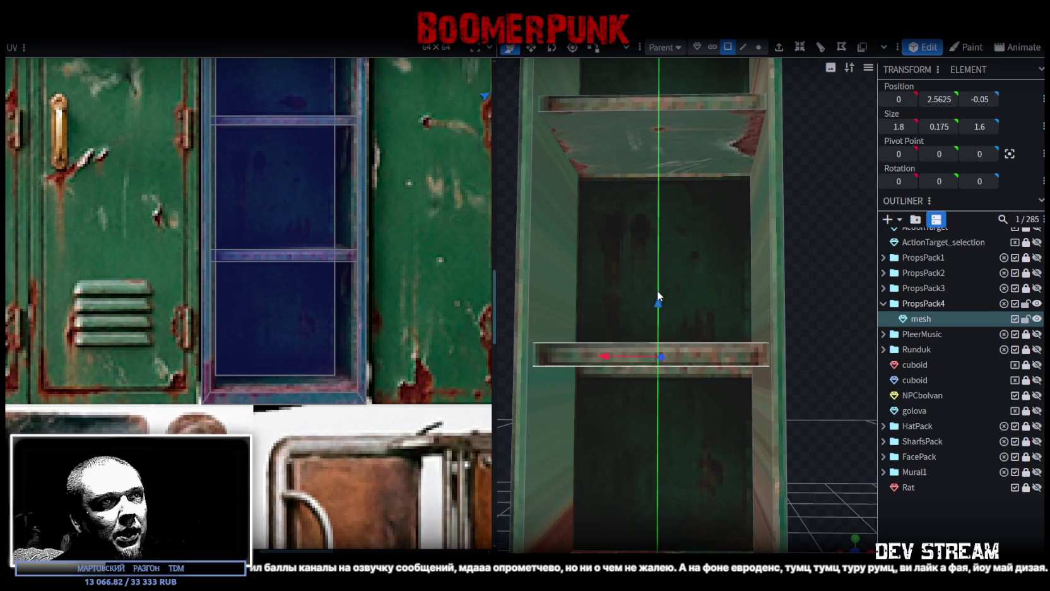
left_click_drag(658, 288, 659, 304)
Step: Raise the blue-patched upper shelf plank to Y 6.5375 near the cabinet top
mouse_move(857, 345)
left_mouse_down()
mouse_move(812, 349)
mouse_move(811, 276)
mouse_move(801, 432)
mouse_move(837, 442)
mouse_move(827, 376)
mouse_move(693, 346)
left_mouse_up()
left_click(693, 347)
left_click_drag(833, 421, 716, 310)
mouse_move(697, 237)
left_mouse_down()
mouse_move(827, 374)
mouse_move(660, 285)
left_mouse_up()
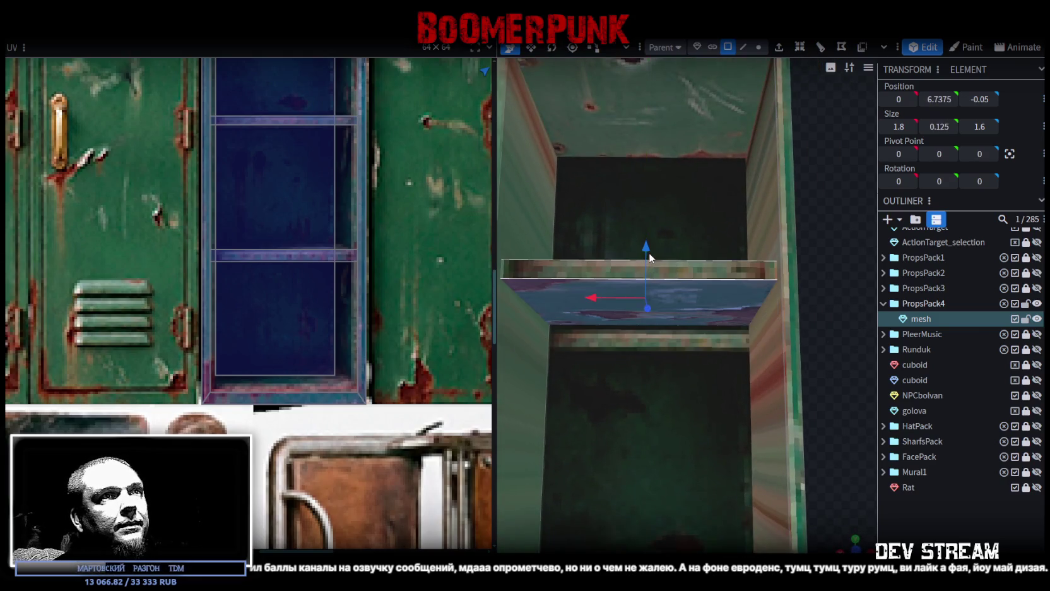
left_click_drag(648, 265, 646, 273)
scroll(802, 344, "down", 5)
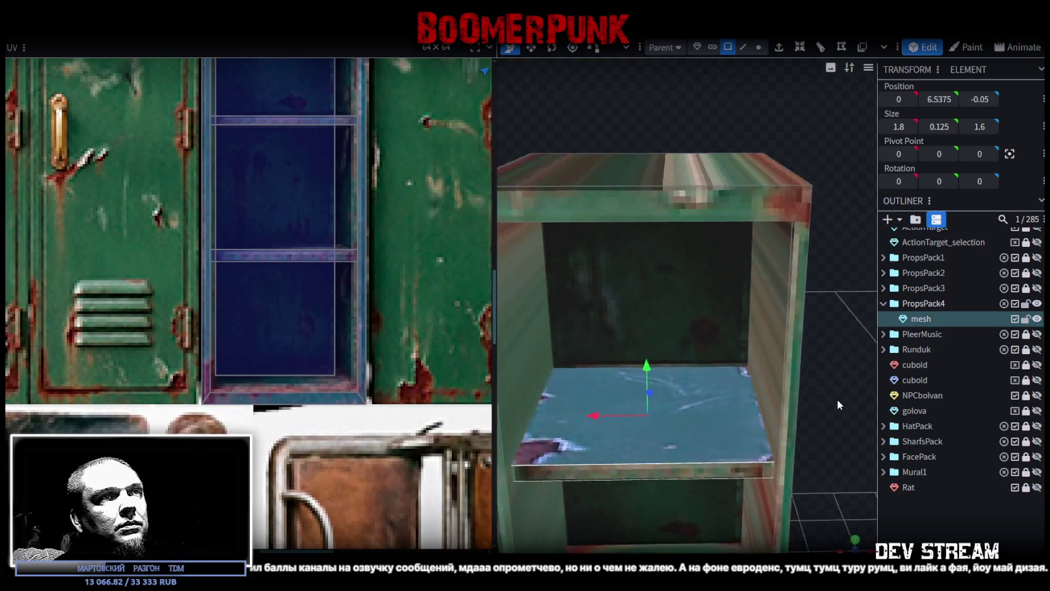
scroll(764, 380, "down", 3)
left_click(610, 350)
mouse_move(610, 350)
left_mouse_down()
mouse_move(725, 411)
mouse_move(717, 355)
mouse_move(779, 316)
mouse_move(811, 408)
mouse_move(716, 328)
mouse_move(780, 320)
mouse_move(872, 395)
left_mouse_up()
left_click(717, 355)
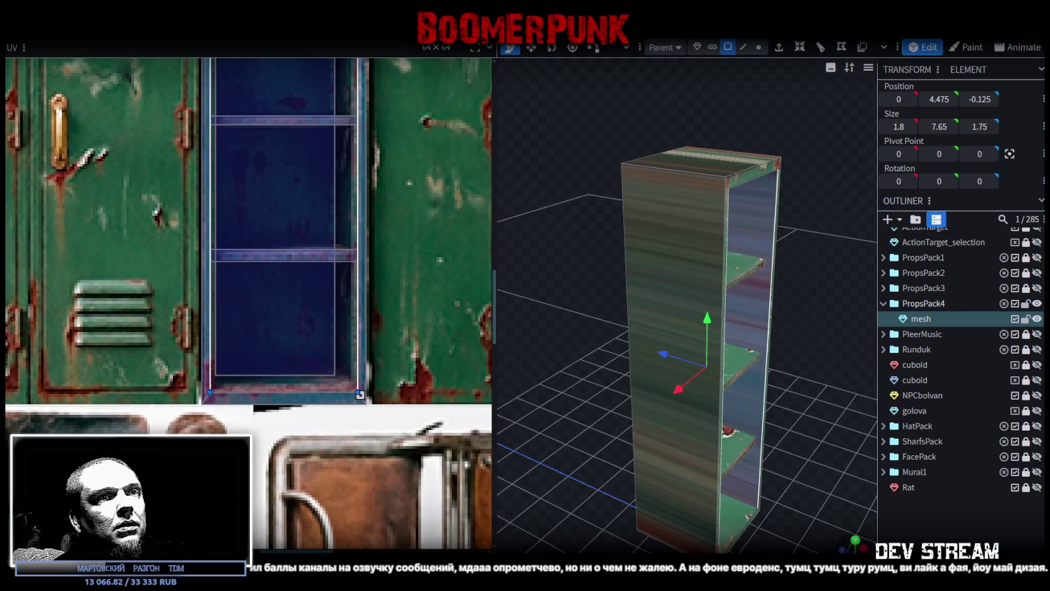
Step: In side view, move the side face's UV onto the narrow blue-green locker strip
key("KP_3")
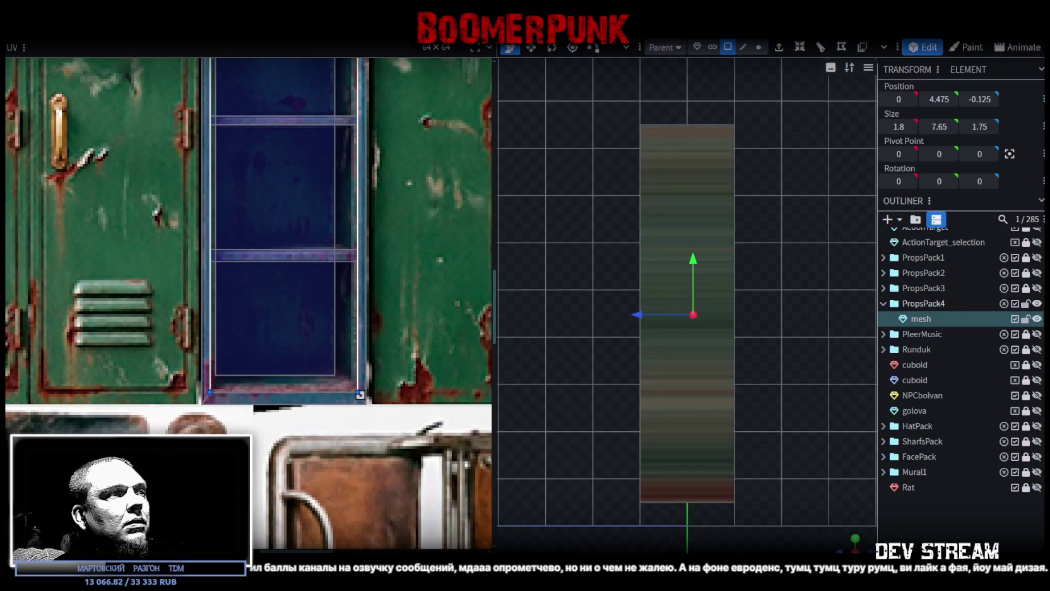
scroll(202, 369, "down", 3)
scroll(202, 369, "down", 2)
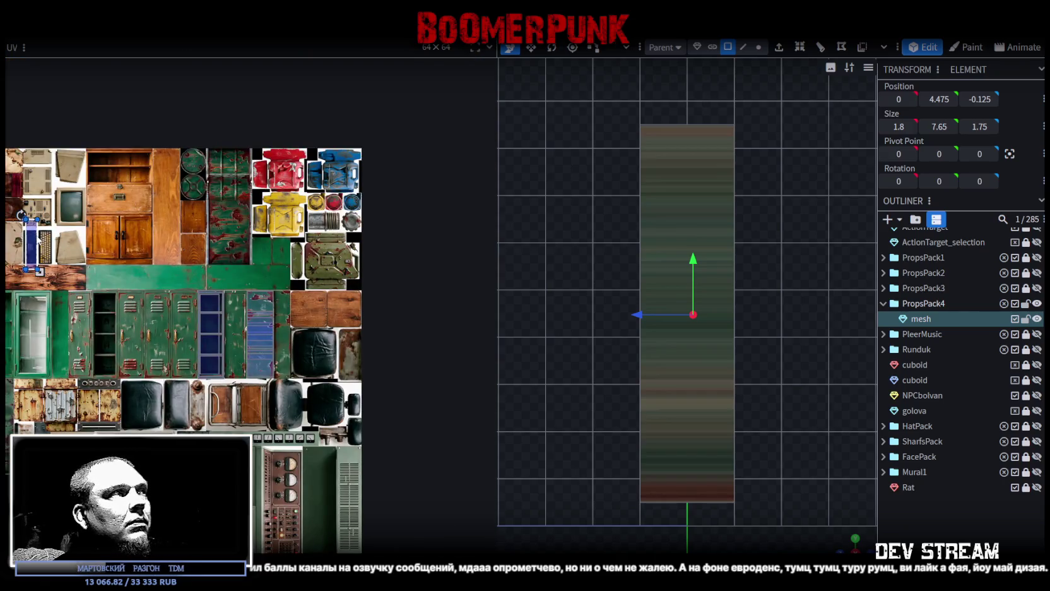
left_click_drag(40, 240, 216, 316)
scroll(235, 315, "up", 3)
scroll(211, 302, "up", 2)
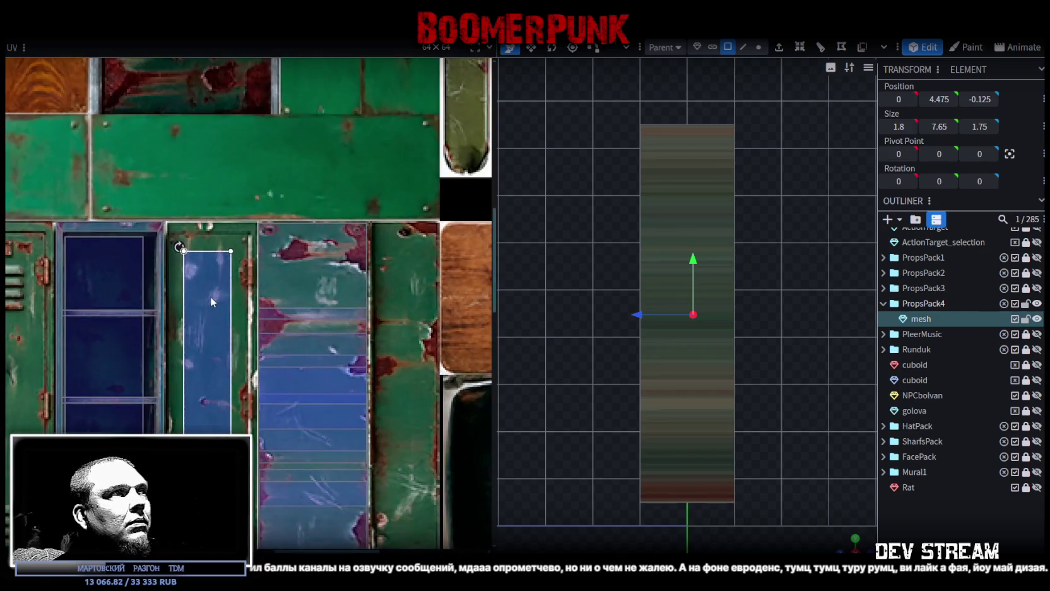
scroll(210, 298, "down", 1)
mouse_move(216, 302)
left_mouse_down()
mouse_move(404, 300)
mouse_move(369, 281)
left_mouse_up()
Step: Stretch the side face's UV rectangle downward and enlarge it to cover the locker strip
scroll(49, 294, "down", 2)
scroll(49, 294, "down", 1)
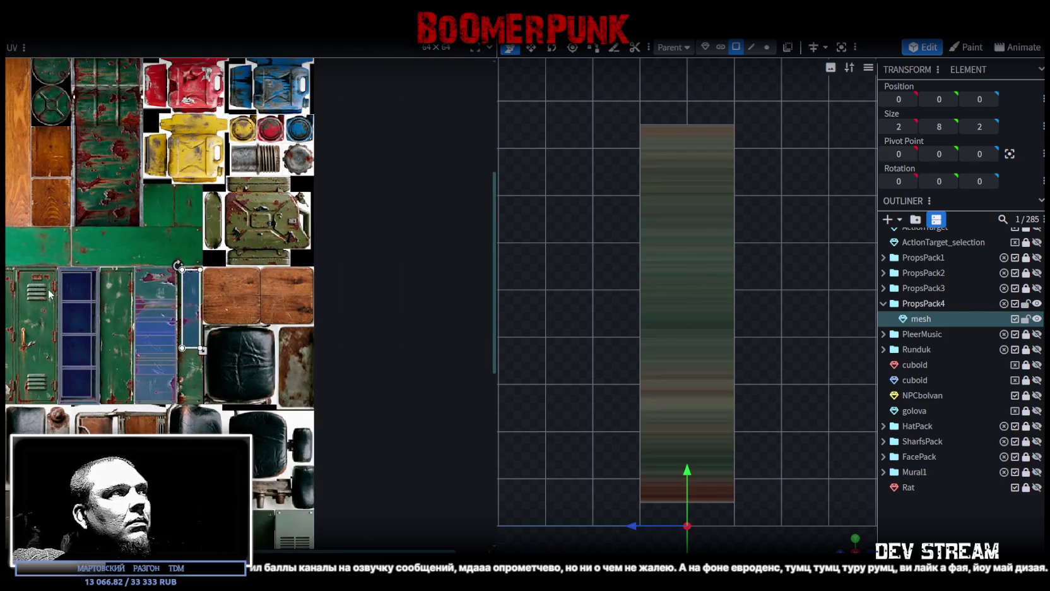
scroll(47, 291, "up", 3)
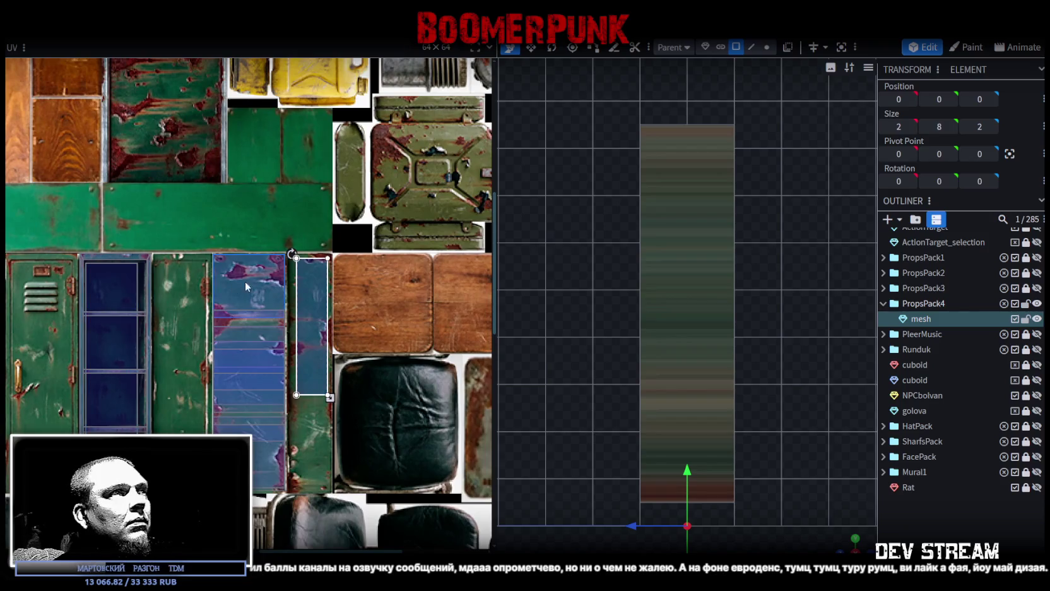
scroll(246, 286, "up", 2)
scroll(278, 258, "up", 2)
scroll(275, 269, "up", 2)
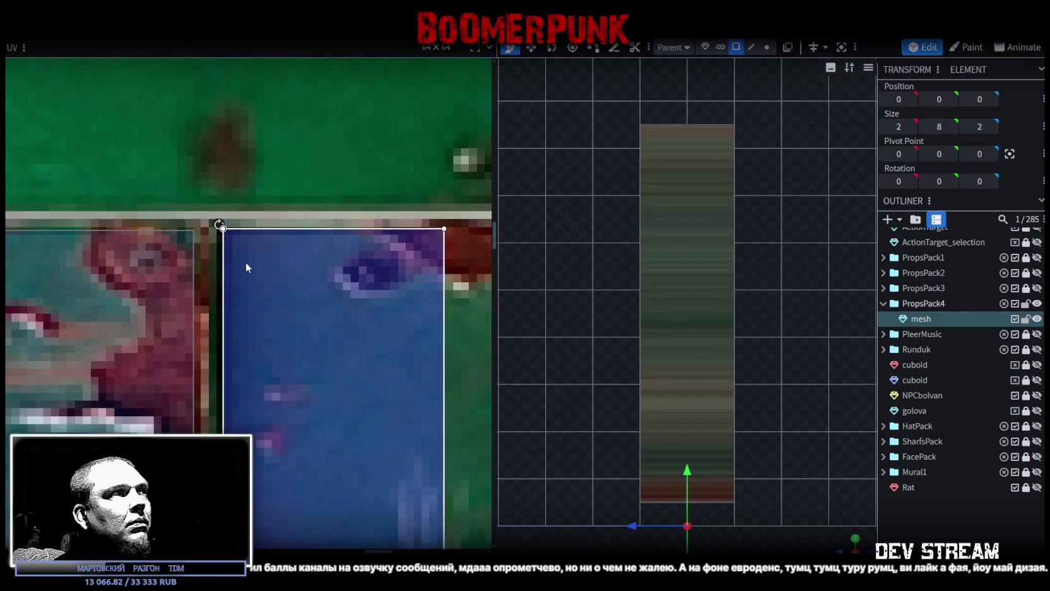
scroll(260, 282, "down", 5)
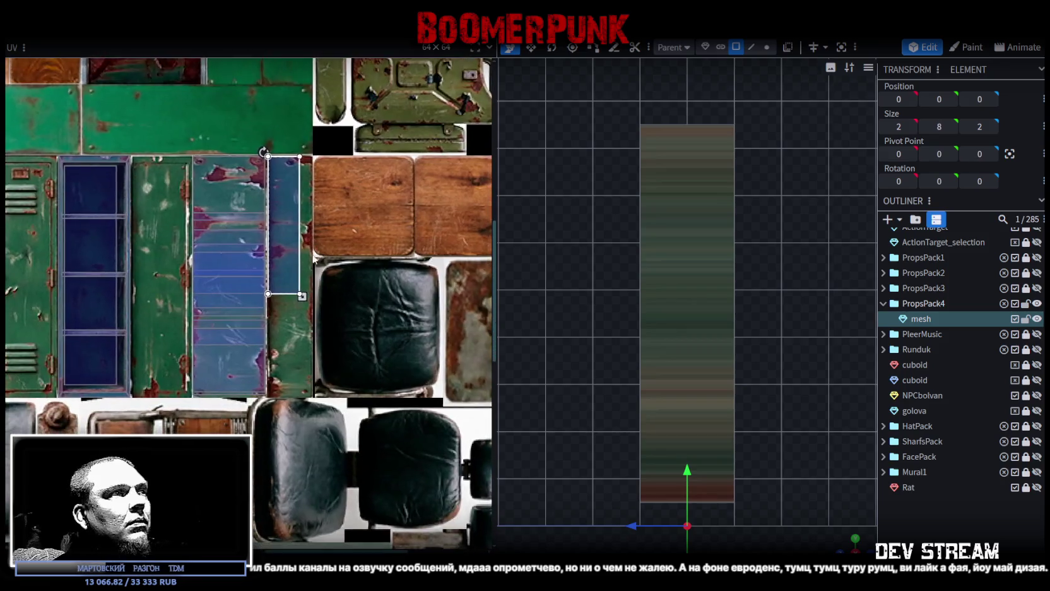
left_click_drag(305, 301, 305, 392)
scroll(305, 392, "up", 2)
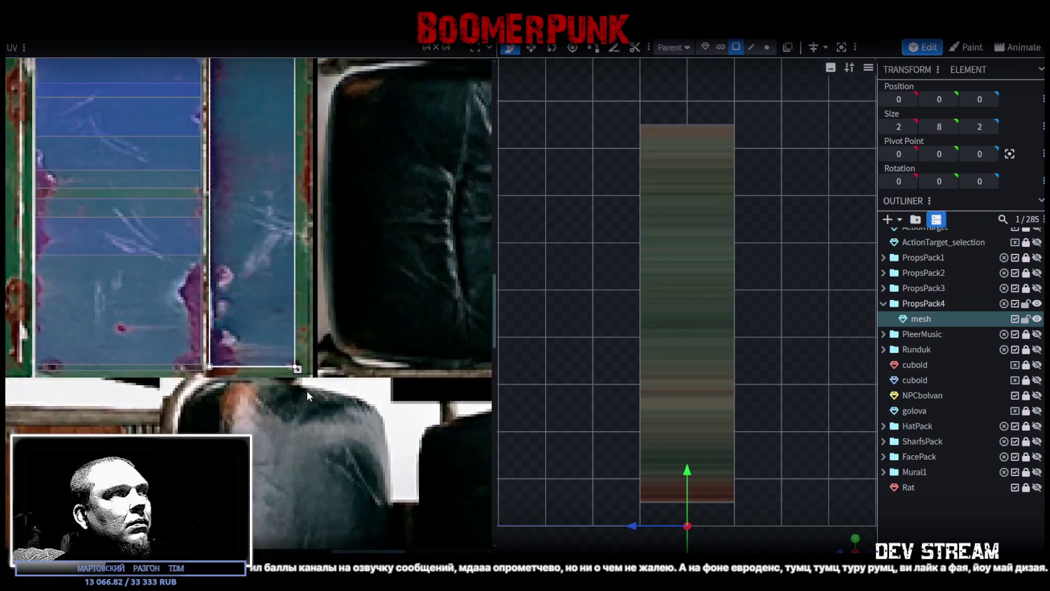
scroll(277, 353, "up", 2)
left_click_drag(272, 329, 309, 348)
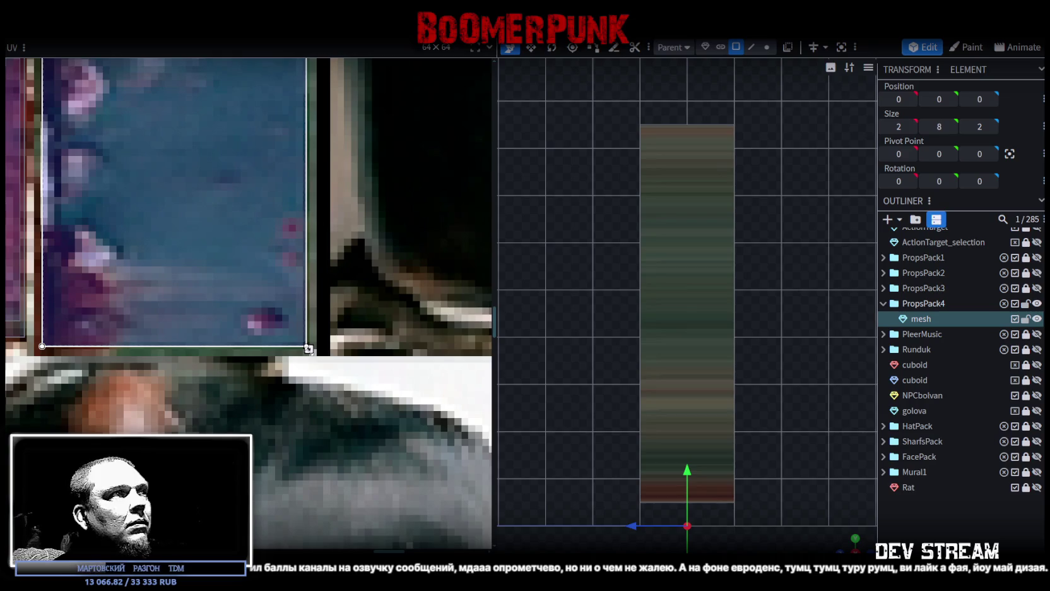
Step: Orbit around the cabinet in perspective to check the textured side walls
left_click(945, 536)
mouse_move(820, 417)
left_mouse_down()
mouse_move(627, 418)
mouse_move(689, 409)
mouse_move(695, 422)
mouse_move(651, 430)
mouse_move(667, 448)
mouse_move(757, 429)
mouse_move(739, 411)
mouse_move(721, 326)
left_mouse_up()
left_click(721, 326)
mouse_move(680, 406)
left_mouse_down()
mouse_move(573, 364)
mouse_move(702, 380)
mouse_move(561, 388)
left_mouse_up()
mouse_move(727, 471)
left_mouse_down()
mouse_move(786, 429)
mouse_move(704, 400)
mouse_move(804, 420)
mouse_move(789, 379)
left_mouse_up()
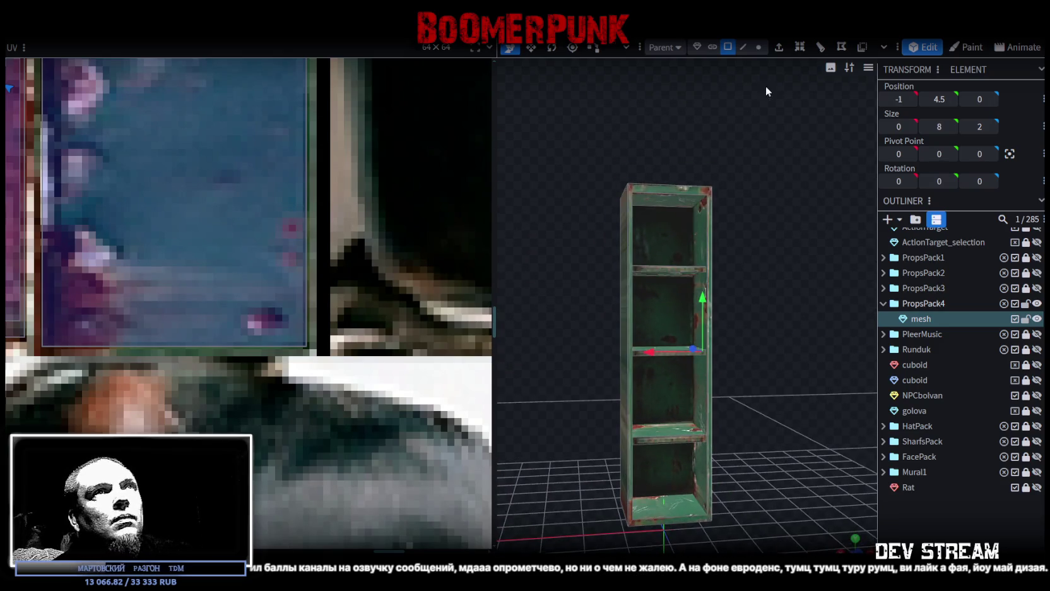
Step: In front view, nudge the shelf's right-side and left-side vertices outward by 0.1
left_click(758, 48)
key("KP_1")
scroll(751, 436, "down", 2)
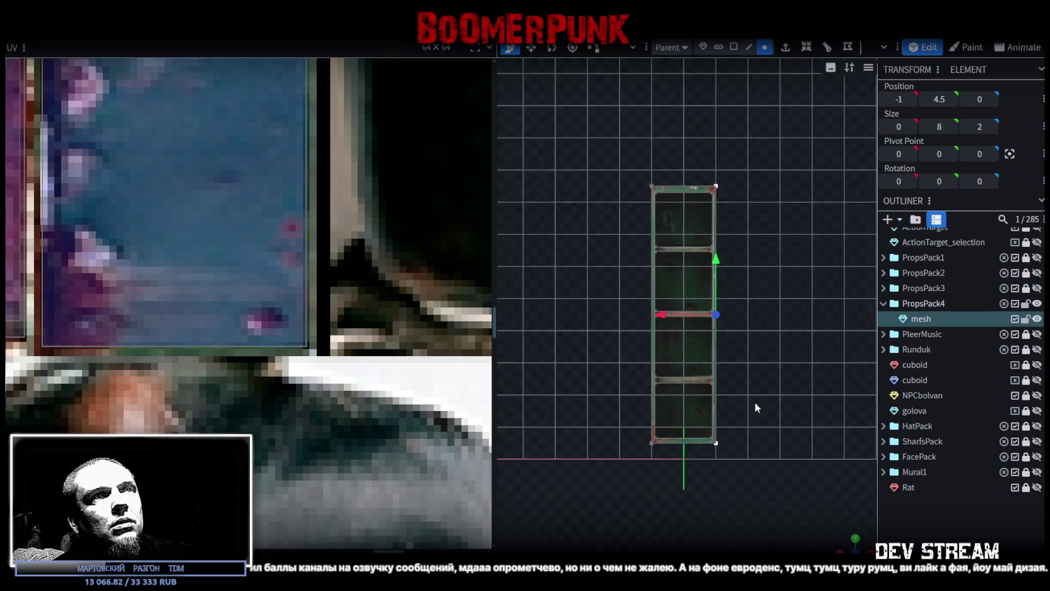
left_click_drag(706, 141, 671, 382)
left_click_drag(666, 488, 669, 492)
scroll(682, 300, "up", 2)
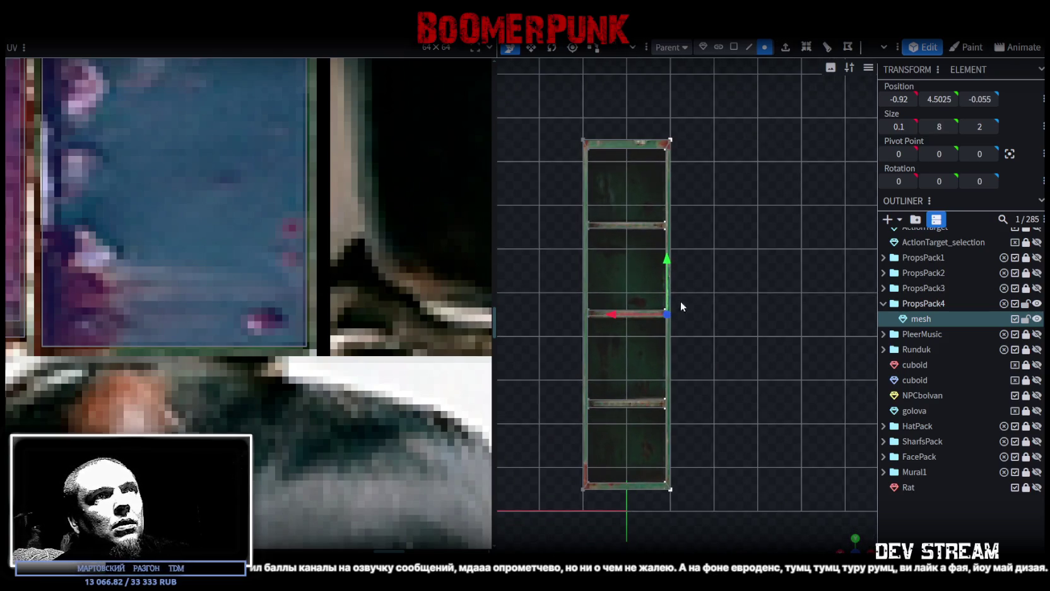
left_click_drag(618, 316, 615, 315)
left_click_drag(559, 99, 601, 503)
mouse_move(531, 318)
left_mouse_down()
mouse_move(556, 310)
mouse_move(782, 408)
left_mouse_up()
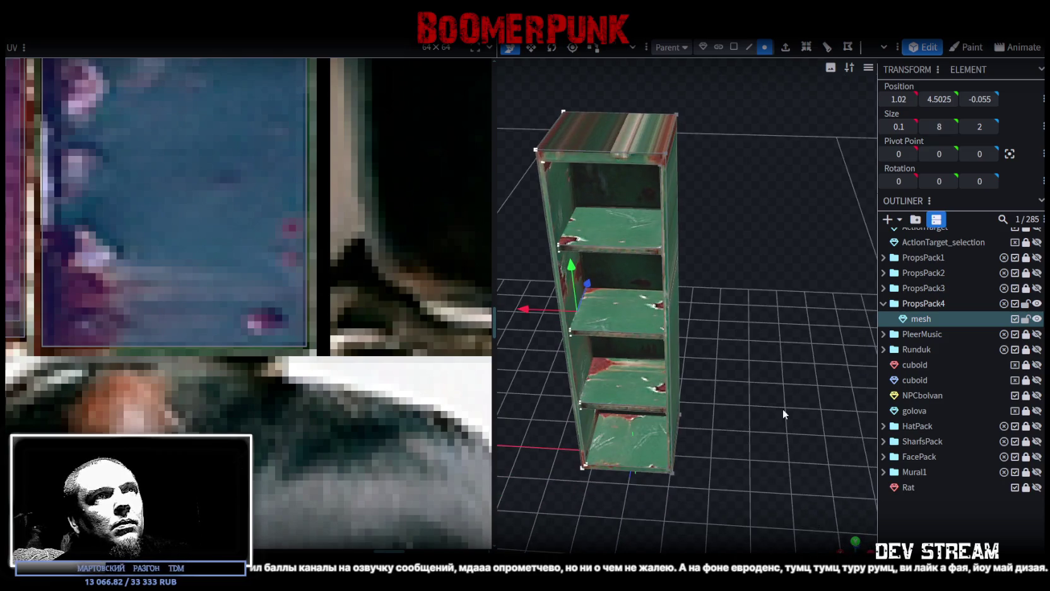
Step: Split the shelf's right side face into its own mesh and move it to X -3.3
left_click(733, 48)
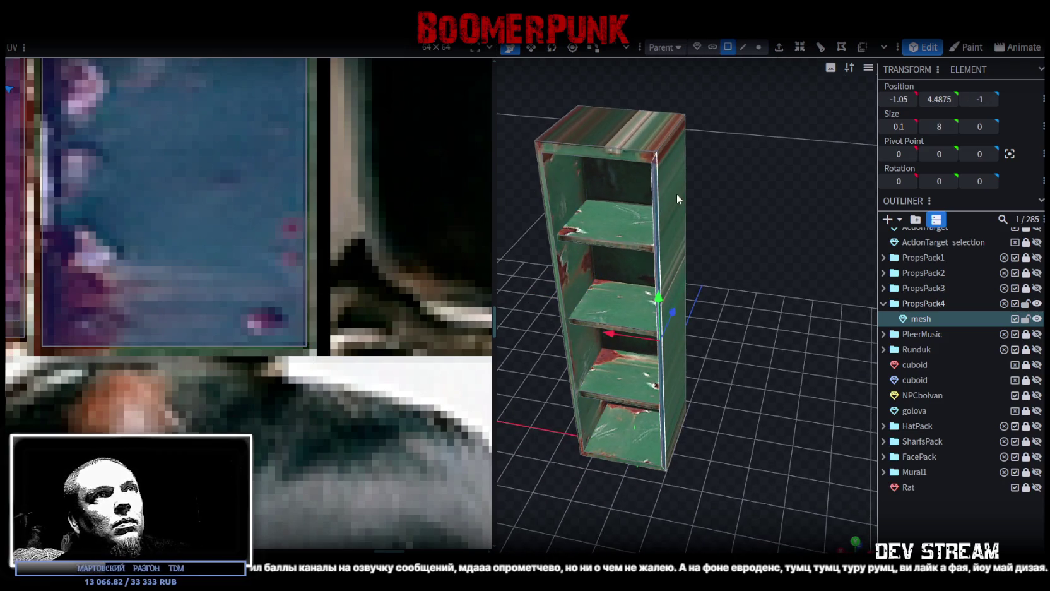
left_click(677, 194)
mouse_move(730, 382)
left_mouse_down()
mouse_move(695, 355)
mouse_move(693, 336)
left_mouse_up()
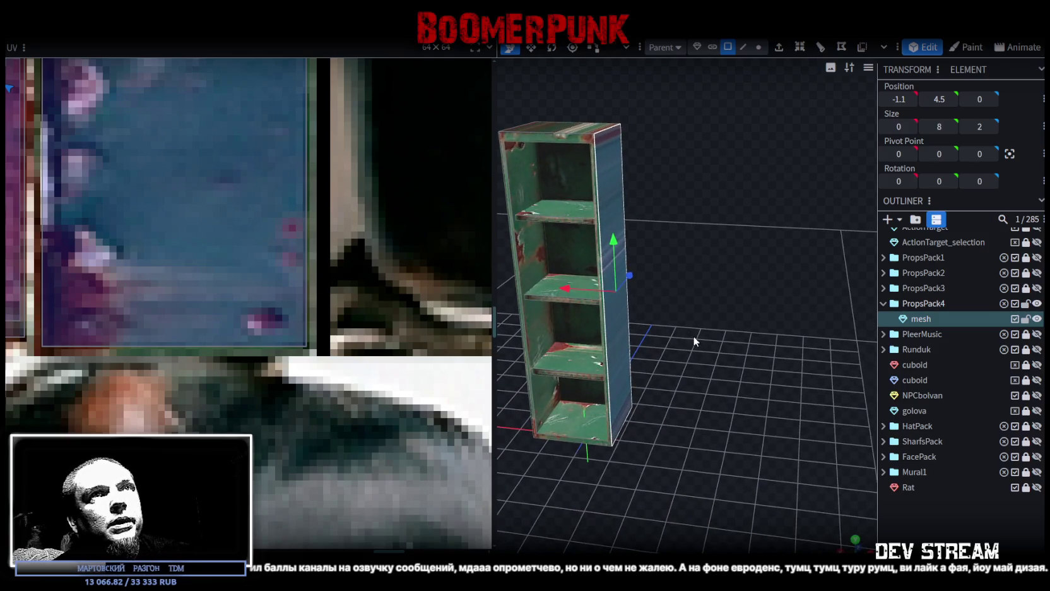
right_click(613, 193)
left_click(653, 362)
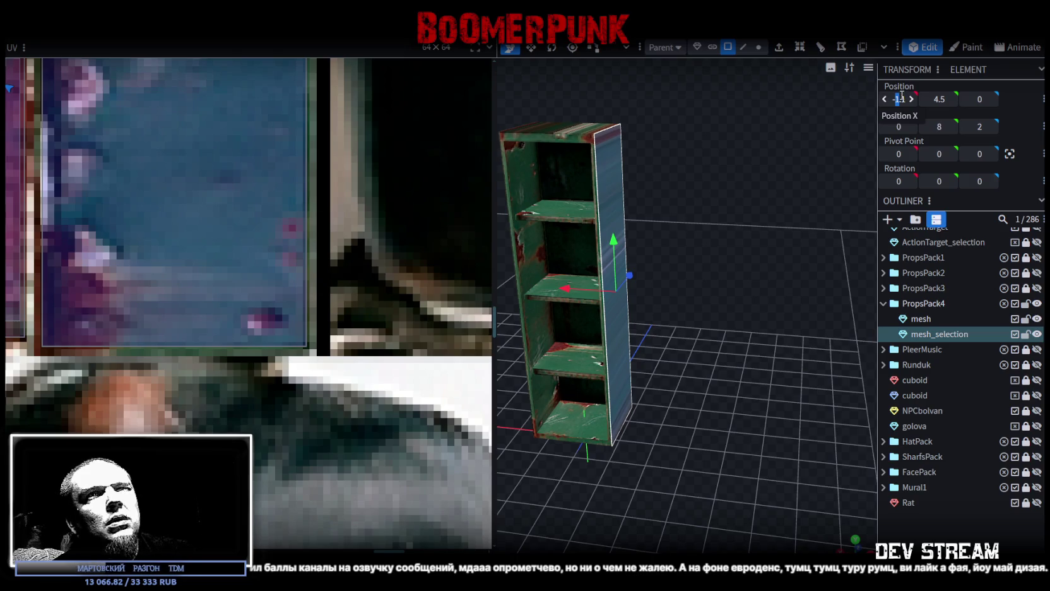
type("3")
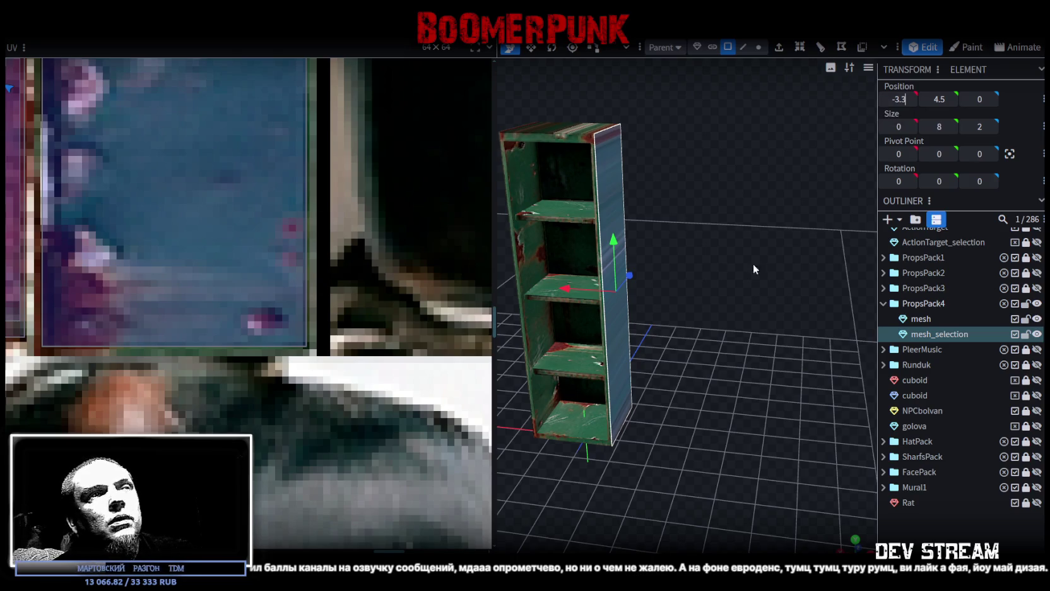
Step: Inspect the detached panel and select the shelf's opposite side face
mouse_move(751, 276)
left_mouse_down()
mouse_move(788, 290)
mouse_move(678, 343)
left_mouse_up()
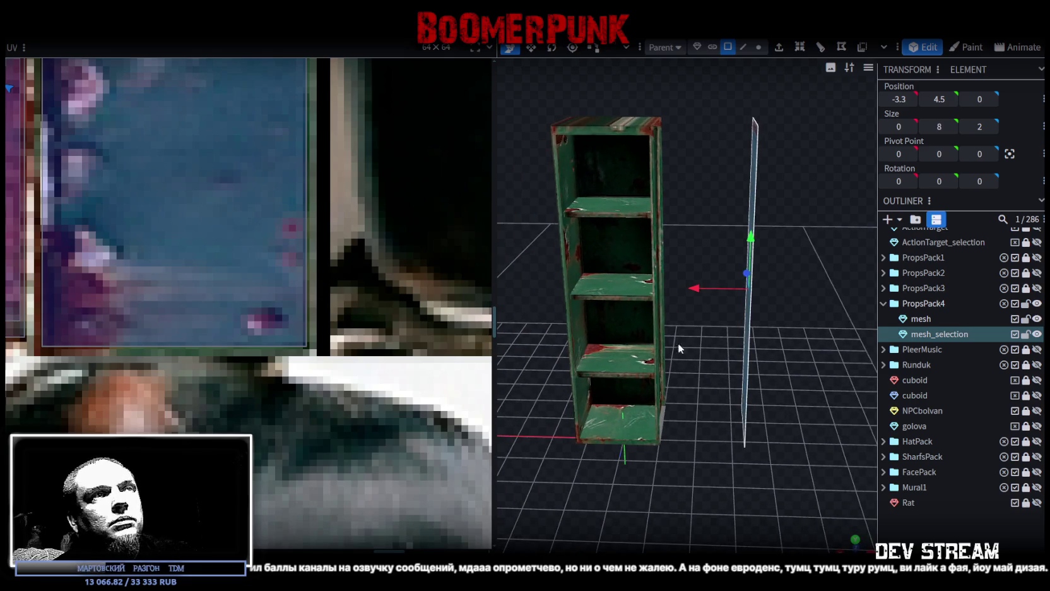
left_click_drag(561, 323, 603, 321)
left_click(604, 283)
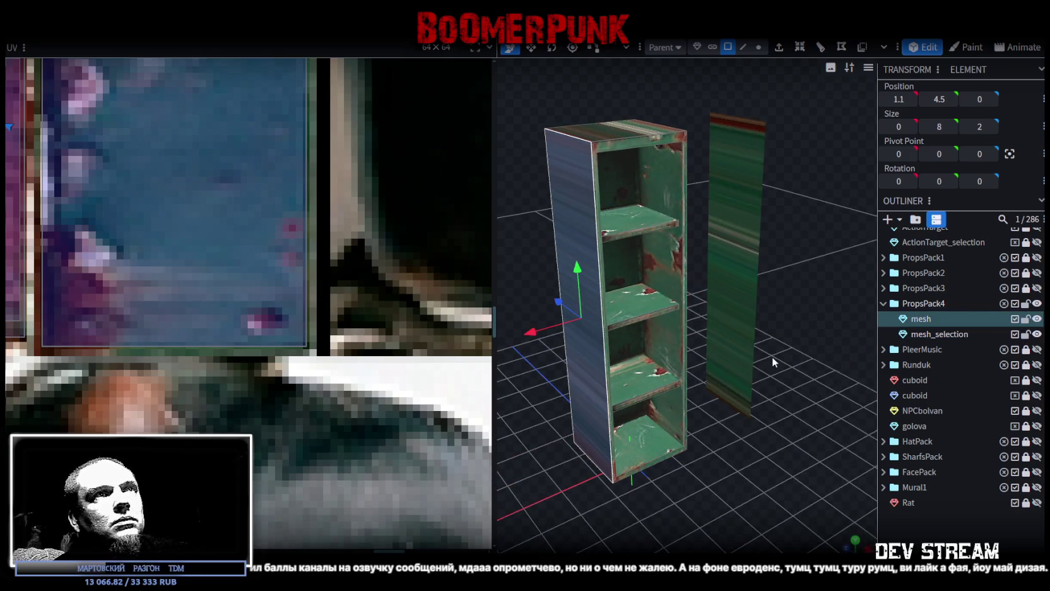
right_click(570, 235)
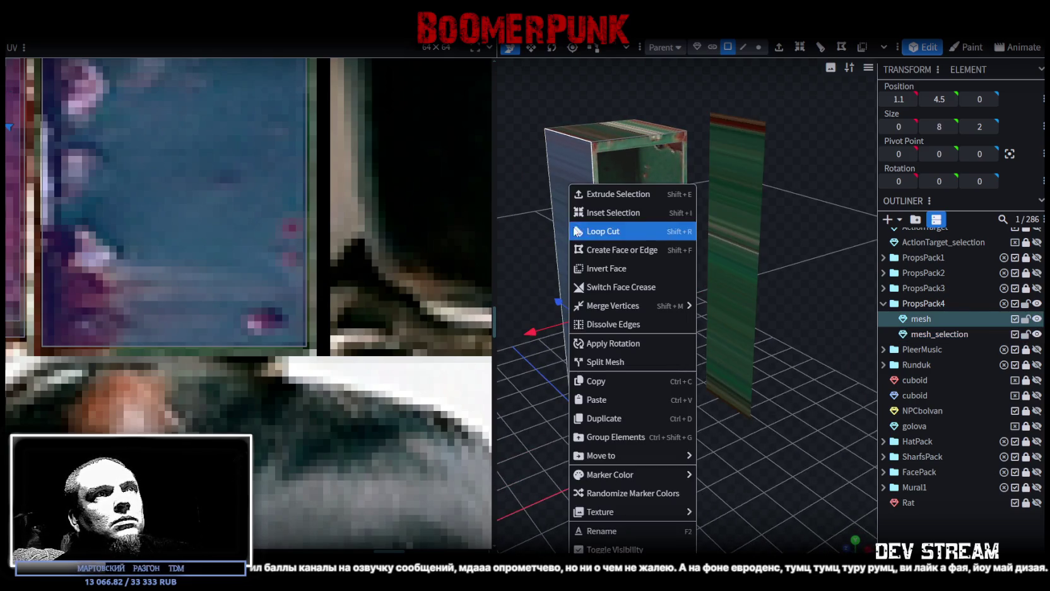
Step: Split off the other side face and set its Position X to 3.3
left_click(605, 364)
type("3.3")
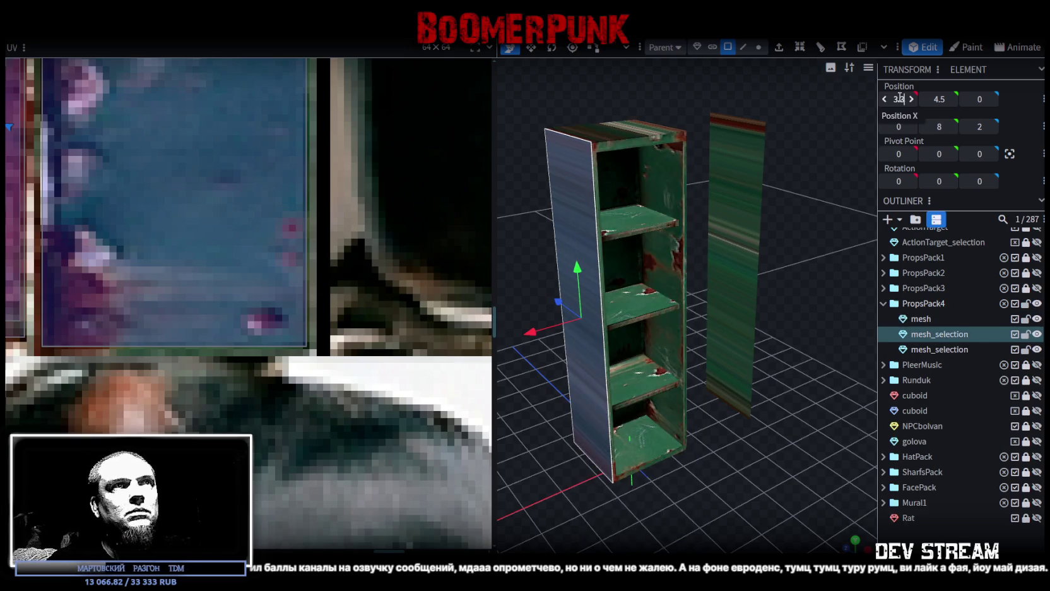
key("Return")
scroll(694, 401, "down", 3)
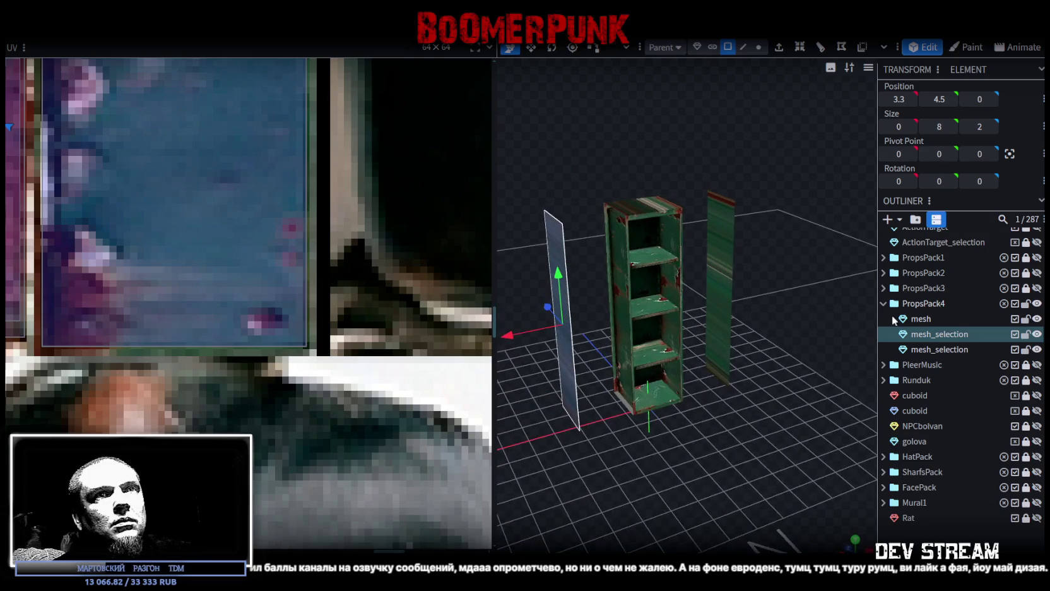
Step: Merge the shelf and both side panels into one mesh
left_click(930, 318)
left_click(940, 334, "ctrl")
left_click(939, 349, "ctrl")
right_click(934, 349)
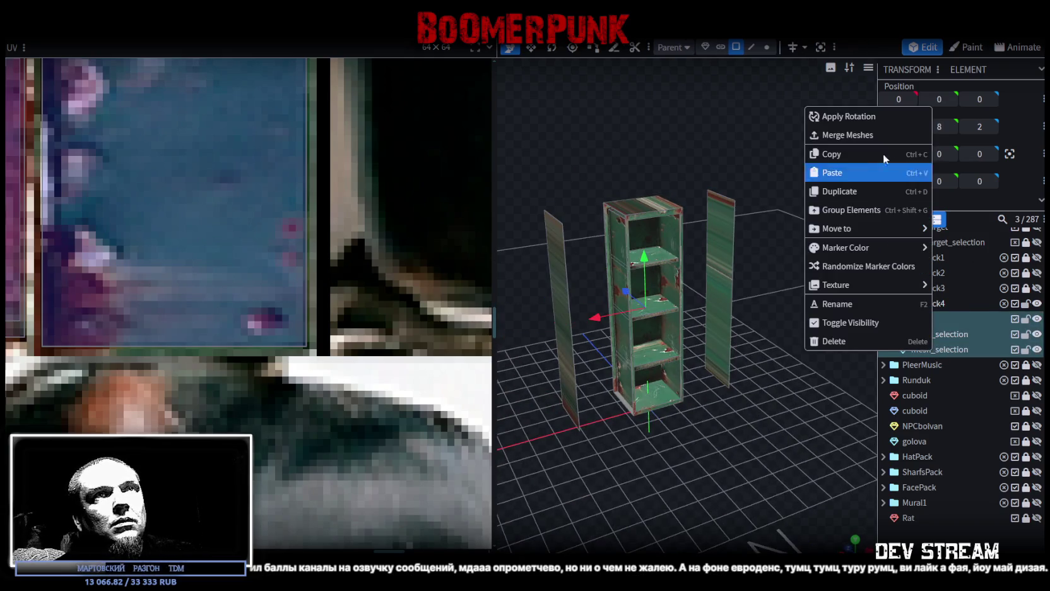
left_click(856, 136)
Step: Select the shelf body's faces and split them into a separate mesh
key("KP_1")
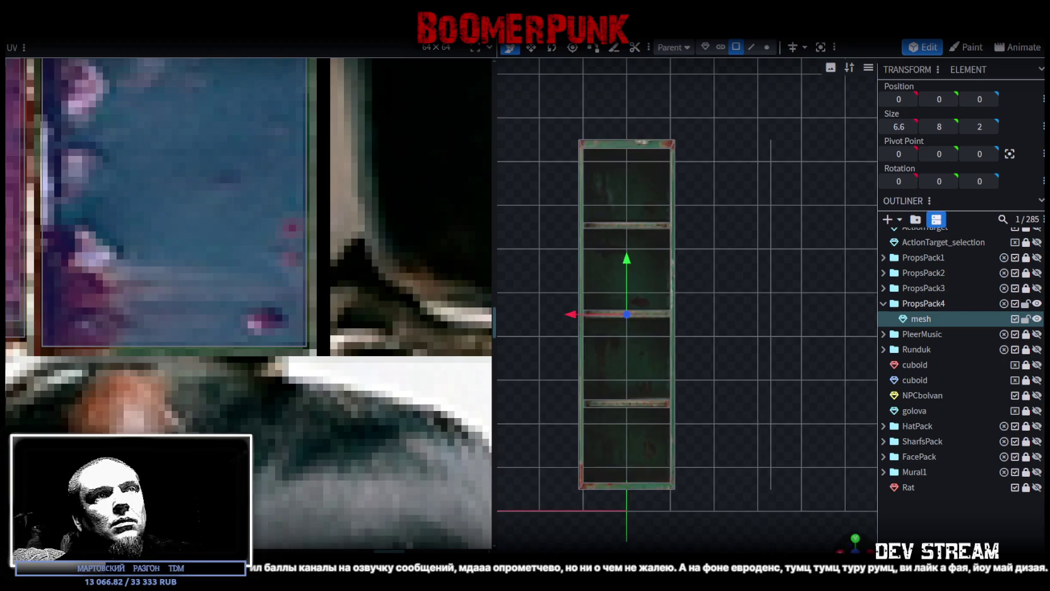
mouse_move(840, 542)
left_mouse_down()
mouse_move(731, 478)
mouse_move(652, 219)
left_mouse_up()
left_click(644, 205)
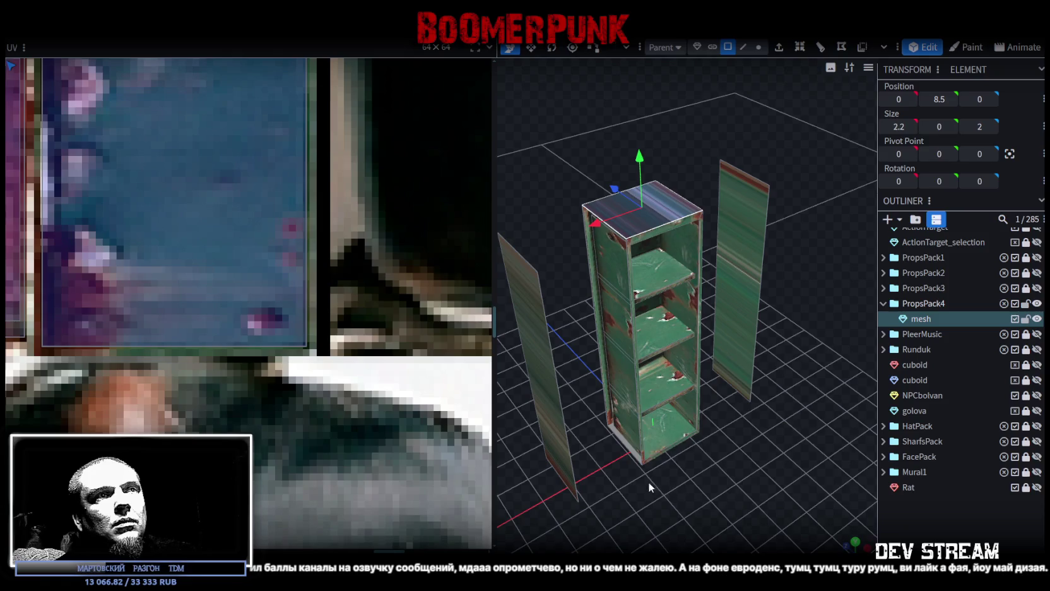
mouse_move(732, 503)
left_mouse_down()
mouse_move(783, 467)
mouse_move(845, 461)
mouse_move(776, 465)
mouse_move(711, 305)
mouse_move(693, 288)
mouse_move(670, 354)
left_mouse_up()
left_click(712, 306)
left_click(700, 297)
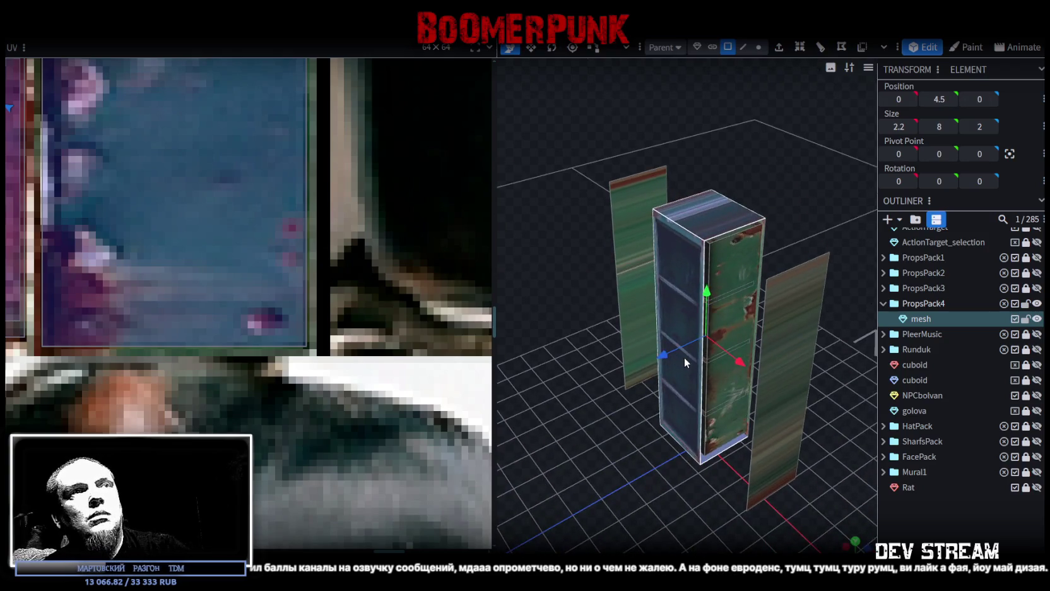
left_click(683, 357)
left_click_drag(731, 190, 686, 72)
mouse_move(767, 164)
left_mouse_down()
mouse_move(777, 243)
mouse_move(597, 240)
mouse_move(583, 211)
mouse_move(620, 214)
left_mouse_up()
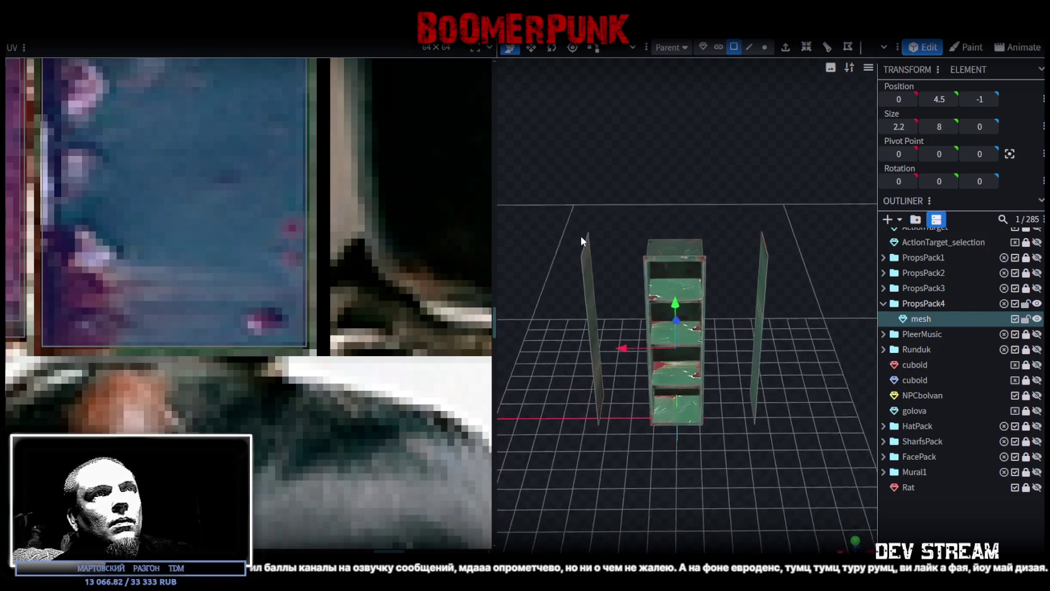
left_click(695, 404)
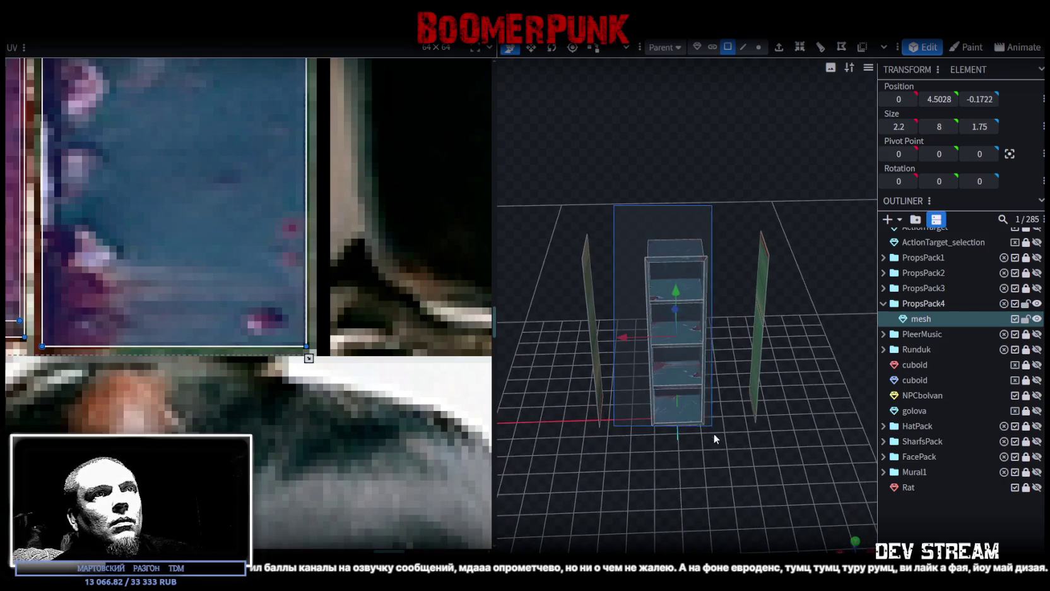
right_click(691, 341)
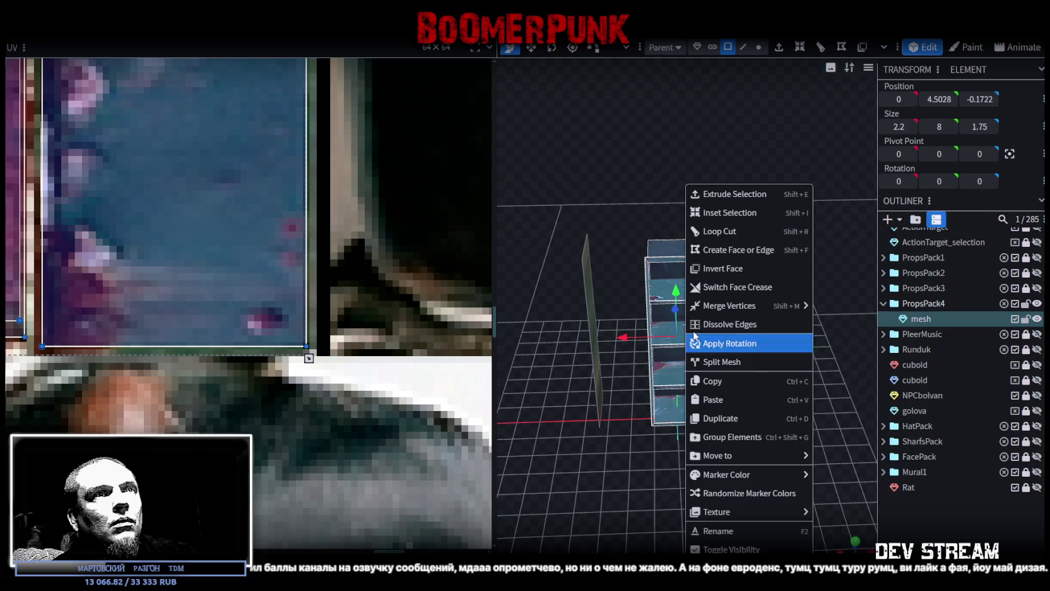
left_click(720, 364)
Step: Test-paste the geometry as a mesh selection shifted 2 along X, then undo it
right_click(694, 358)
left_click(761, 400)
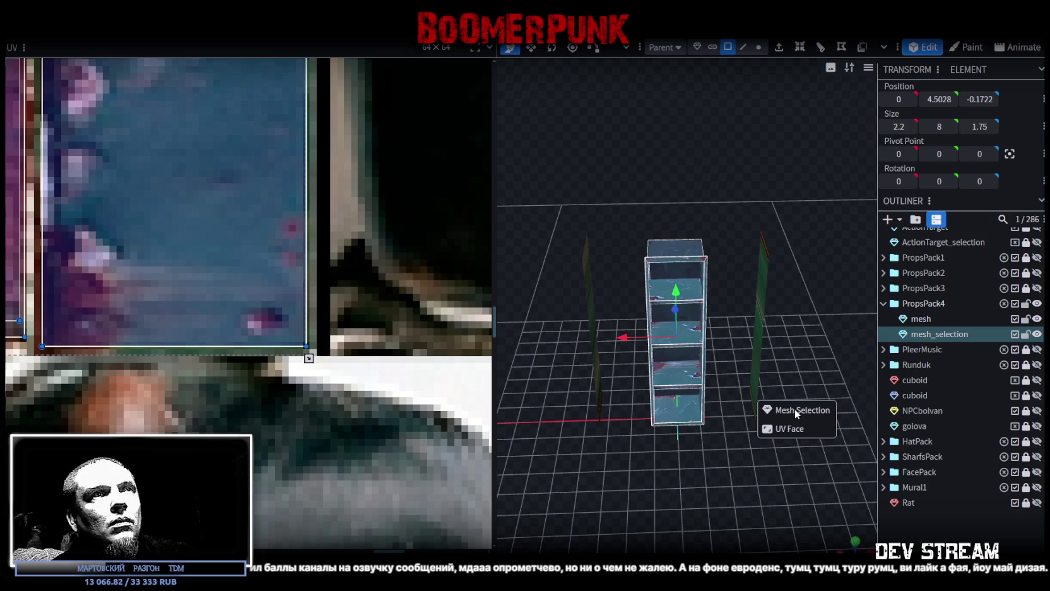
left_click(794, 409)
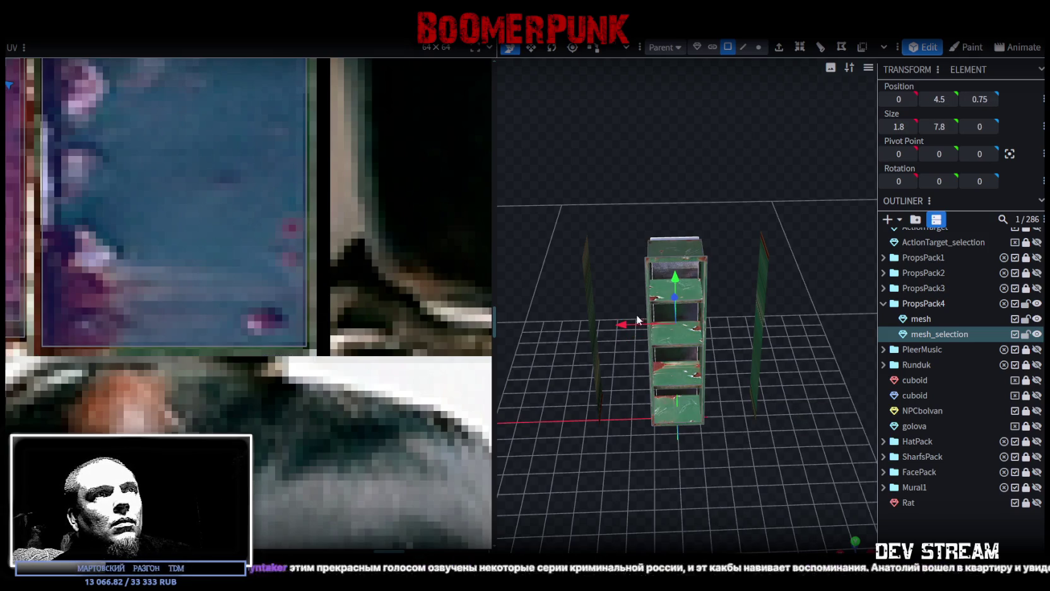
left_click_drag(623, 323, 580, 321)
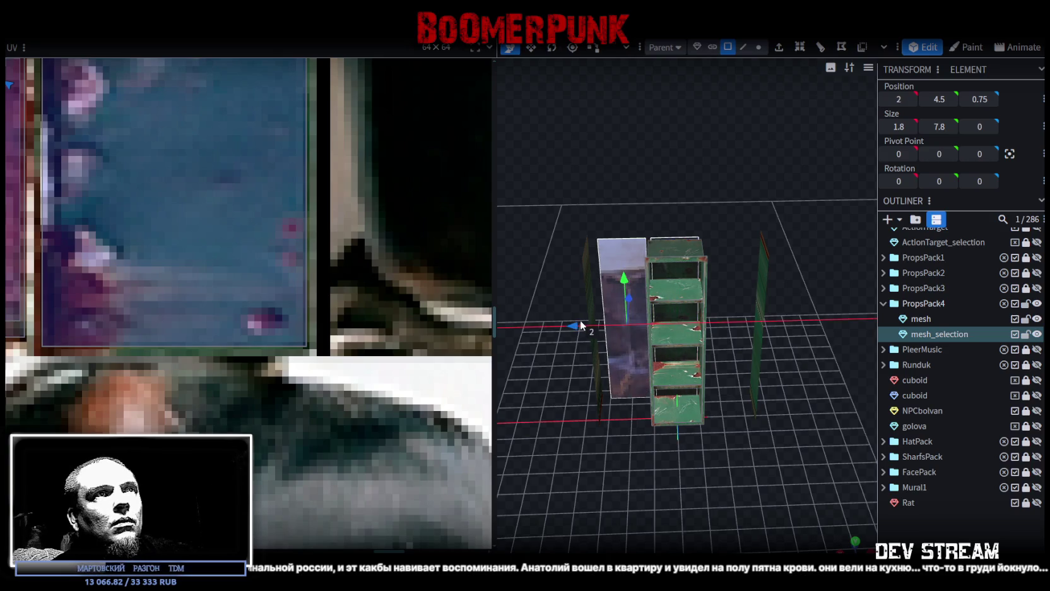
mouse_move(586, 359)
left_mouse_down()
mouse_move(821, 472)
mouse_move(732, 419)
mouse_move(558, 435)
mouse_move(564, 364)
mouse_move(670, 347)
left_mouse_up()
key("ctrl+z")
scroll(677, 287, "down", 3)
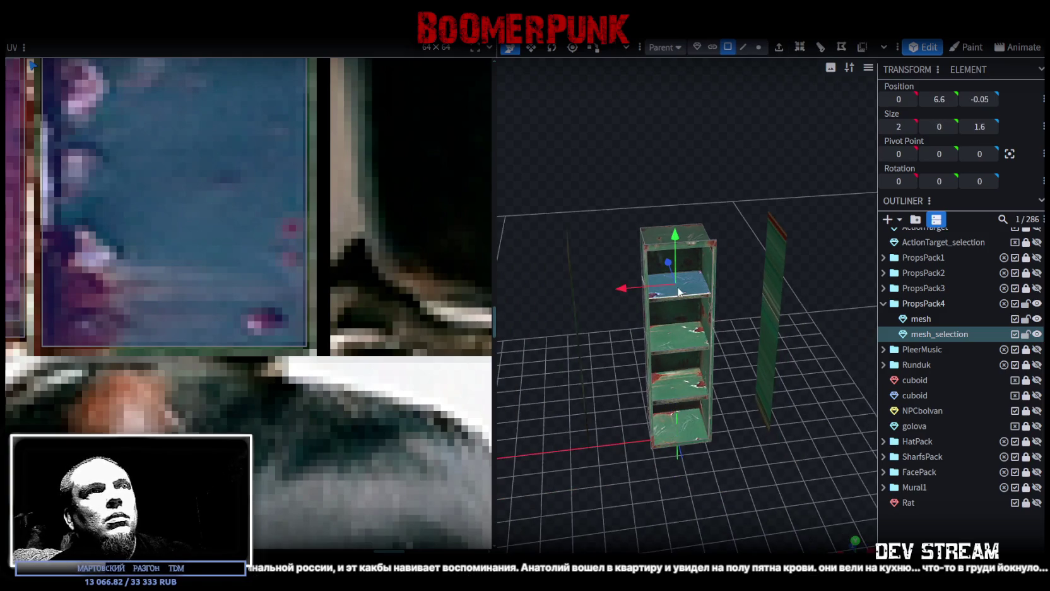
left_click_drag(725, 392, 709, 383)
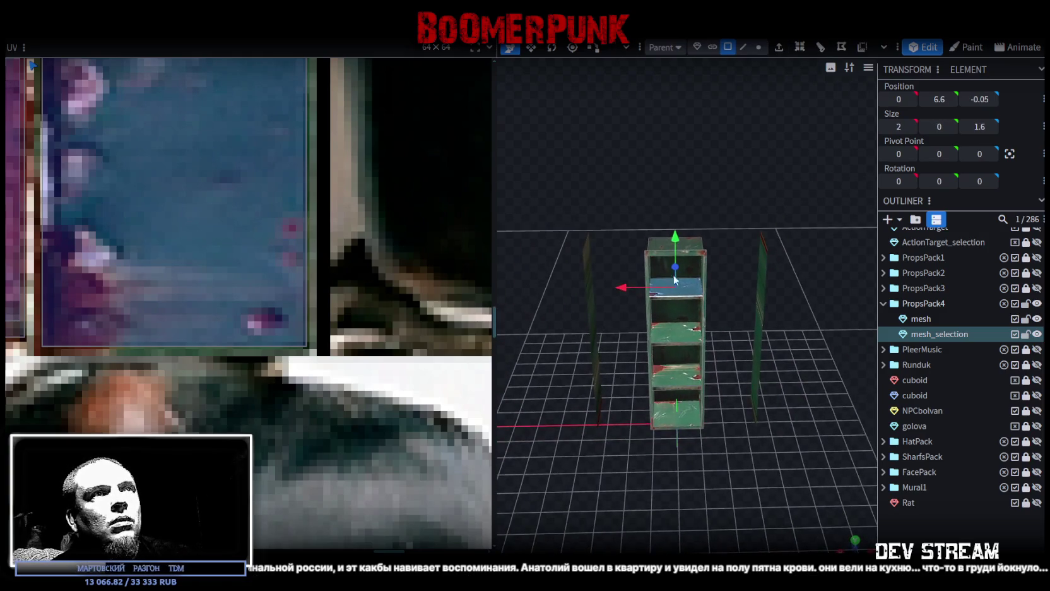
Step: Copy the shelf's 18 faces and paste them as a mesh selection
left_click(699, 426)
right_click(681, 381)
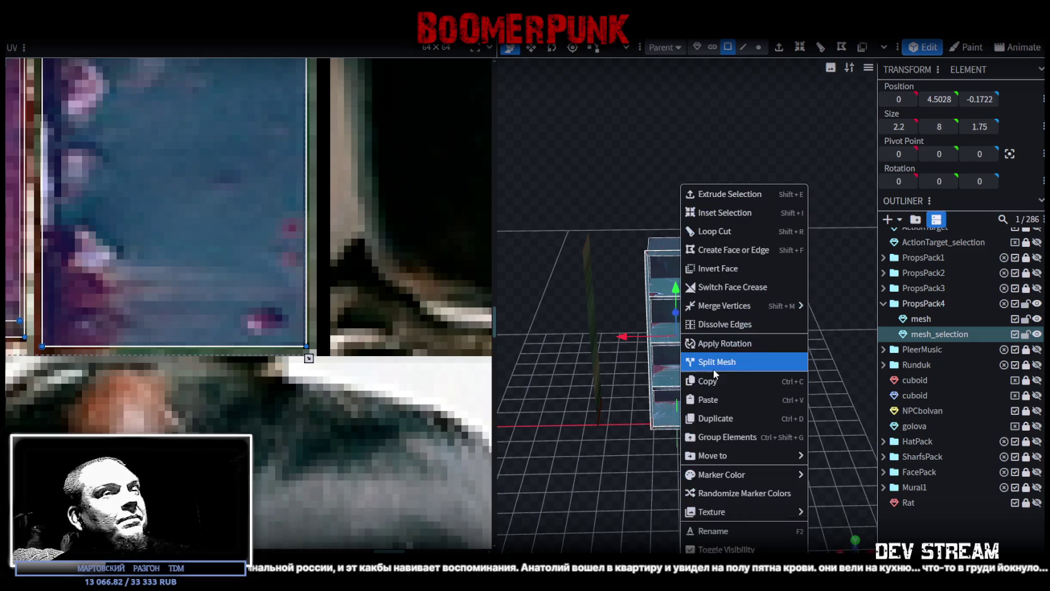
left_click(683, 379)
right_click(683, 377)
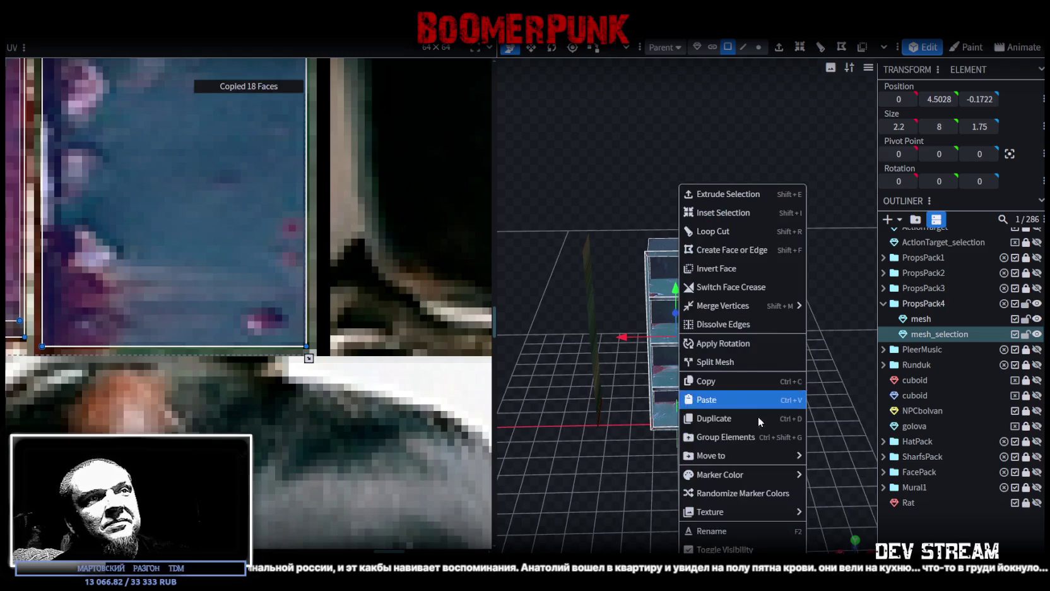
left_click(751, 399)
left_click(744, 404)
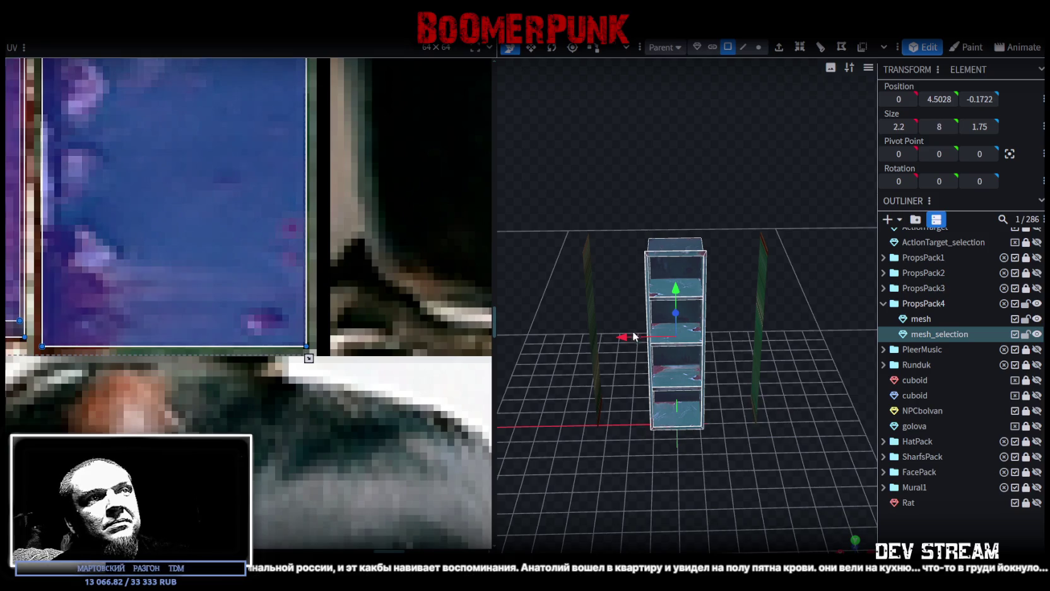
Step: Move the shelf copy to X 2.2, dismissing overlap warnings, and split it into its own mesh
left_click_drag(607, 335, 576, 340)
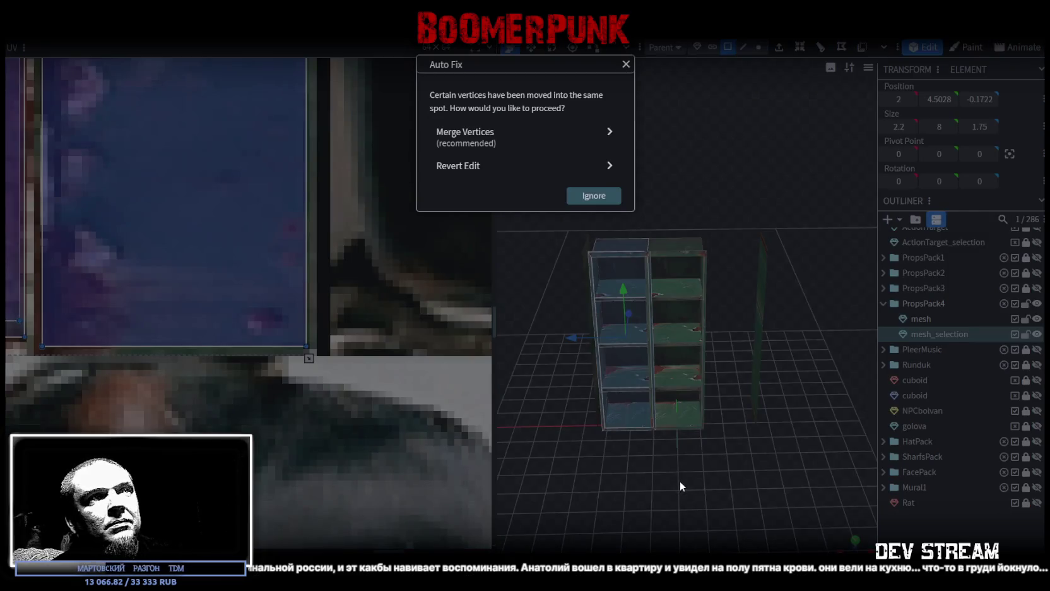
key("Escape")
left_click_drag(714, 501, 706, 501)
scroll(703, 493, "up", 5)
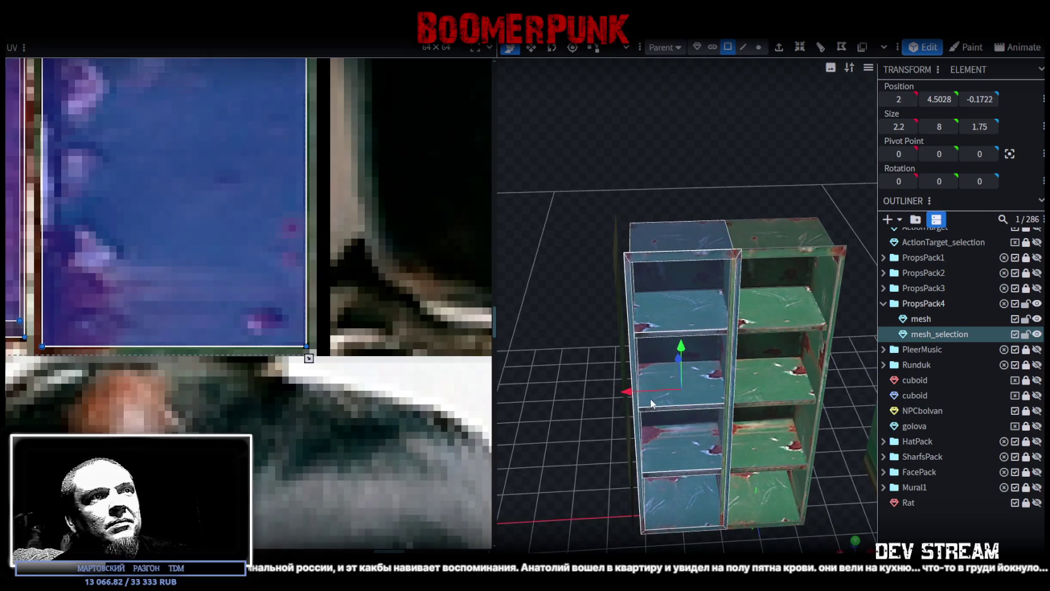
left_click_drag(624, 390, 611, 391)
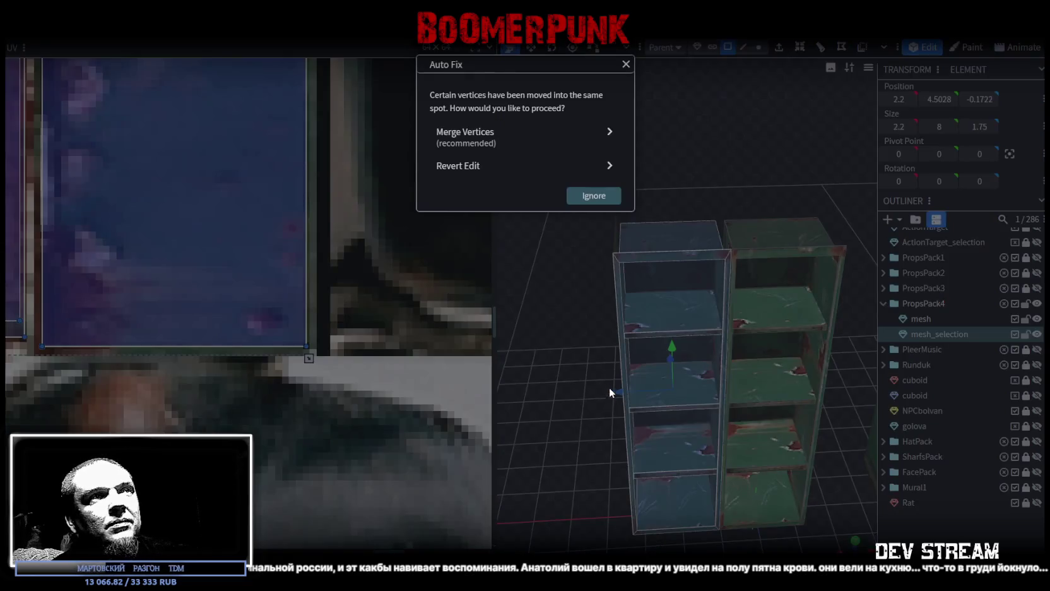
key("Escape")
right_click(691, 308)
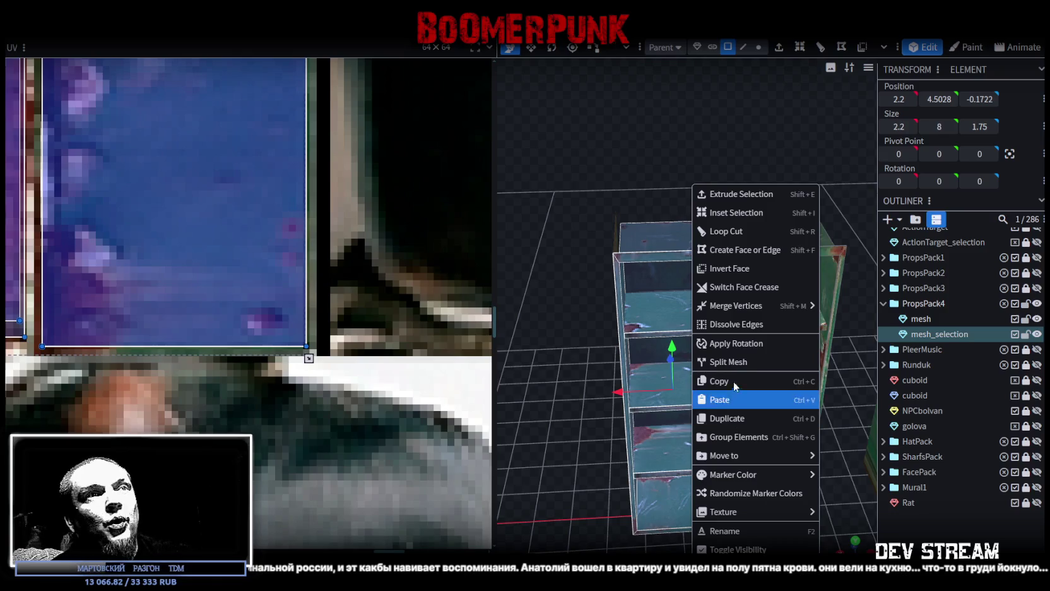
left_click(735, 365)
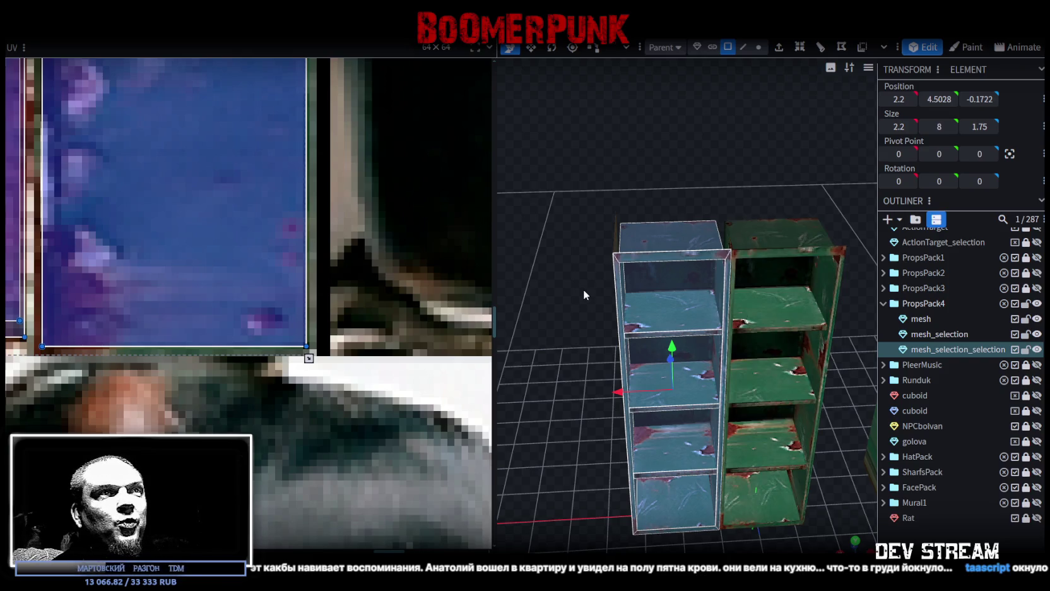
Step: Drag the shelf UVs toward the green locker texture, then undo the misplaced move
scroll(583, 289, "down", 2)
scroll(187, 236, "down", 3)
scroll(184, 232, "down", 2)
scroll(184, 231, "up", 2)
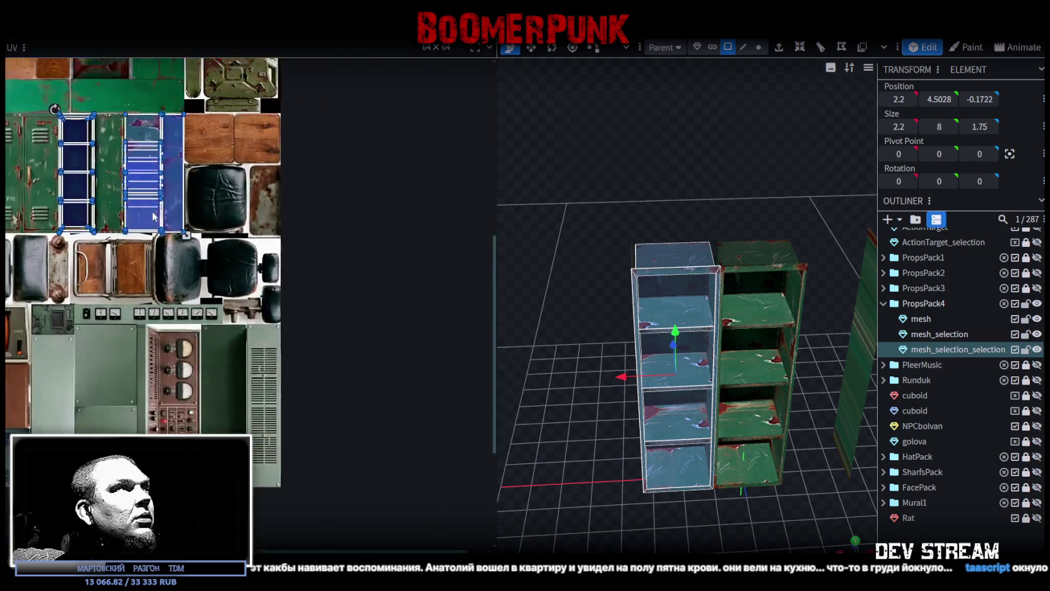
scroll(213, 232, "down", 2)
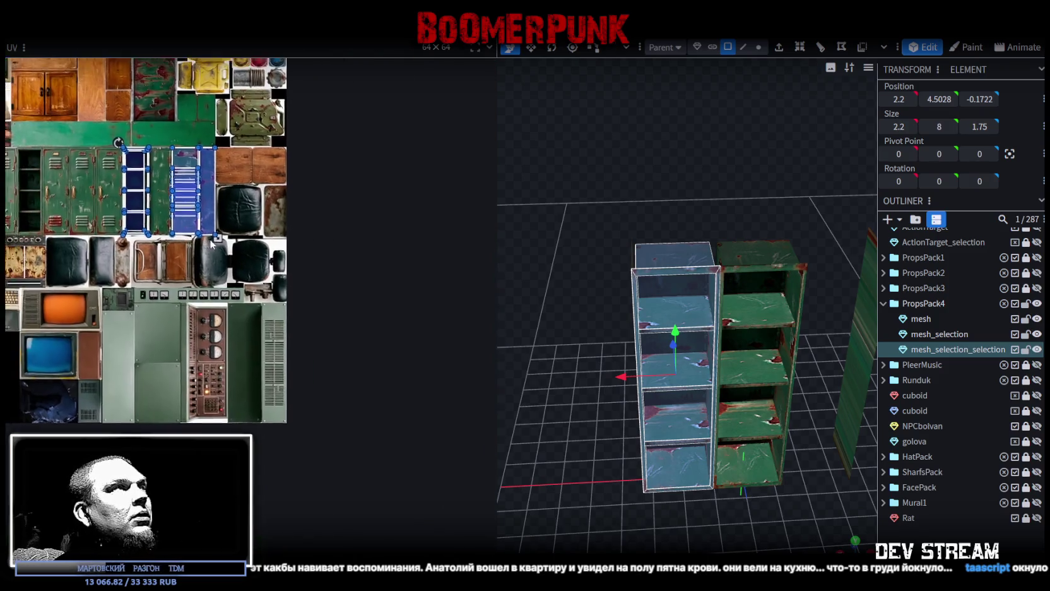
scroll(175, 206, "up", 2)
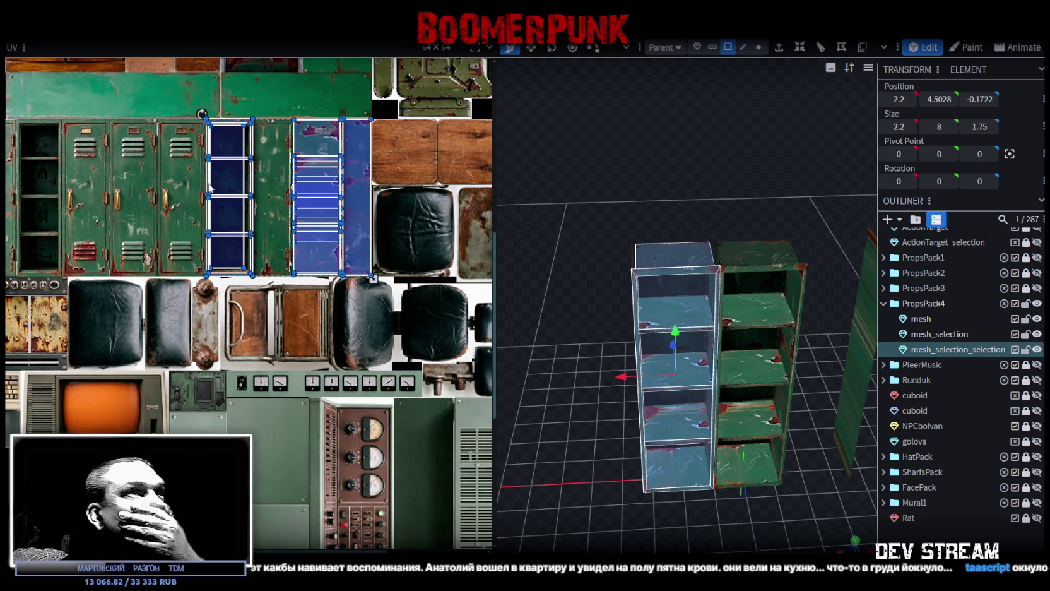
mouse_move(698, 207)
left_mouse_down()
mouse_move(644, 202)
mouse_move(653, 183)
mouse_move(636, 179)
left_mouse_up()
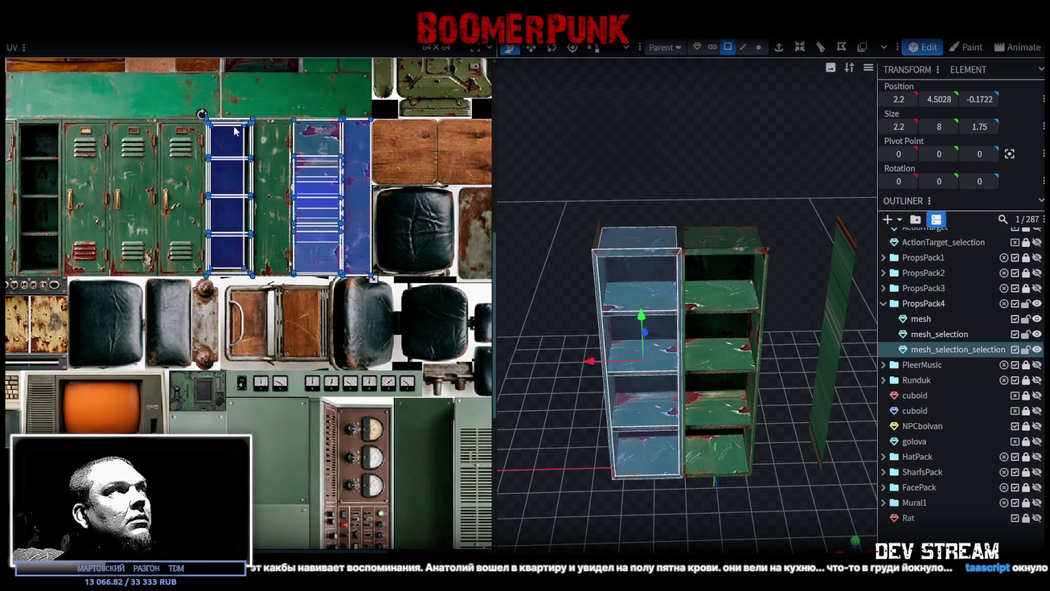
left_click_drag(236, 131, 147, 124)
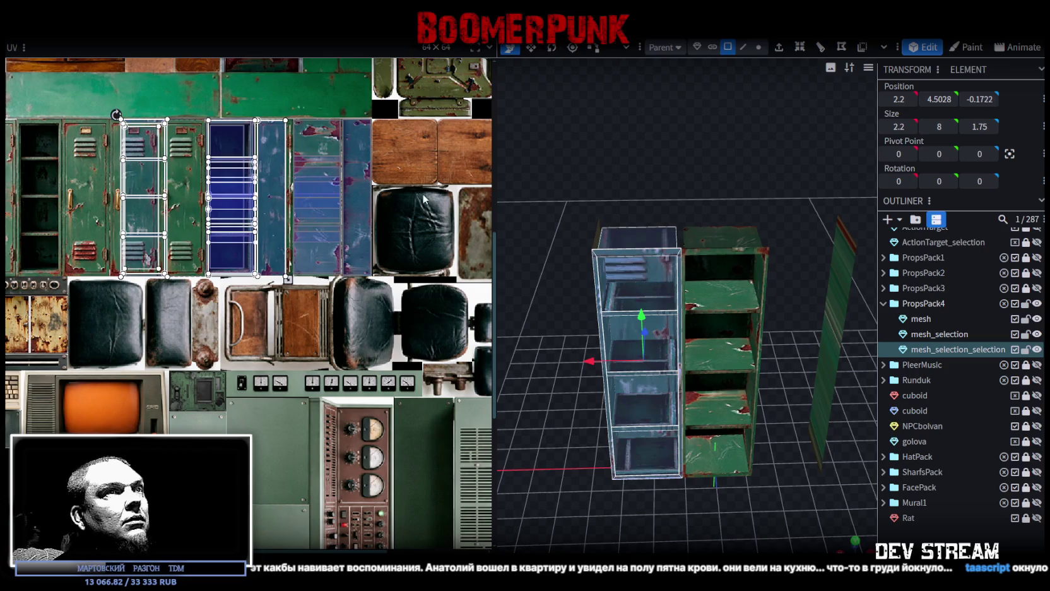
key("ctrl+z")
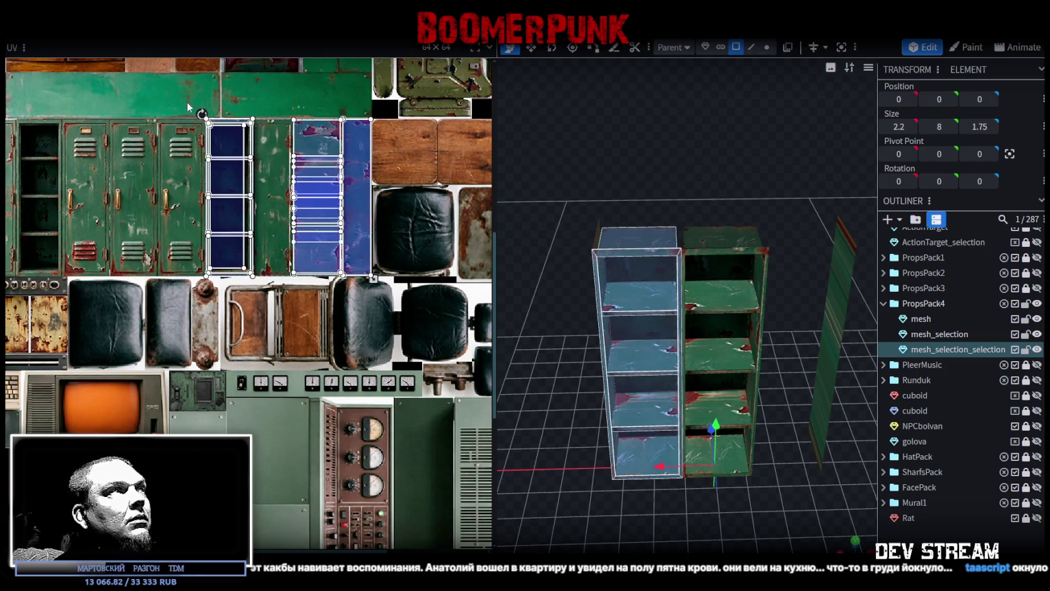
Step: Keep only the left UV island selected and place it on the dark open locker
left_click(213, 152)
middle_click_drag(231, 165, 325, 198)
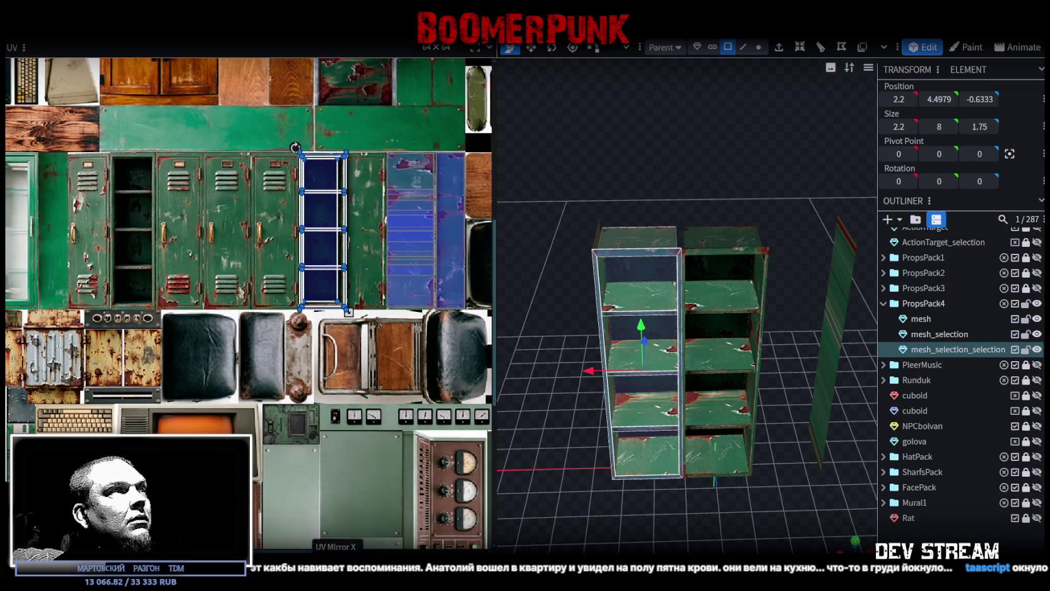
left_click_drag(315, 161, 93, 165)
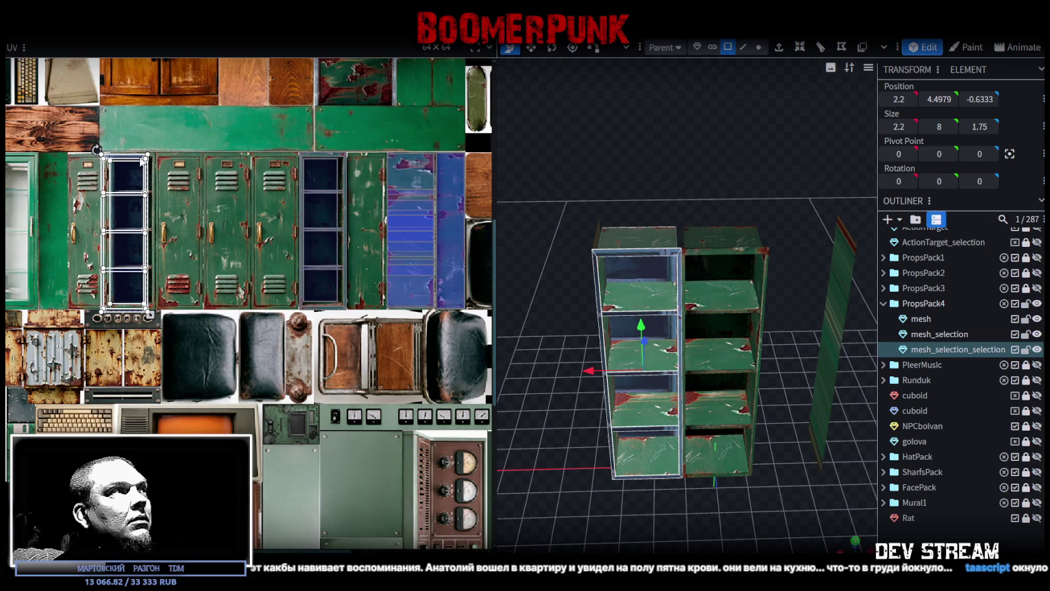
scroll(111, 130, "up", 3)
scroll(109, 226, "up", 3)
left_click_drag(140, 241, 217, 225)
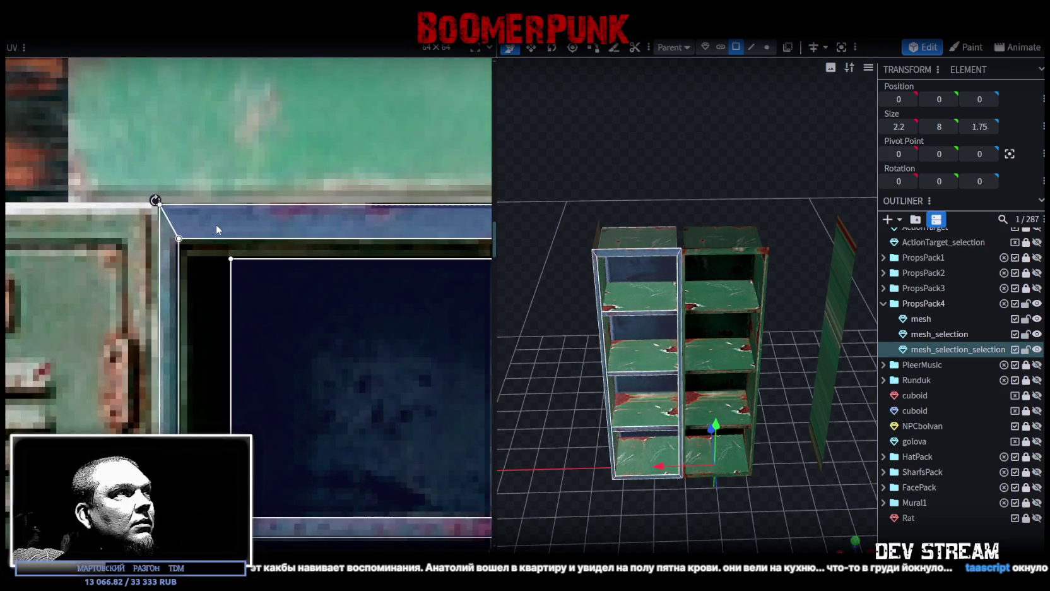
Step: Pull the UV island's right edge inward and move another face's UV onto the dark interior
scroll(216, 225, "down", 3)
scroll(306, 297, "down", 2)
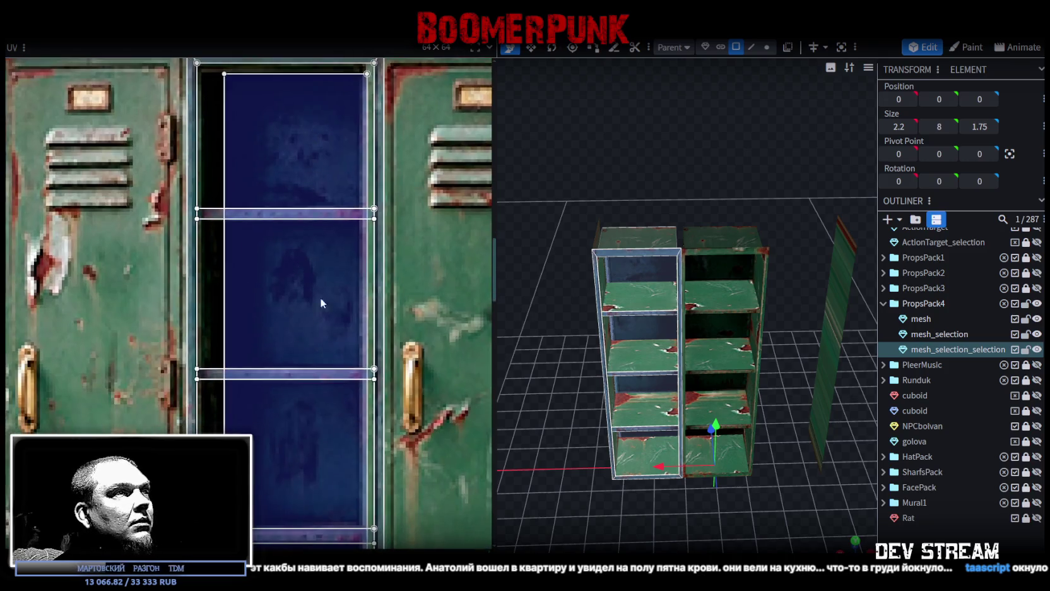
scroll(314, 263, "down", 1)
scroll(427, 373, "up", 2)
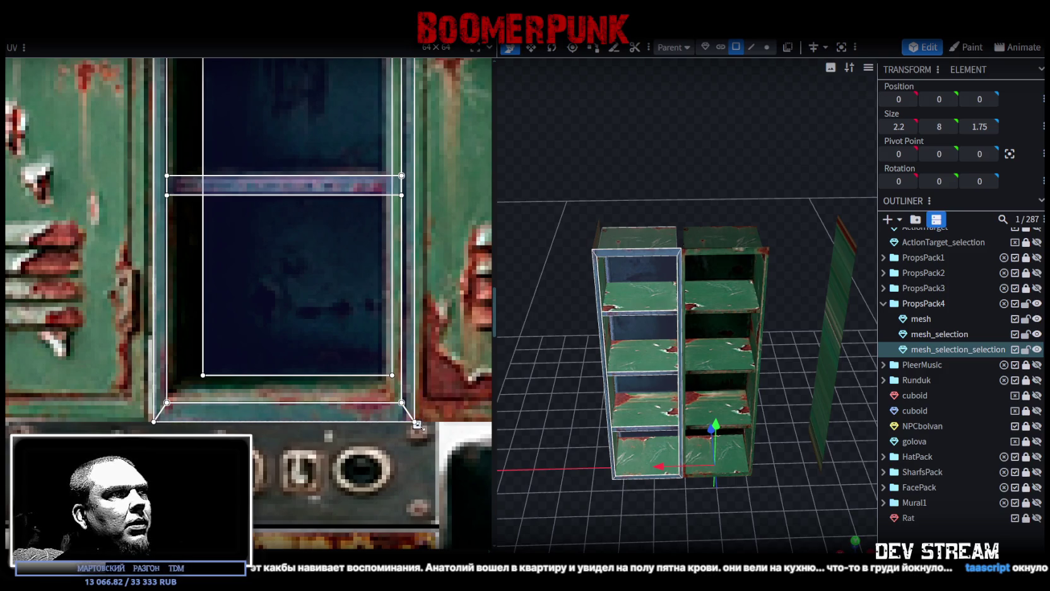
left_click_drag(417, 424, 404, 423)
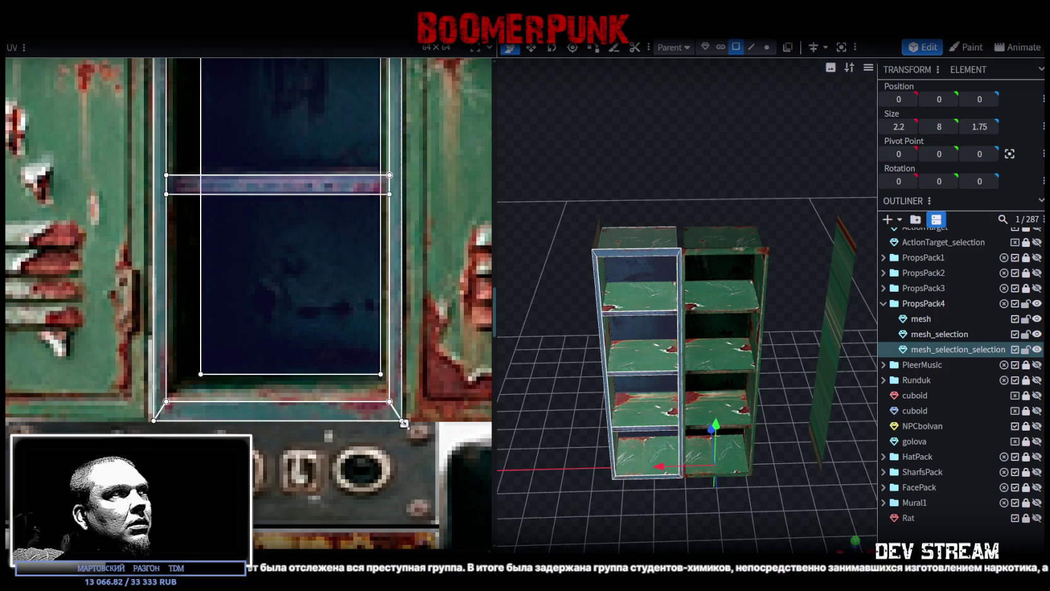
scroll(412, 342, "down", 2)
scroll(413, 453, "up", 5)
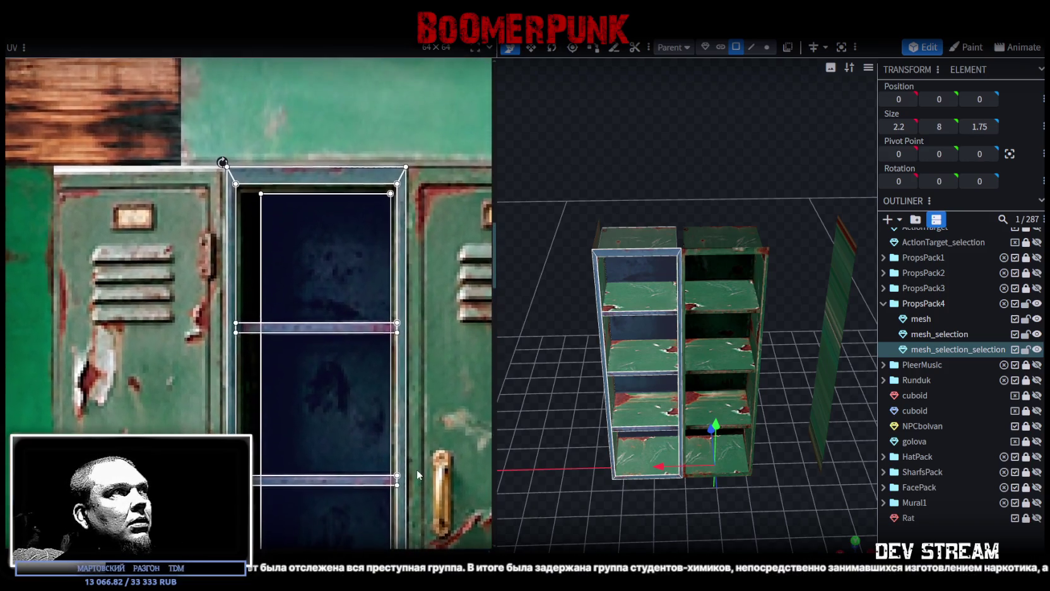
mouse_move(303, 269)
left_mouse_down()
mouse_move(259, 377)
mouse_move(309, 266)
left_mouse_up()
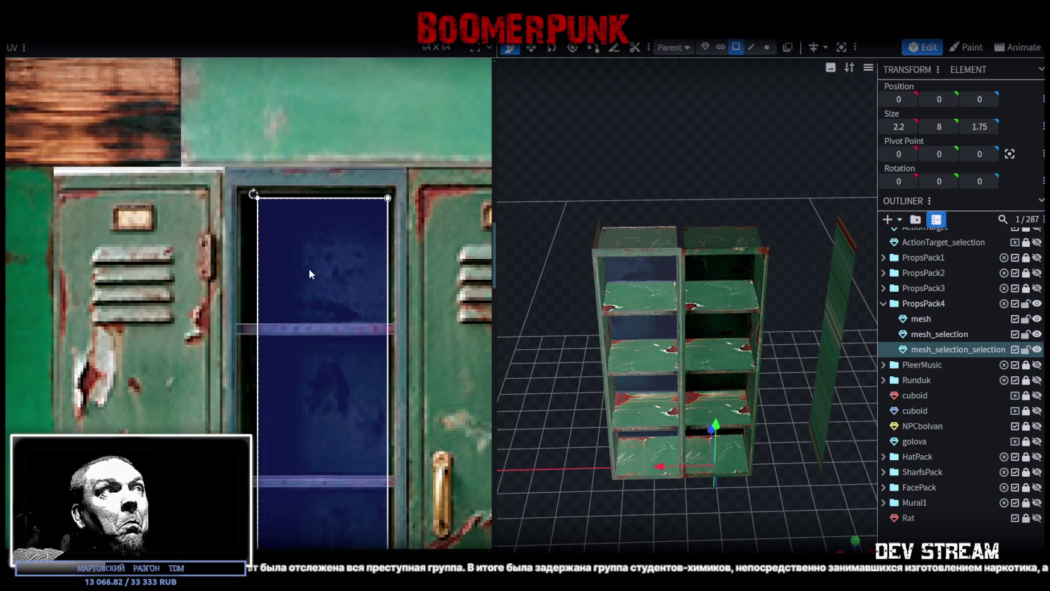
Step: Orbit to a near-front view and bring the locker textures into view
mouse_move(556, 433)
left_mouse_down()
mouse_move(548, 421)
mouse_move(572, 447)
left_mouse_up()
scroll(338, 418, "down", 3)
scroll(379, 302, "up", 2)
scroll(333, 339, "up", 2)
scroll(333, 338, "down", 3)
scroll(334, 332, "up", 1)
middle_click_drag(354, 309, 344, 369)
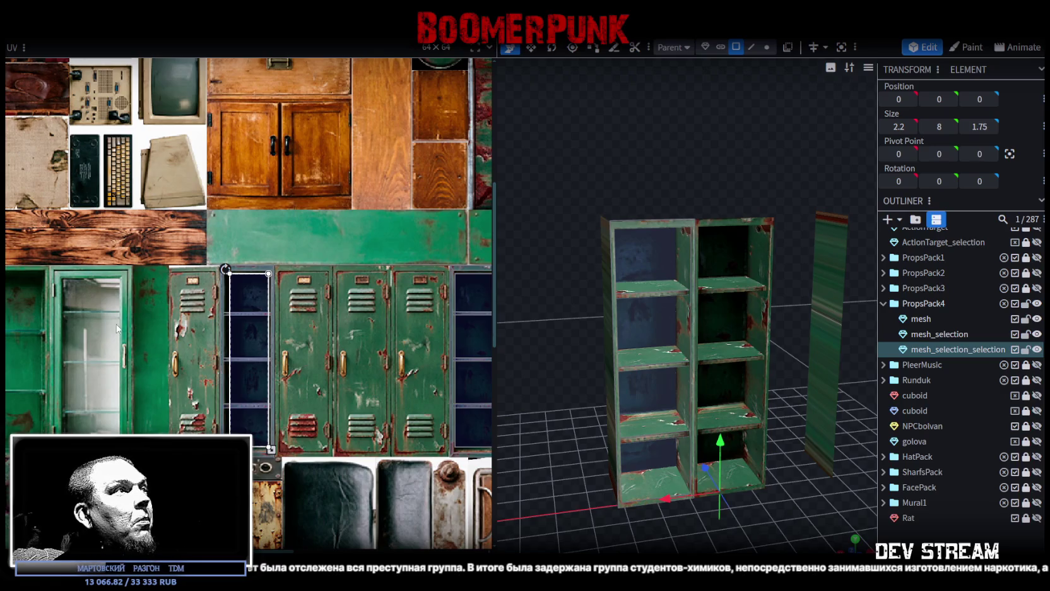
Step: Review the shelves from above against the texture sheet and select the mesh_selection shelf column
scroll(170, 341, "up", 1)
scroll(179, 335, "up", 1)
scroll(209, 328, "down", 1)
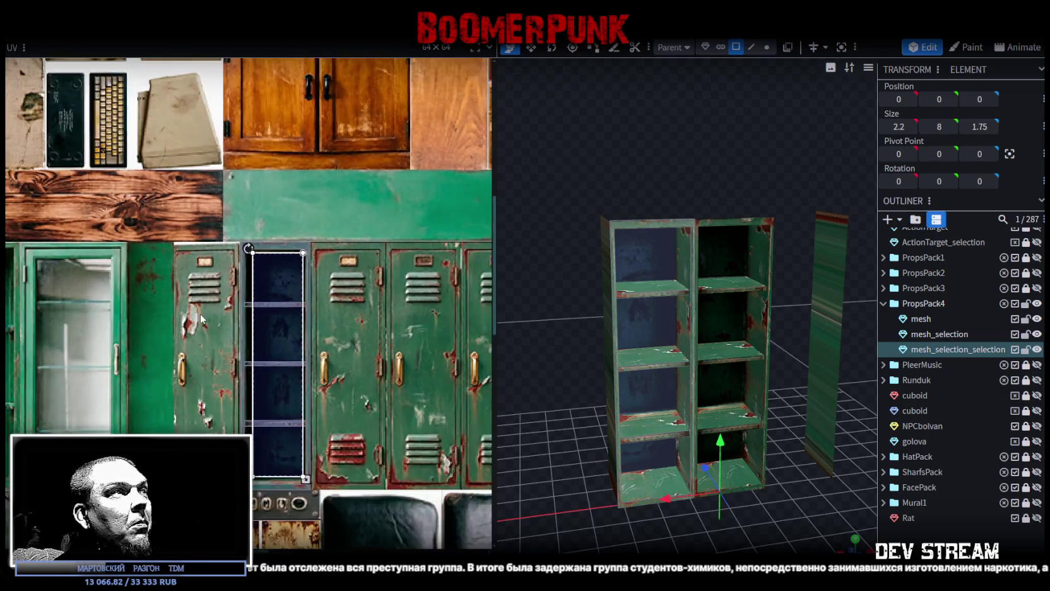
scroll(234, 323, "down", 2)
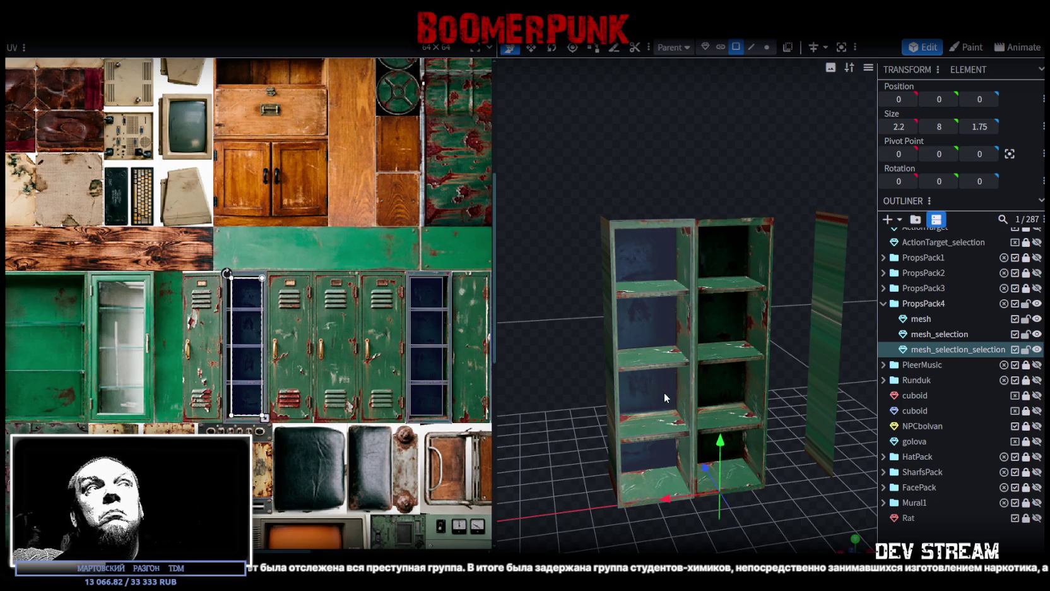
mouse_move(816, 495)
middle_mouse_down()
mouse_move(775, 466)
mouse_move(751, 491)
mouse_move(754, 471)
middle_mouse_up()
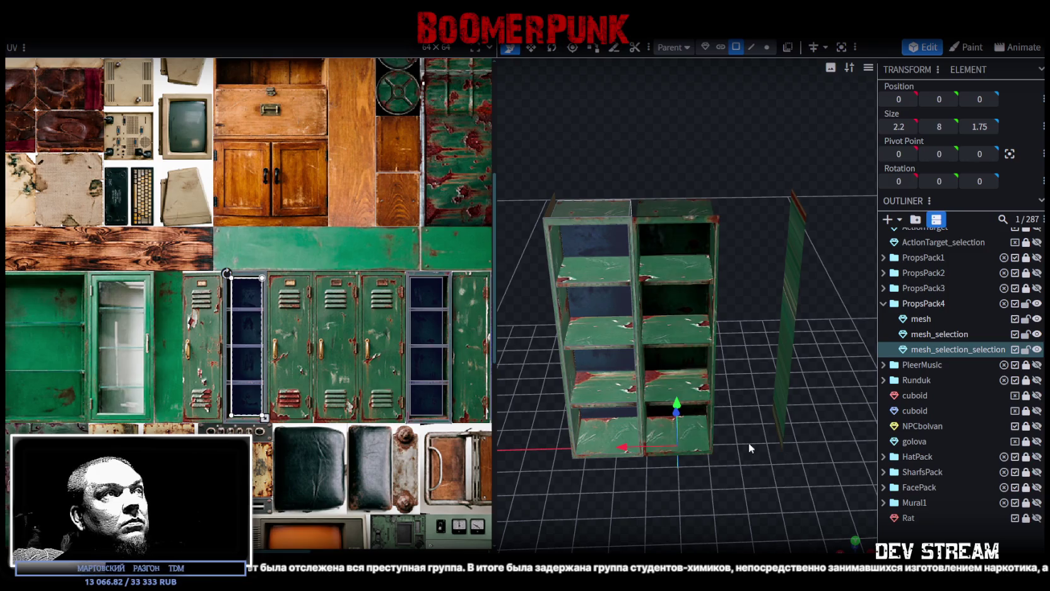
mouse_move(427, 361)
middle_mouse_down()
mouse_move(318, 339)
mouse_move(449, 342)
mouse_move(435, 334)
middle_mouse_up()
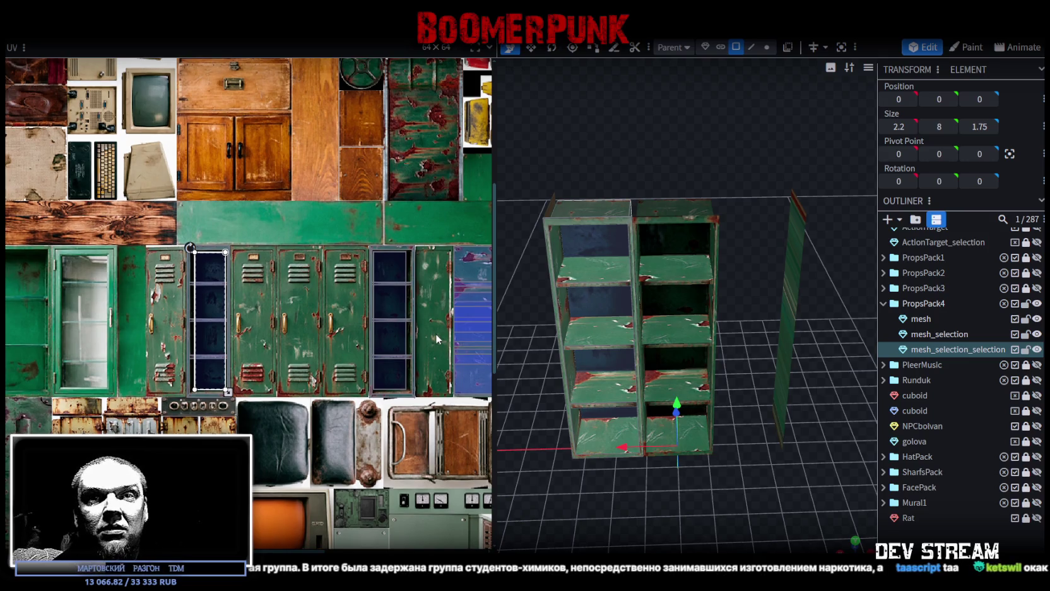
middle_click_drag(435, 333, 382, 334)
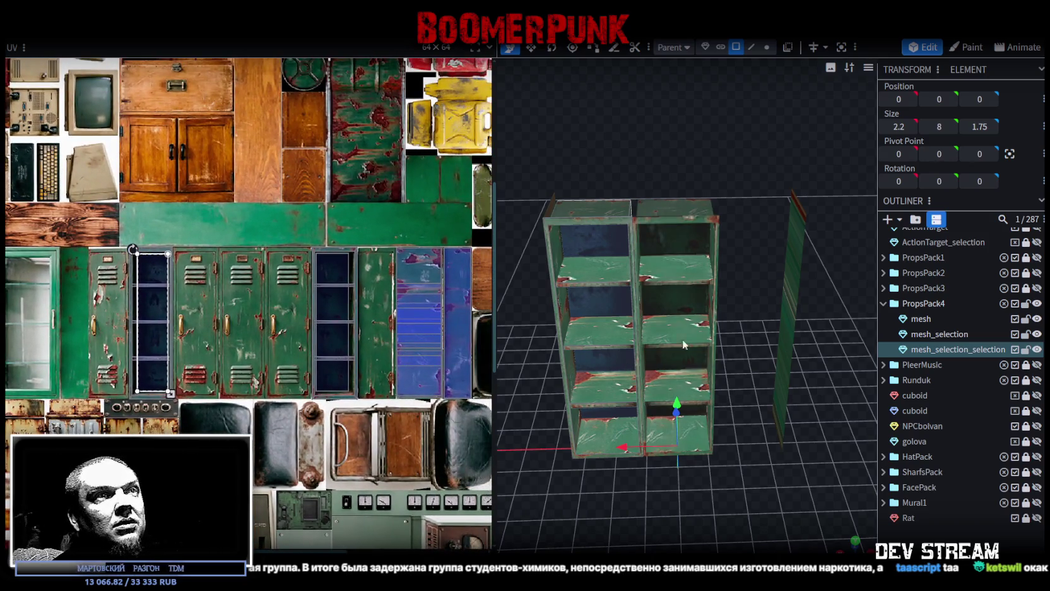
left_click(685, 344)
left_click_drag(722, 403, 684, 350)
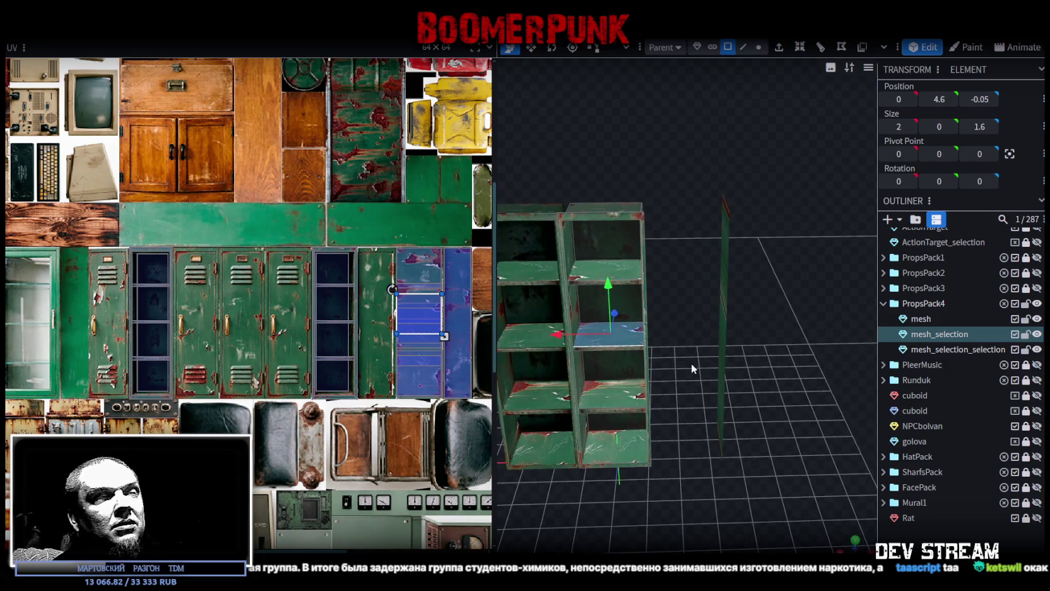
Step: Move the whole mesh_selection shelf column along X to -2.2
double_click(598, 387)
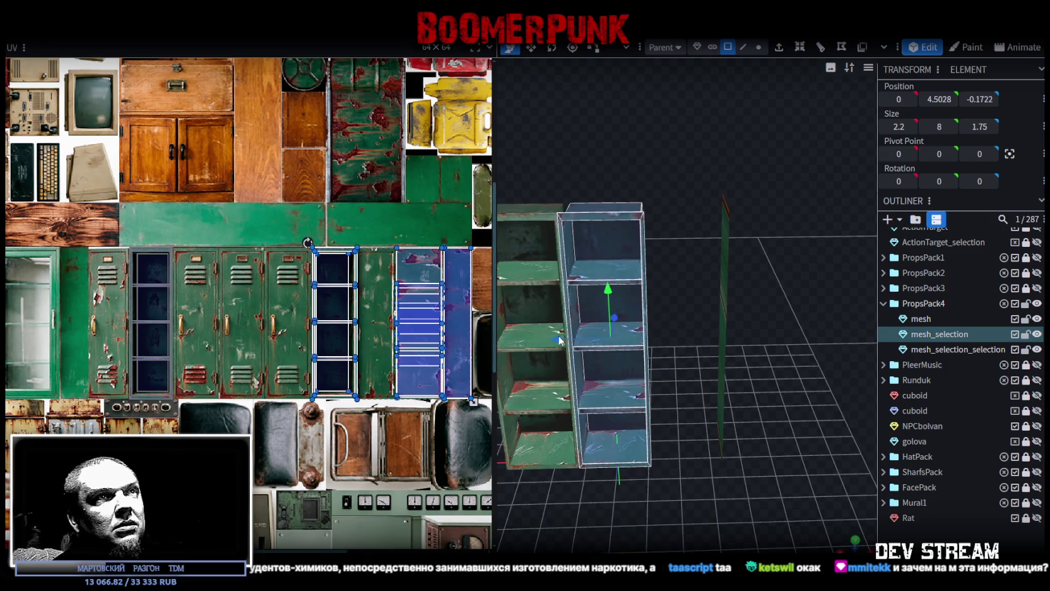
left_click_drag(570, 346, 742, 468)
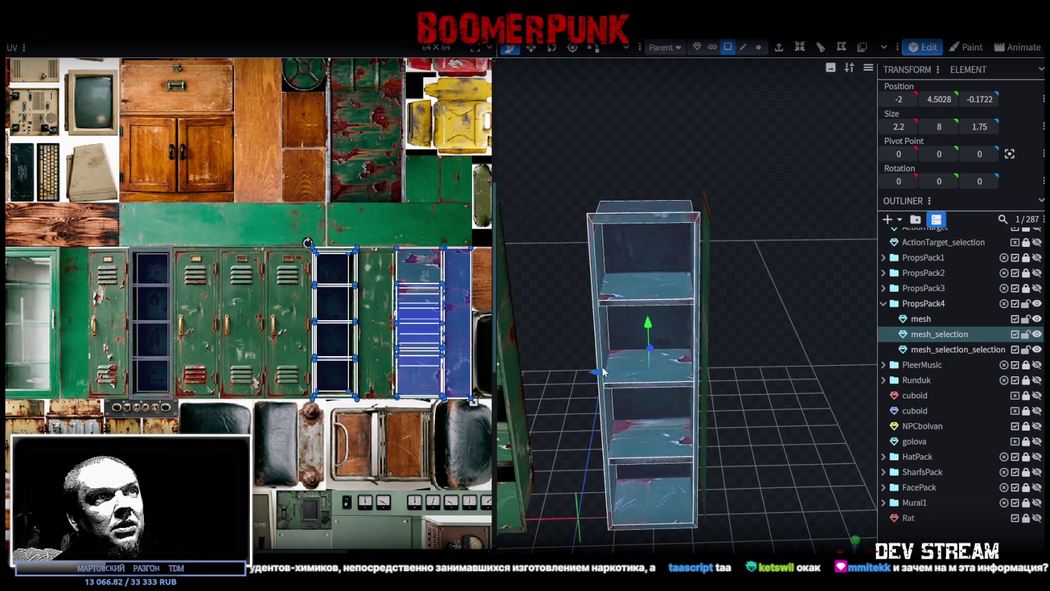
left_click_drag(601, 371, 608, 372)
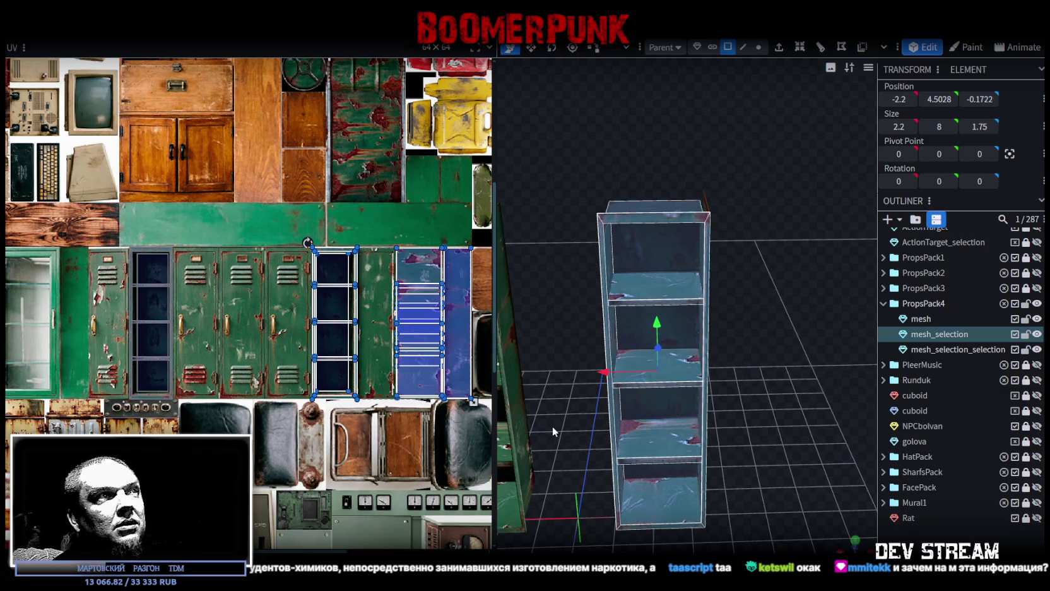
left_click_drag(553, 432, 709, 496)
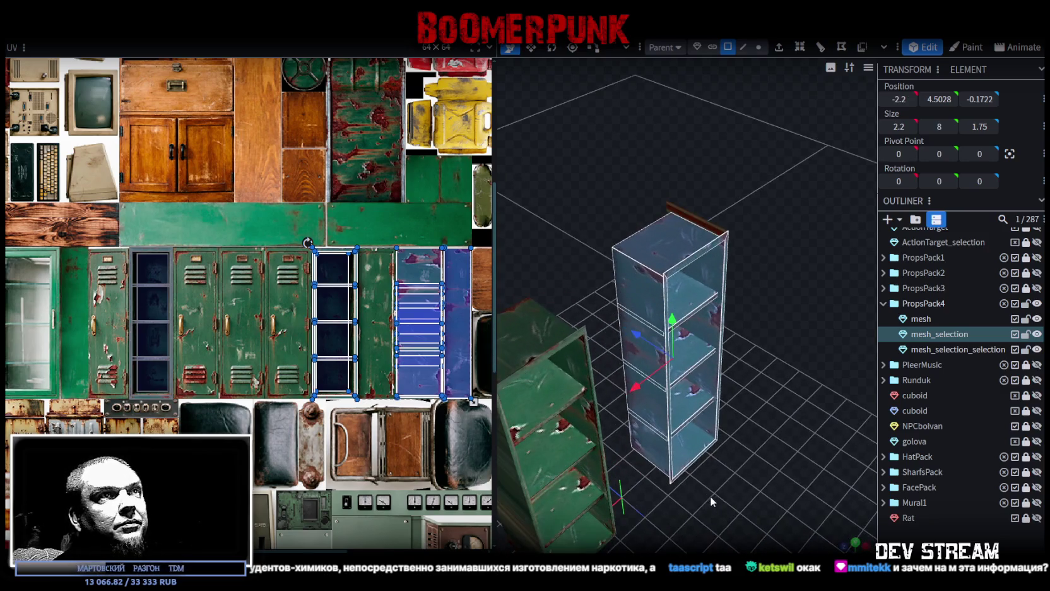
Step: Select the shelf's bottom front and front vertical edges, then review both shelves
left_click(743, 47)
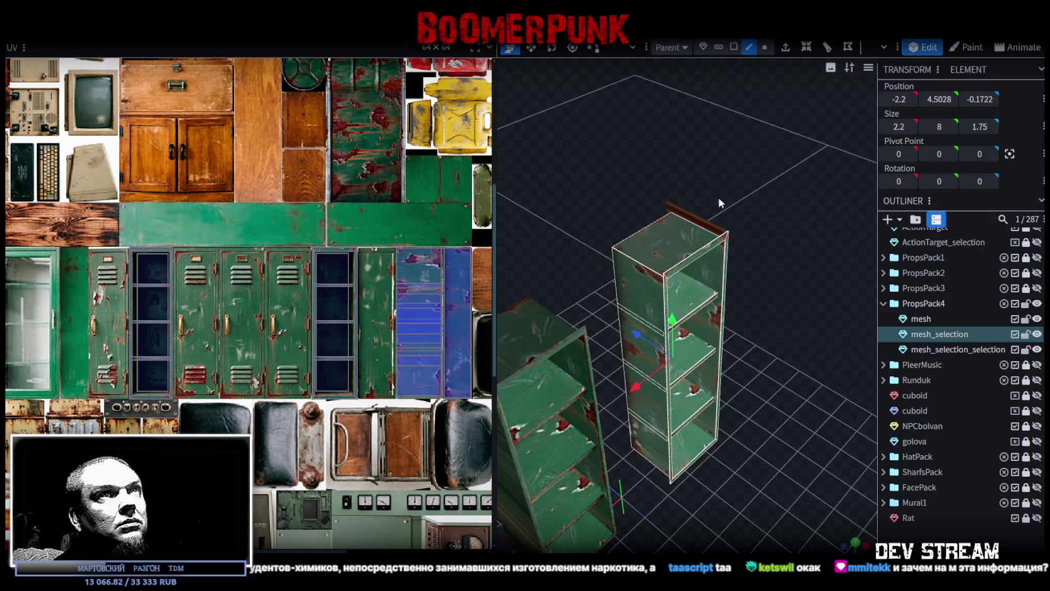
left_click(666, 307)
left_click(691, 461)
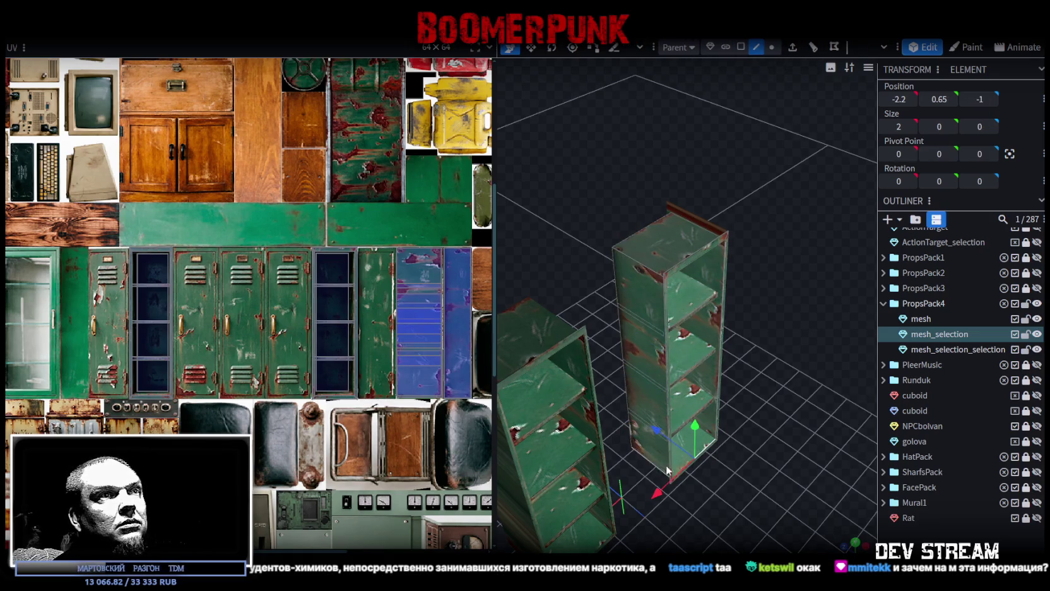
left_click(667, 344)
mouse_move(776, 469)
left_mouse_down()
mouse_move(740, 478)
mouse_move(724, 454)
mouse_move(775, 443)
mouse_move(653, 432)
mouse_move(582, 440)
mouse_move(713, 450)
mouse_move(718, 462)
mouse_move(703, 462)
mouse_move(722, 468)
left_mouse_up()
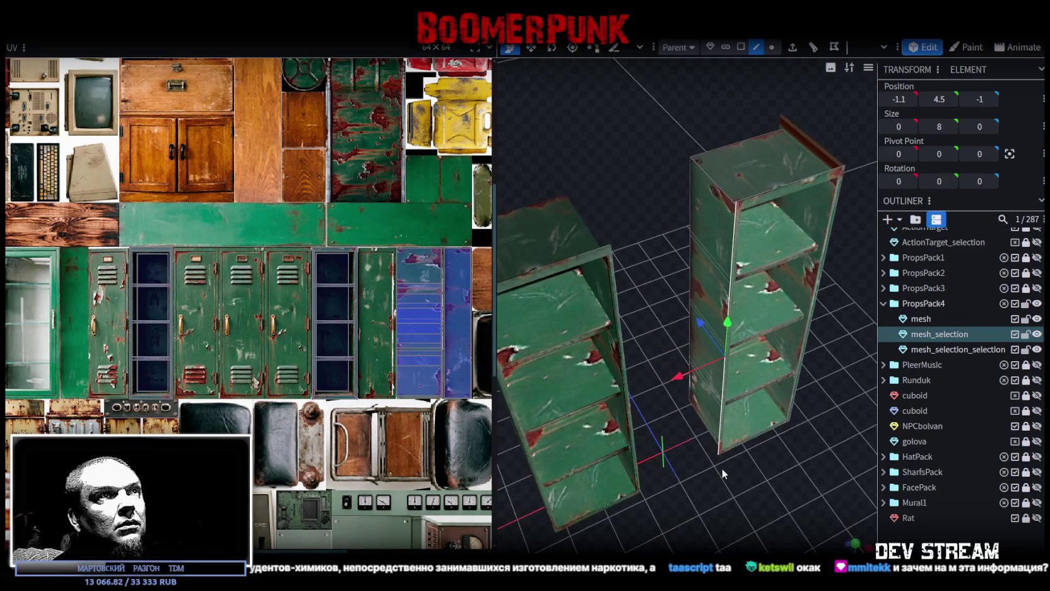
mouse_move(866, 397)
left_mouse_down()
mouse_move(756, 423)
mouse_move(748, 398)
mouse_move(656, 387)
mouse_move(726, 289)
left_mouse_up()
left_click(726, 289)
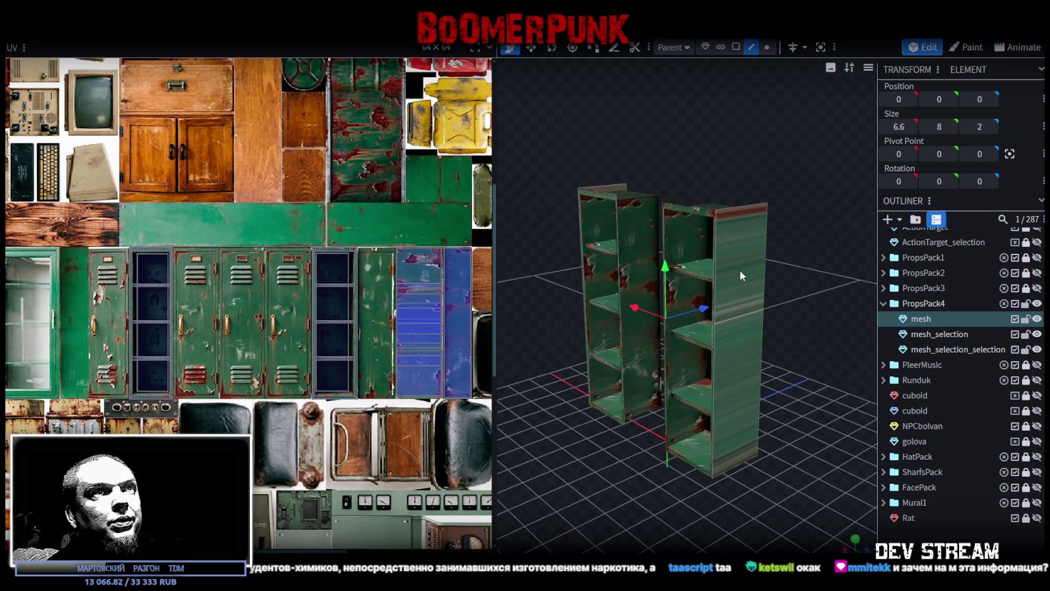
Step: Select the left shelf's outer side face and move its UV toward the blue locker strip
left_click(732, 49)
left_click(761, 273)
mouse_move(761, 273)
left_mouse_down()
mouse_move(732, 135)
mouse_move(607, 312)
left_mouse_up()
left_click(592, 343)
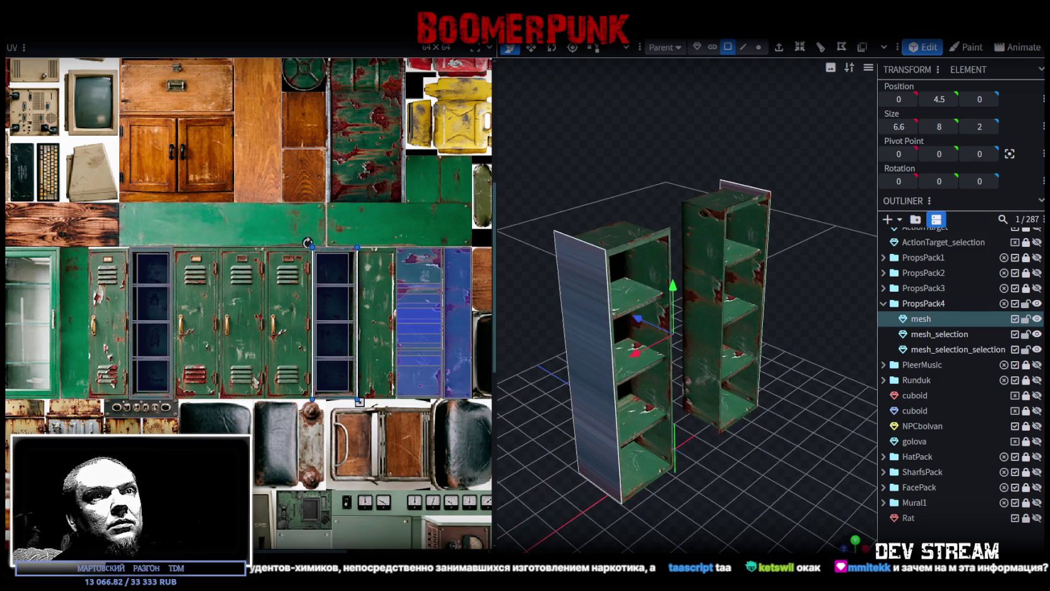
key("KP_3")
left_click_drag(359, 401, 88, 274)
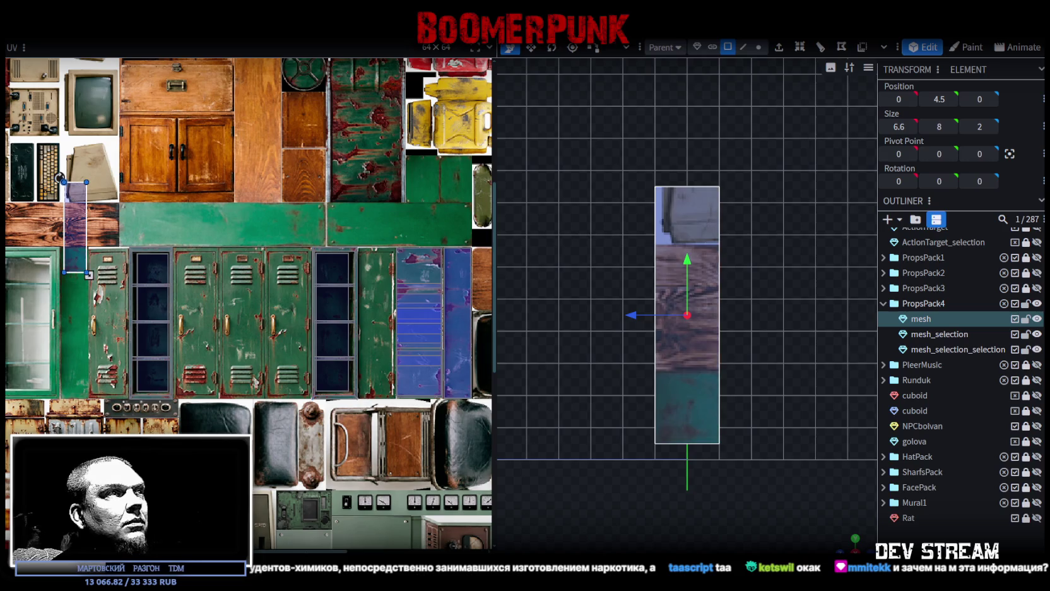
left_click_drag(74, 236, 381, 344)
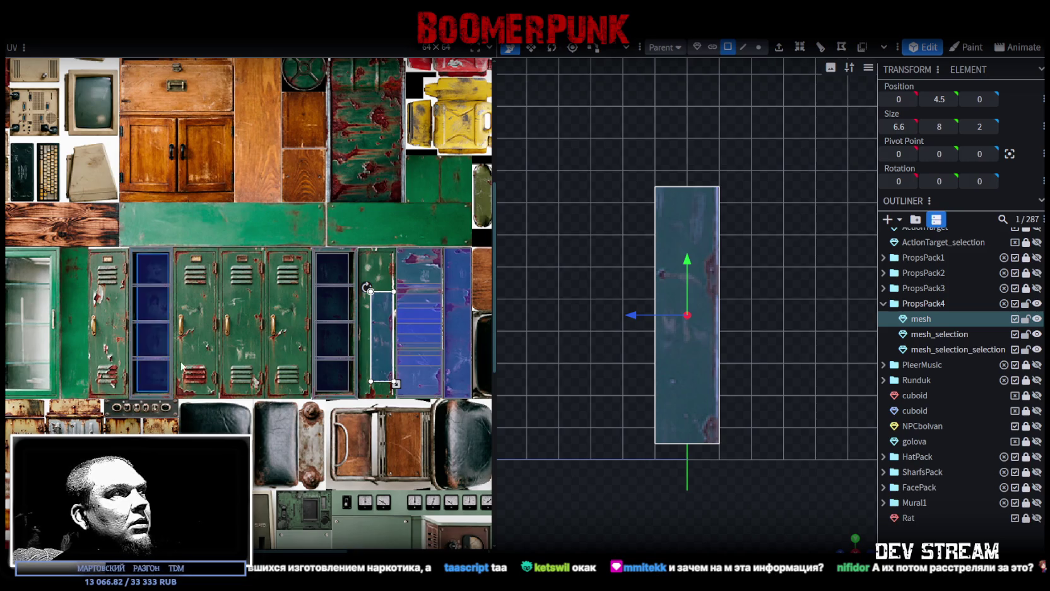
Step: Place and stretch the side face's UV so it covers the blue locker strip
middle_click_drag(386, 300, 228, 333)
left_click_drag(230, 341, 303, 296)
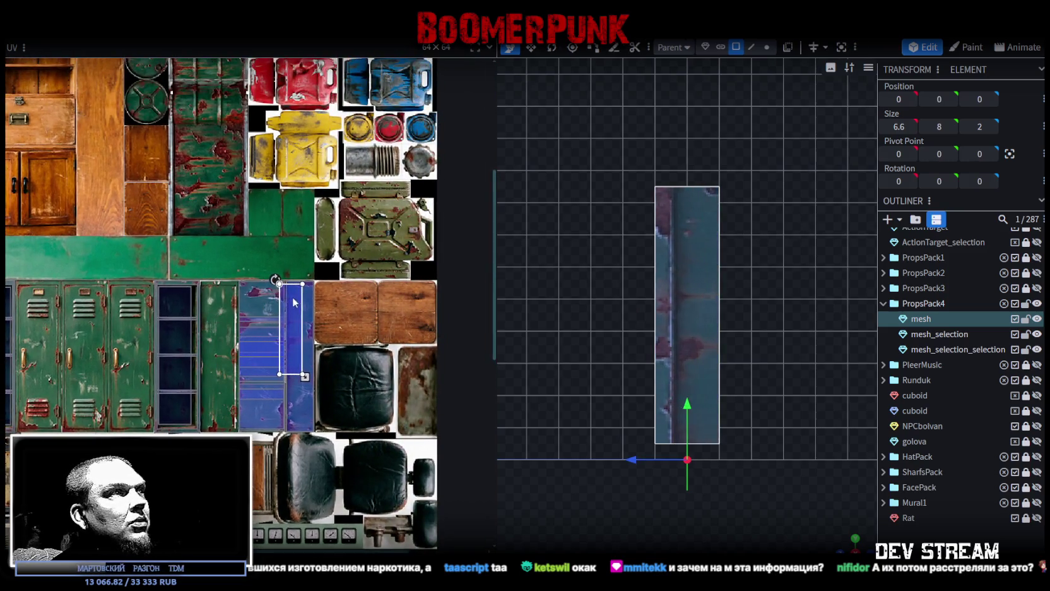
scroll(296, 294, "up", 3)
scroll(270, 307, "up", 4)
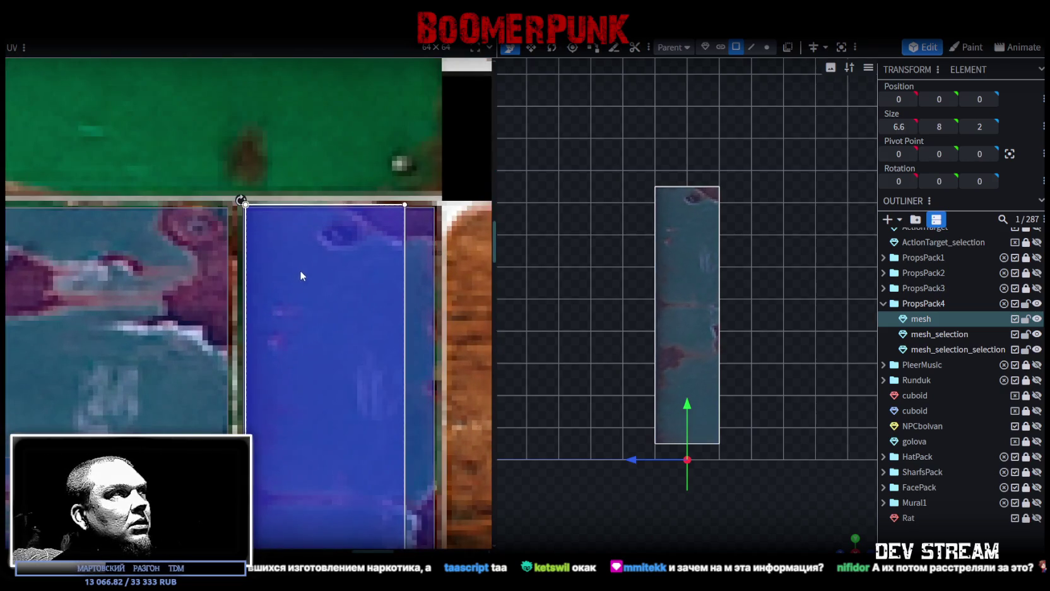
scroll(312, 354, "down", 4)
scroll(327, 410, "down", 3)
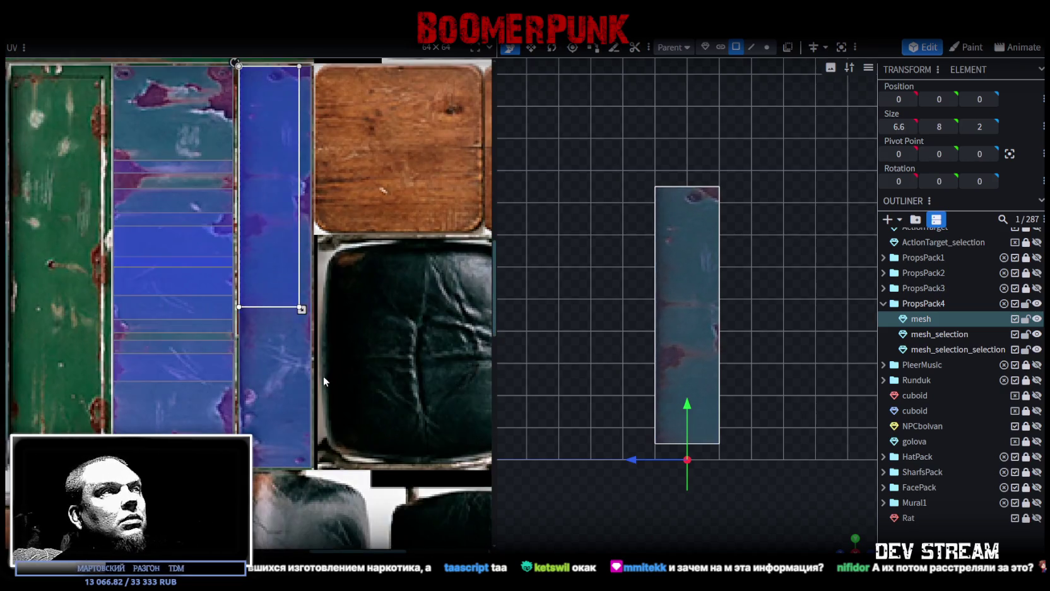
mouse_move(301, 310)
left_mouse_down()
mouse_move(313, 439)
mouse_move(322, 433)
left_mouse_up()
scroll(313, 440, "up", 4)
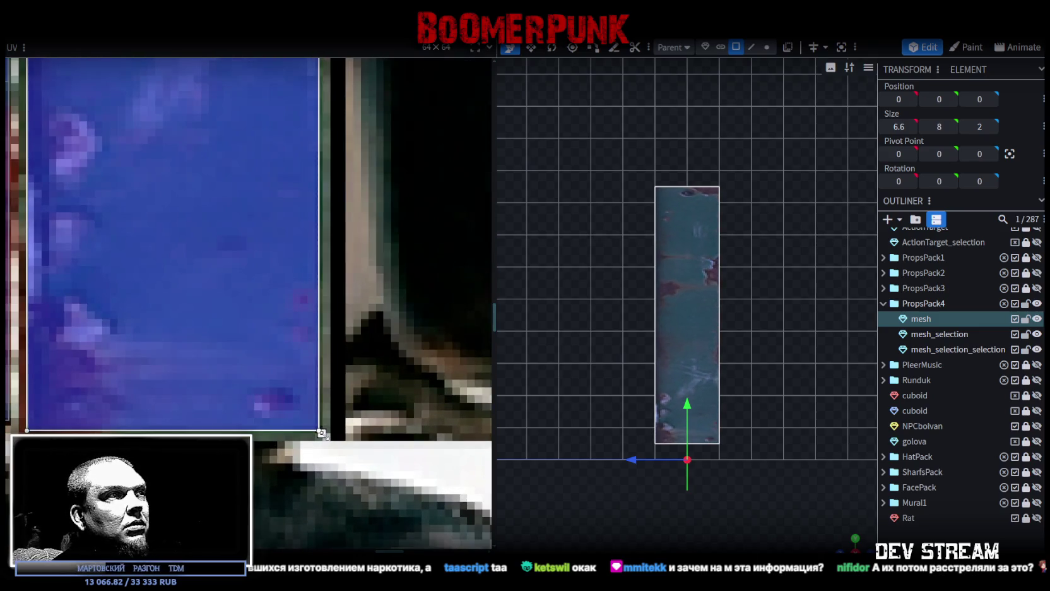
Step: Mirror the tall side face's texture vertically with UV Mirror Y, then pick the back shelf's top edge
left_click(682, 321)
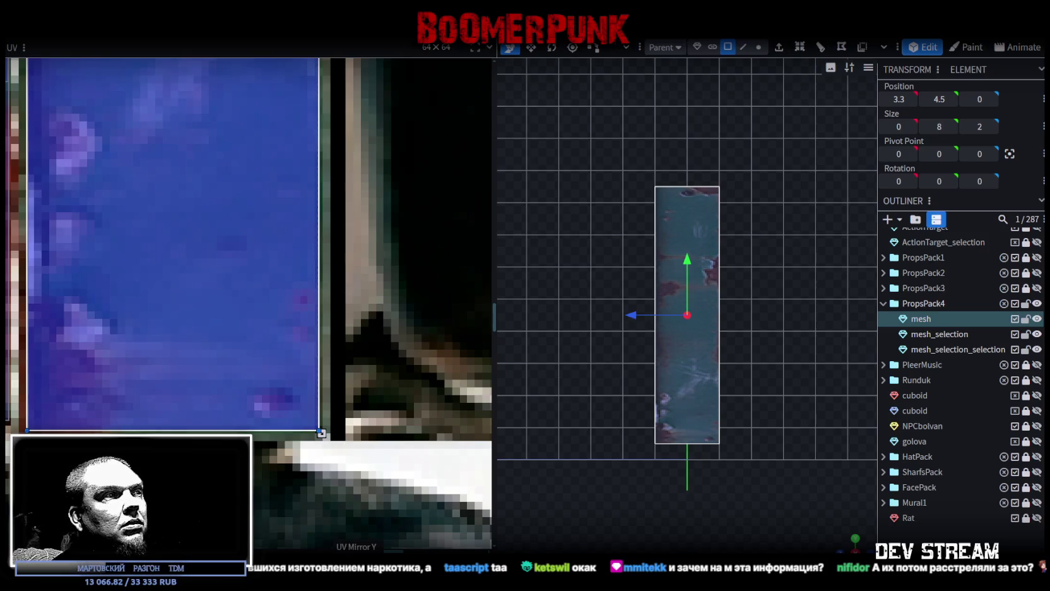
left_click(356, 544)
mouse_move(852, 532)
left_mouse_down()
mouse_move(747, 494)
mouse_move(859, 480)
mouse_move(731, 500)
mouse_move(686, 489)
mouse_move(764, 473)
mouse_move(622, 435)
left_mouse_up()
left_click(768, 476)
scroll(764, 472, "up", 2)
left_click(622, 435)
left_click(749, 50)
left_click(662, 200)
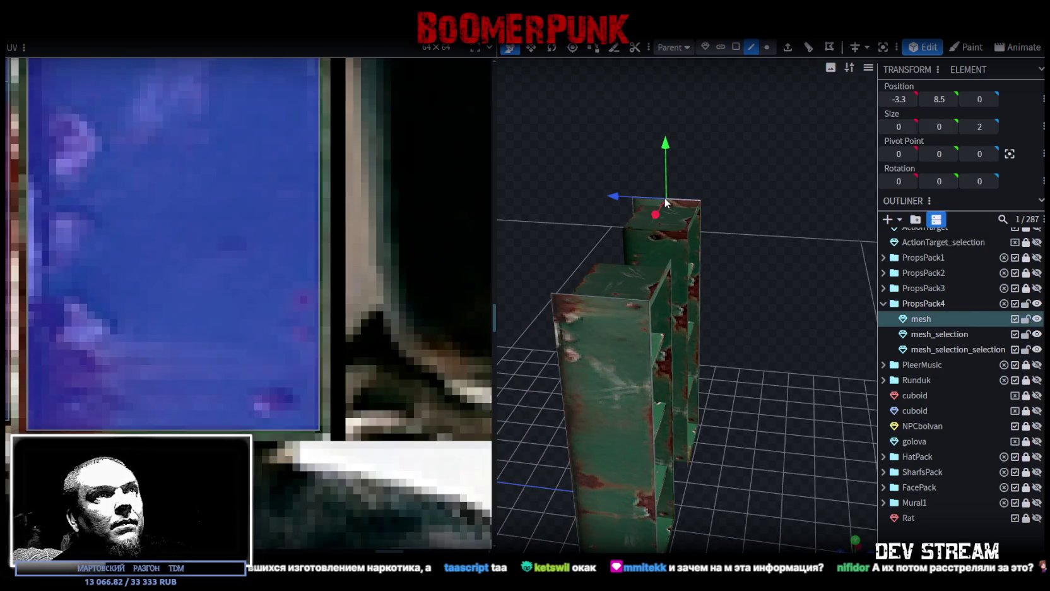
Step: Create a top face spanning both shelves' top edges with F
left_click(607, 298, "shift")
key("f")
left_click_drag(757, 370, 773, 317)
scroll(266, 270, "down", 2)
scroll(246, 271, "down", 2)
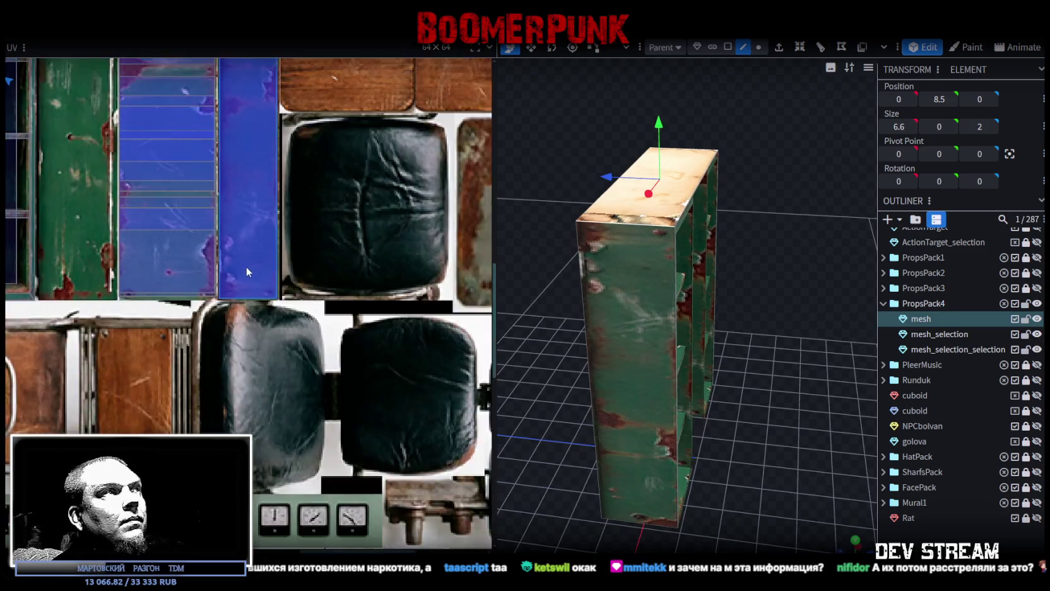
scroll(246, 271, "down", 2)
scroll(250, 265, "down", 1)
scroll(256, 252, "down", 2)
Step: Rotate the top face's UV to vertical and fit it, enlarged, onto a green locker door
left_click_drag(161, 189, 422, 353)
scroll(353, 341, "up", 3)
scroll(315, 334, "up", 2)
scroll(275, 329, "up", 2)
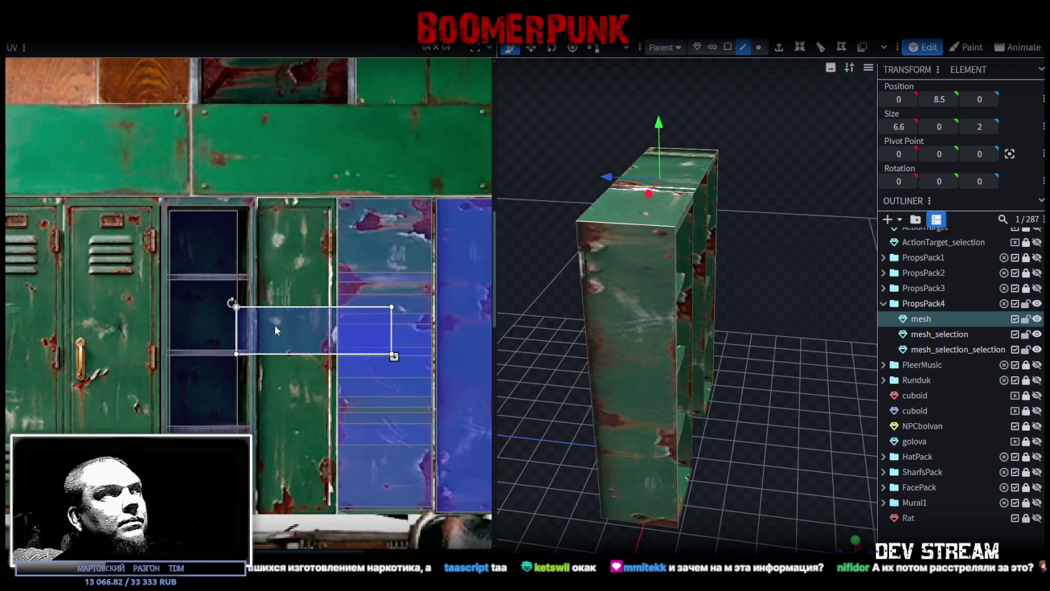
right_click(275, 325)
left_click(317, 453)
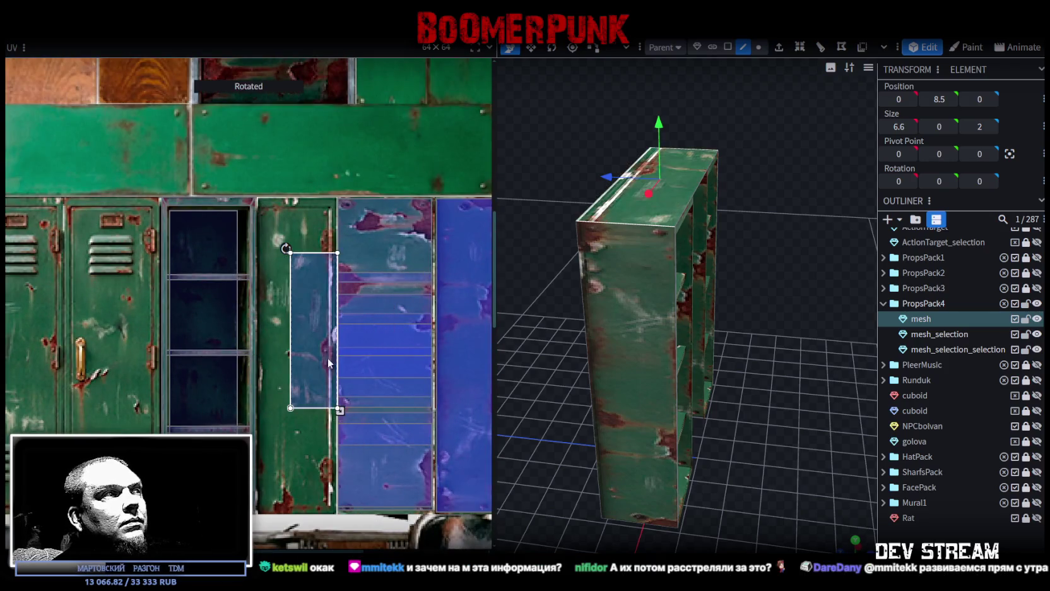
left_click_drag(310, 339, 279, 293)
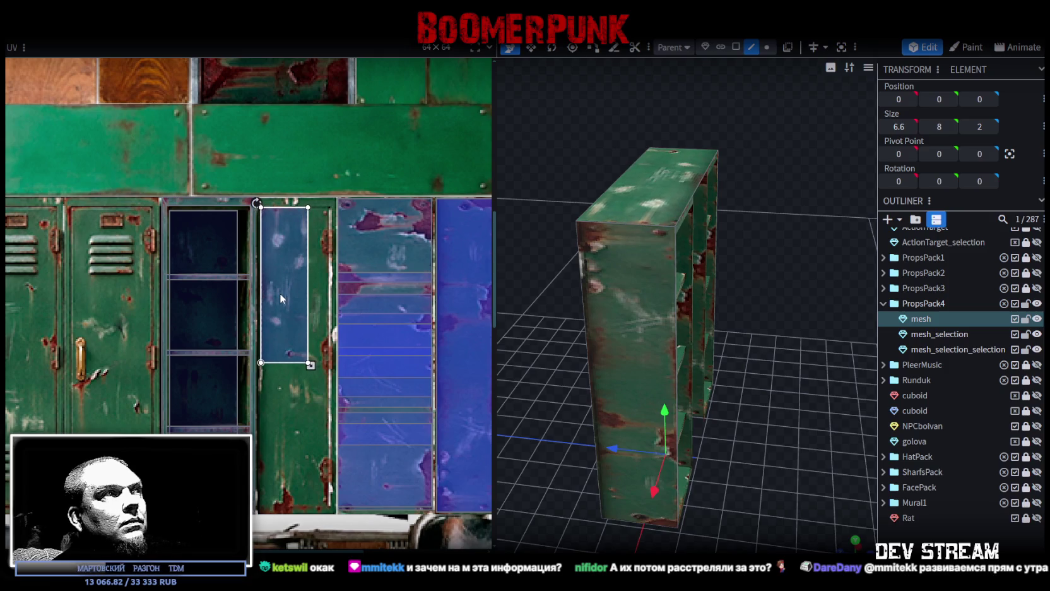
left_click_drag(310, 365, 317, 408)
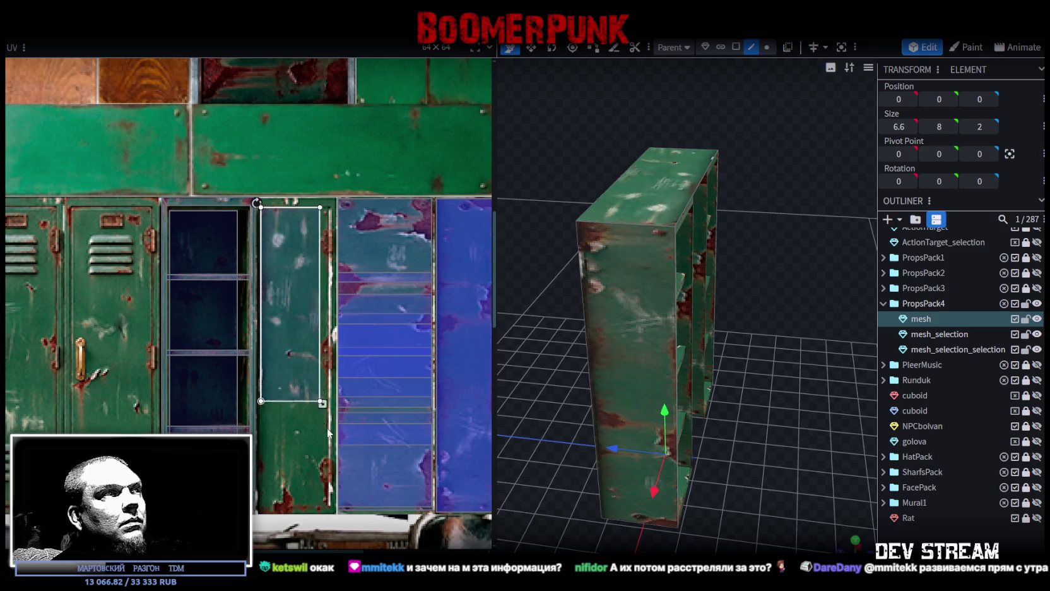
left_click_drag(295, 365, 300, 417)
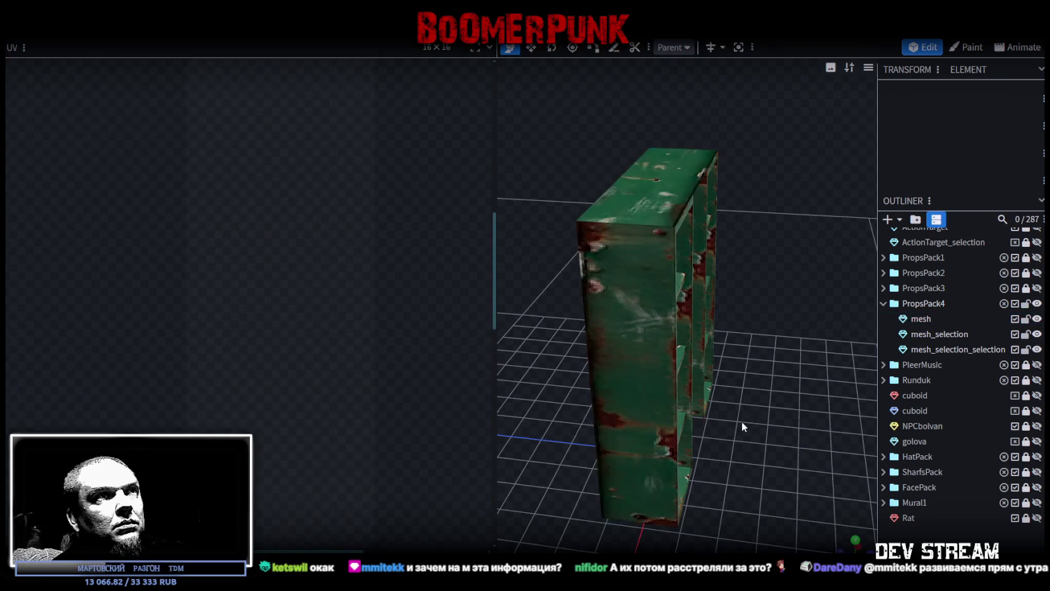
Step: Mirror the outer side panel's locker-strip texture horizontally
left_click_drag(741, 421, 759, 408)
left_click(660, 236)
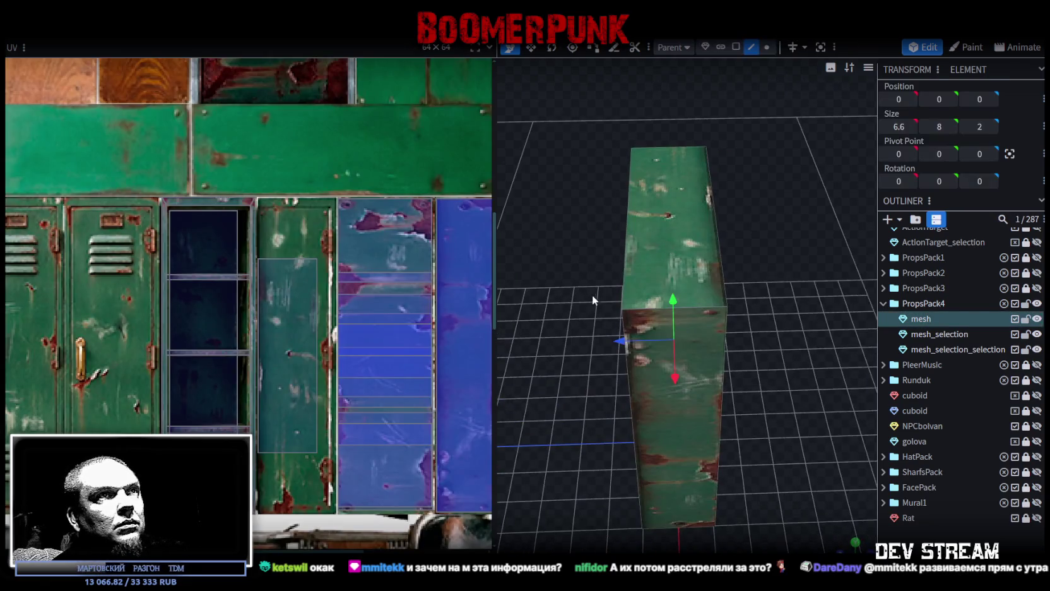
left_click(283, 347)
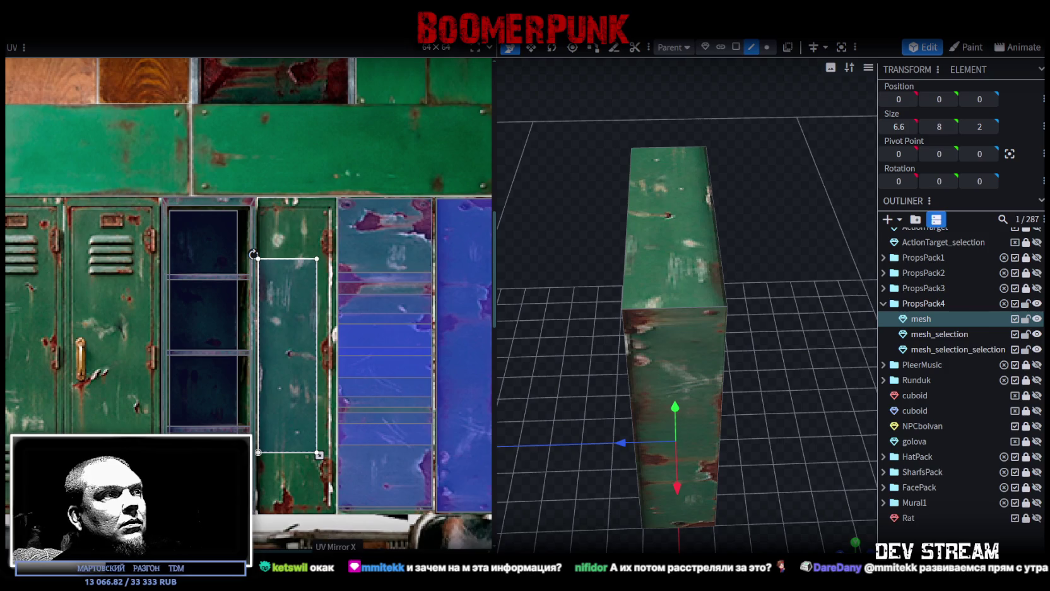
mouse_move(760, 435)
left_mouse_down()
mouse_move(750, 414)
mouse_move(776, 461)
left_mouse_up()
left_click(808, 503)
mouse_move(808, 503)
left_mouse_down()
mouse_move(682, 469)
mouse_move(730, 392)
mouse_move(663, 511)
mouse_move(699, 457)
left_mouse_up()
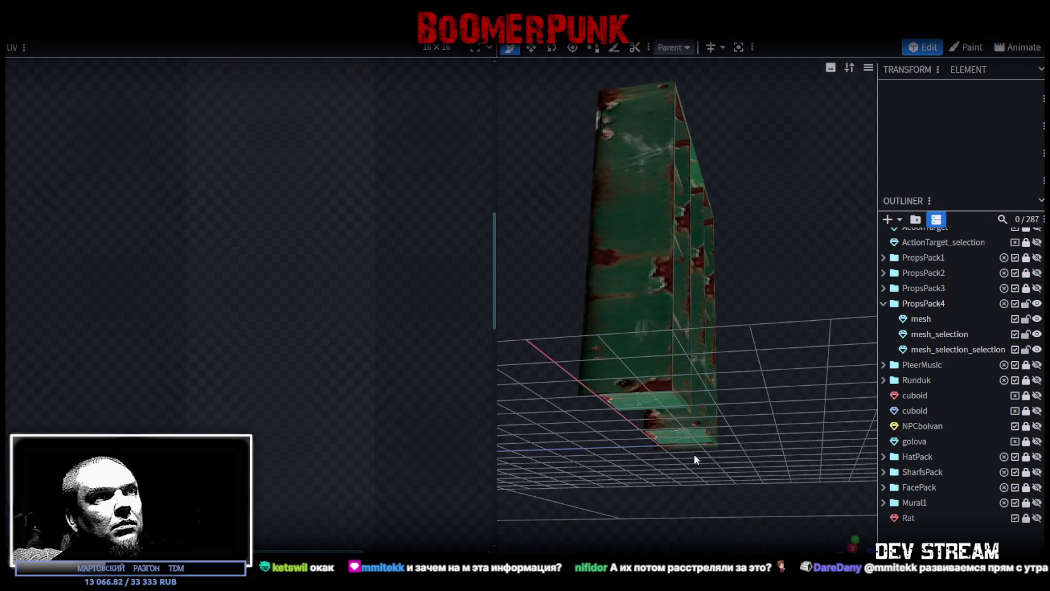
Step: Select the horizontal face spanning the shelf and move its UV onto the lockers
left_click(693, 448)
left_click(693, 448)
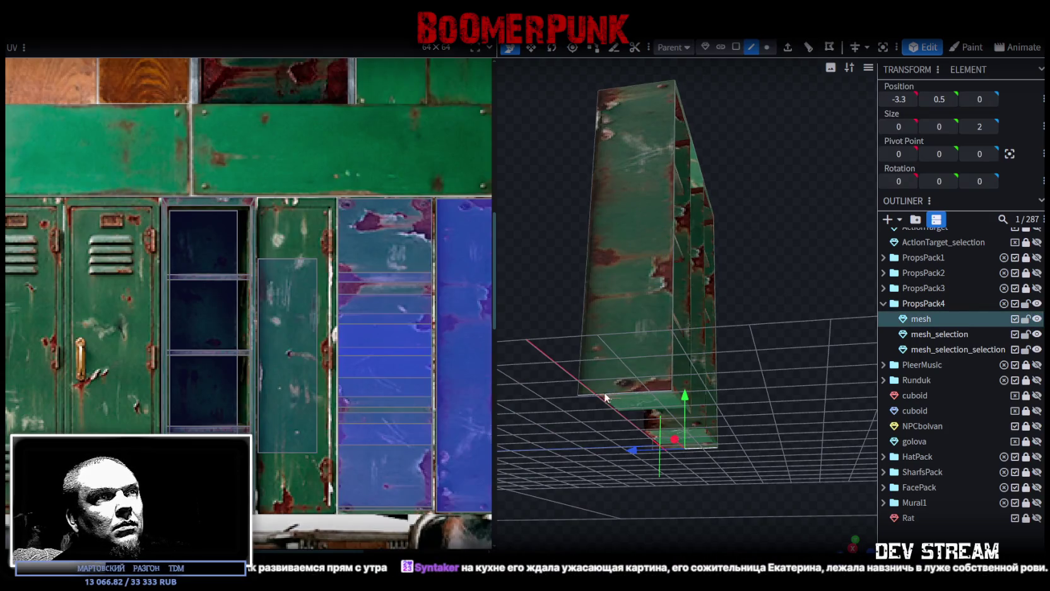
left_click_drag(604, 392, 638, 366)
left_click(649, 511)
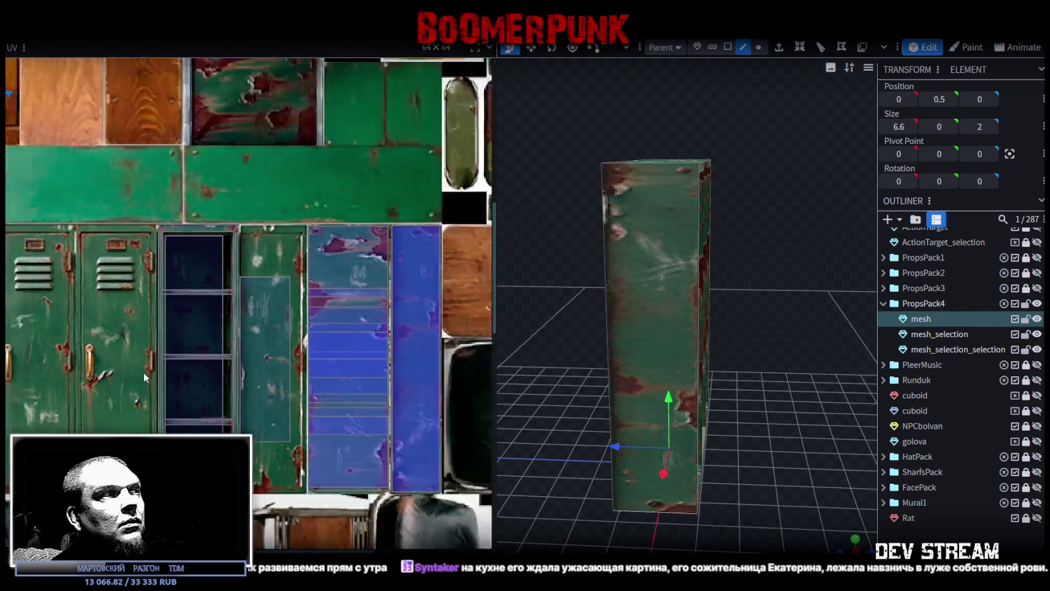
scroll(144, 372, "down", 5)
scroll(127, 376, "up", 2)
left_click_drag(101, 210, 335, 393)
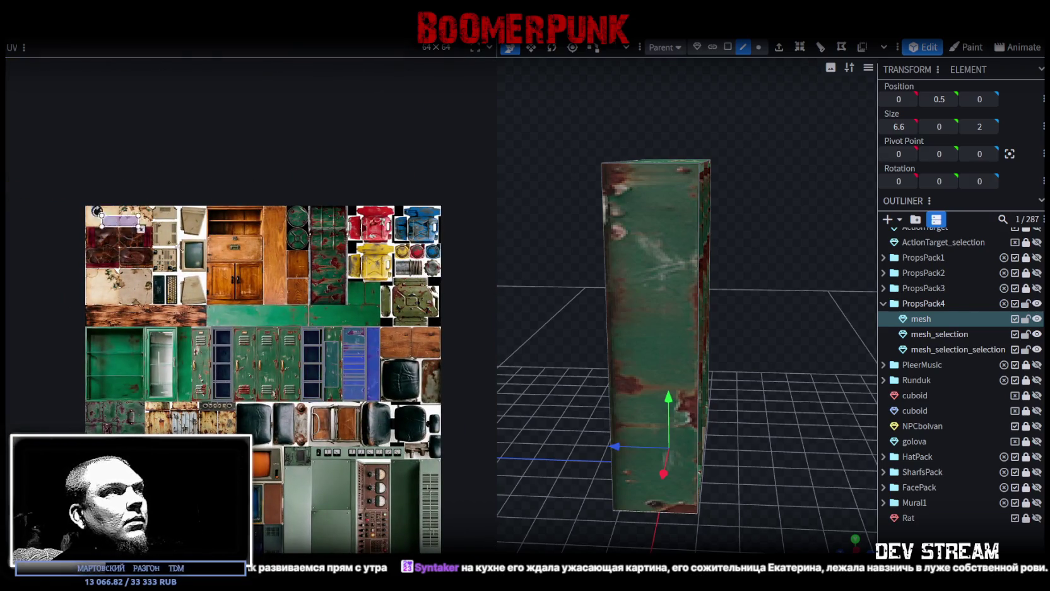
scroll(335, 394, "up", 3)
scroll(326, 384, "up", 2)
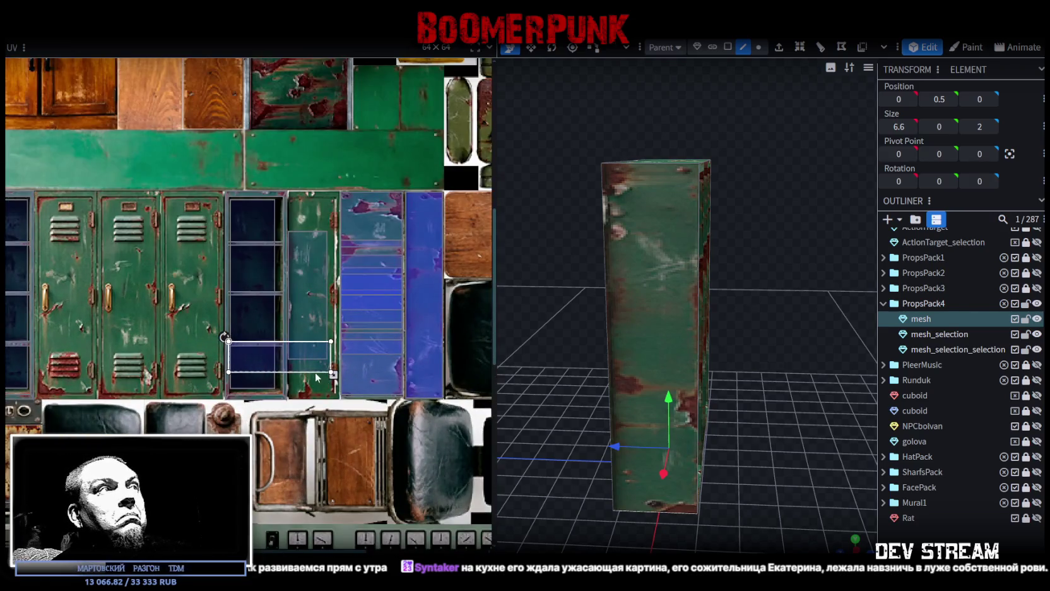
Step: Rotate the horizontal face's UV and place it over the dark locker panel
right_click(281, 356)
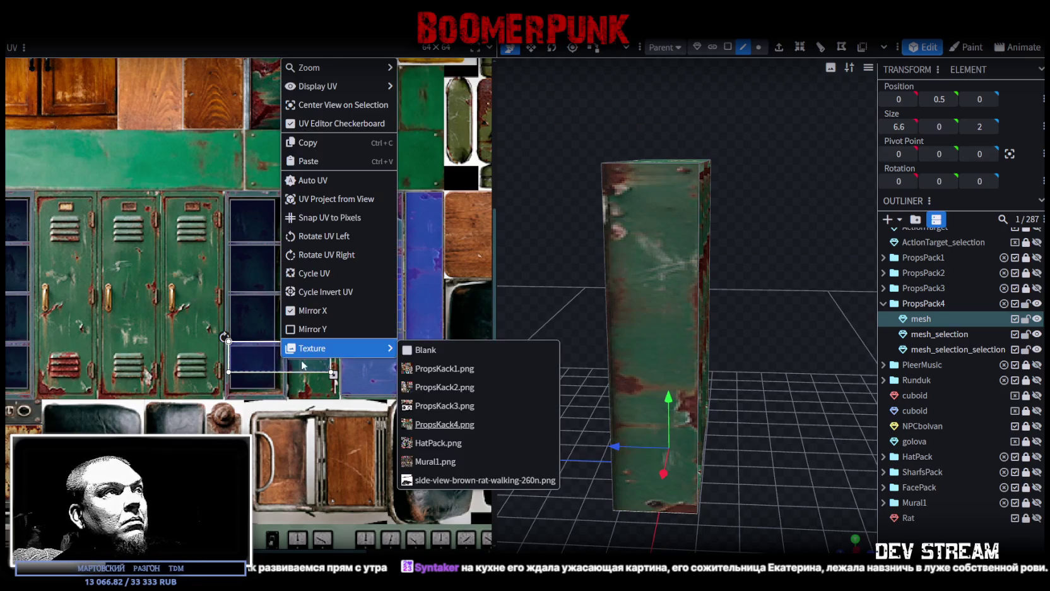
left_click(309, 250)
left_click_drag(269, 346, 242, 292)
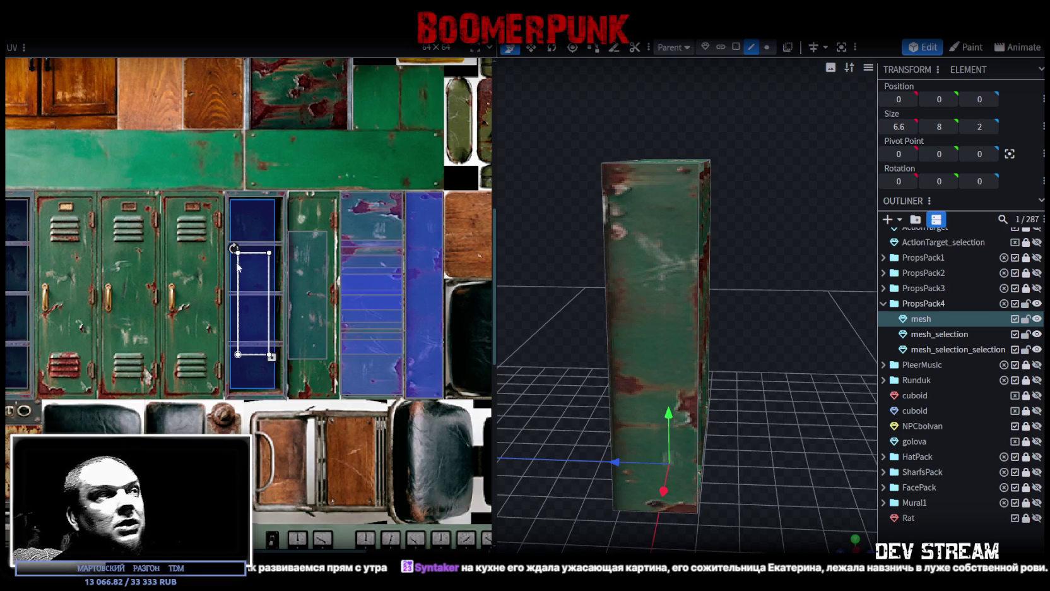
scroll(250, 278, "up", 3)
scroll(245, 281, "up", 2)
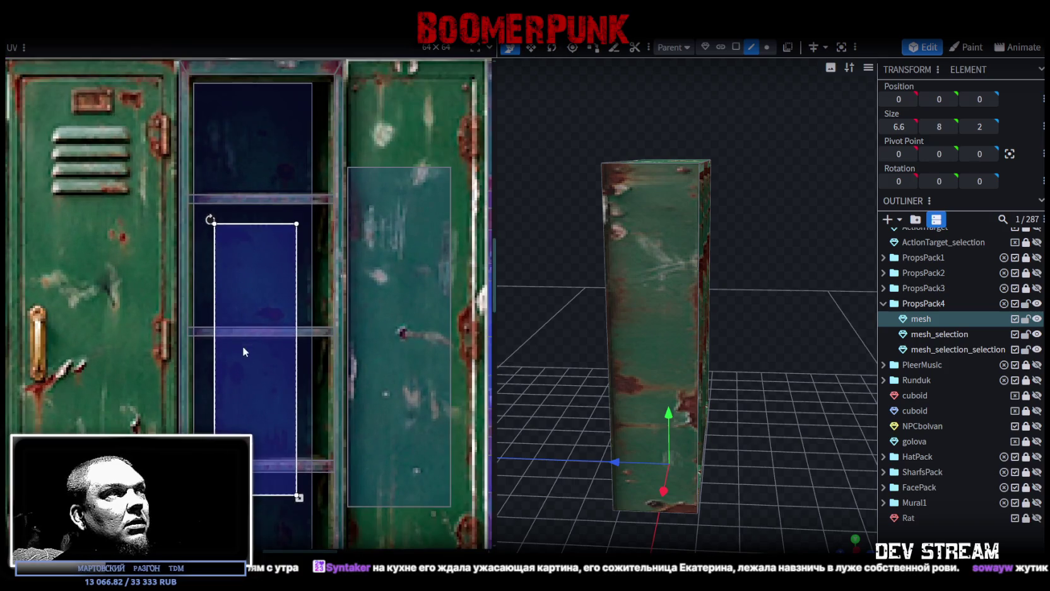
Step: Rotate the UV again, move it onto the dark locker window and shrink it
right_click(237, 306)
left_click(284, 473)
middle_click_drag(315, 380, 298, 465)
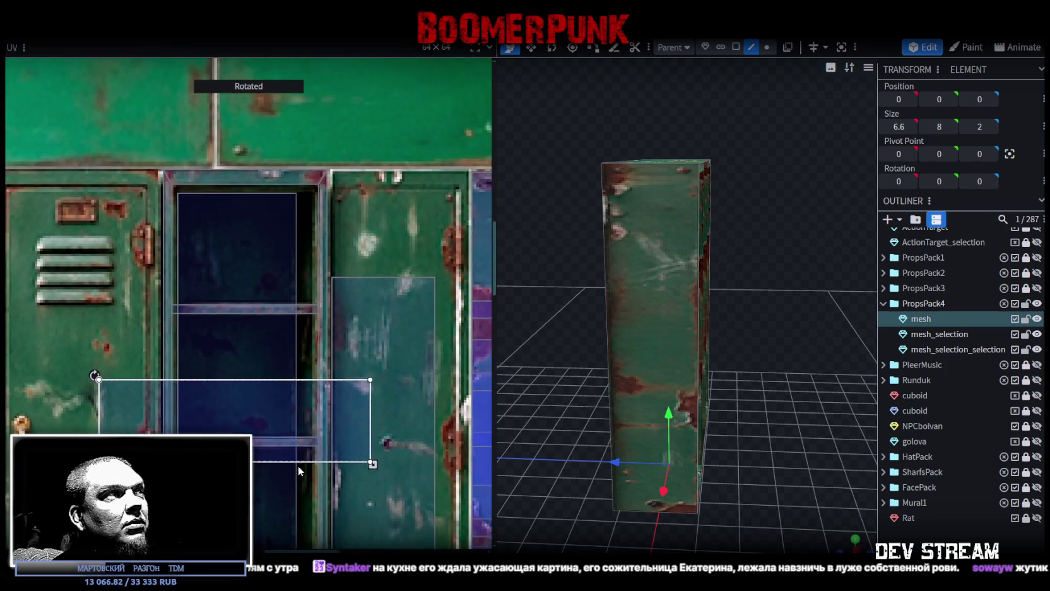
left_click_drag(222, 425, 303, 245)
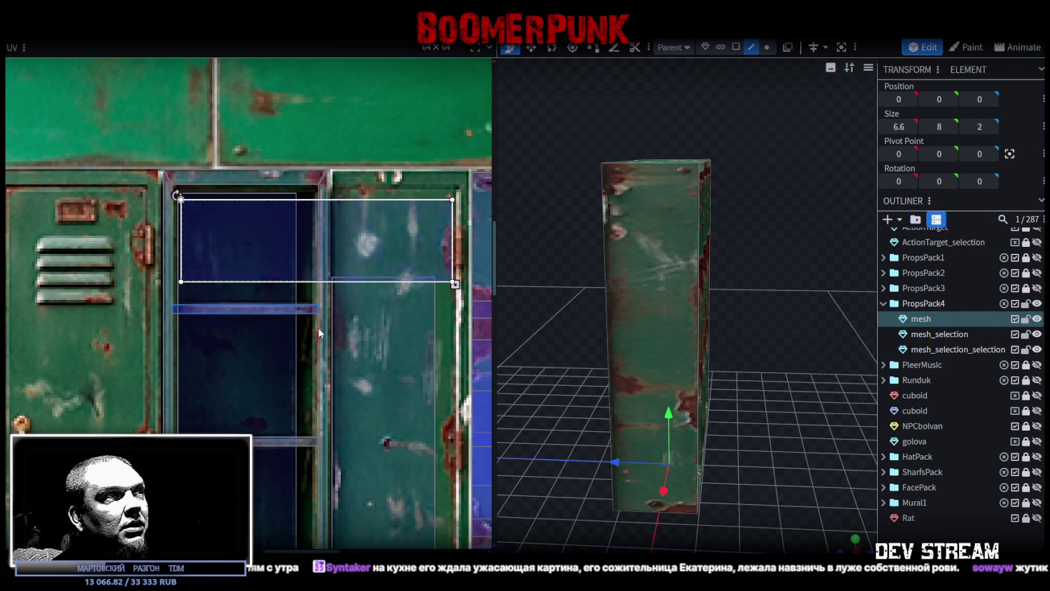
middle_click_drag(319, 333, 273, 381)
left_click_drag(389, 311, 248, 288)
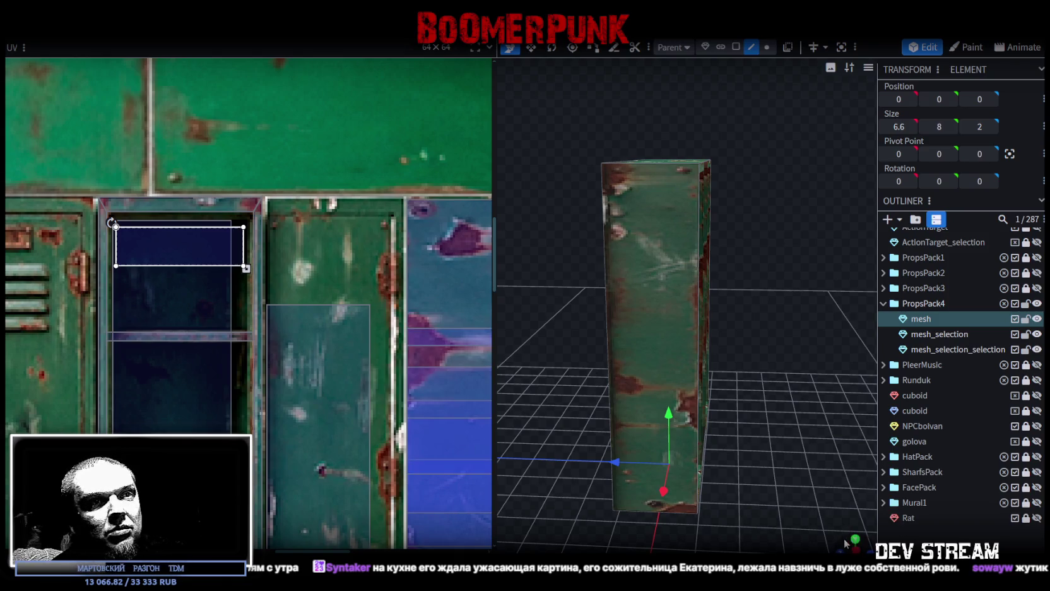
Step: Remap the shelf's bottom face UV onto the dark open-locker interior
left_click_drag(846, 540, 626, 408)
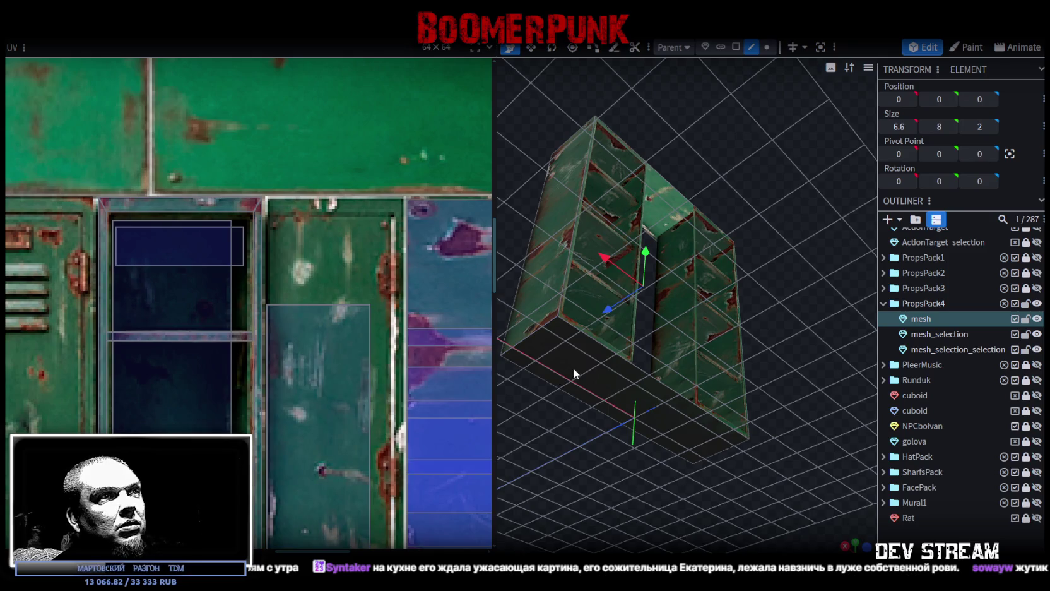
left_click(738, 48)
left_click(597, 349)
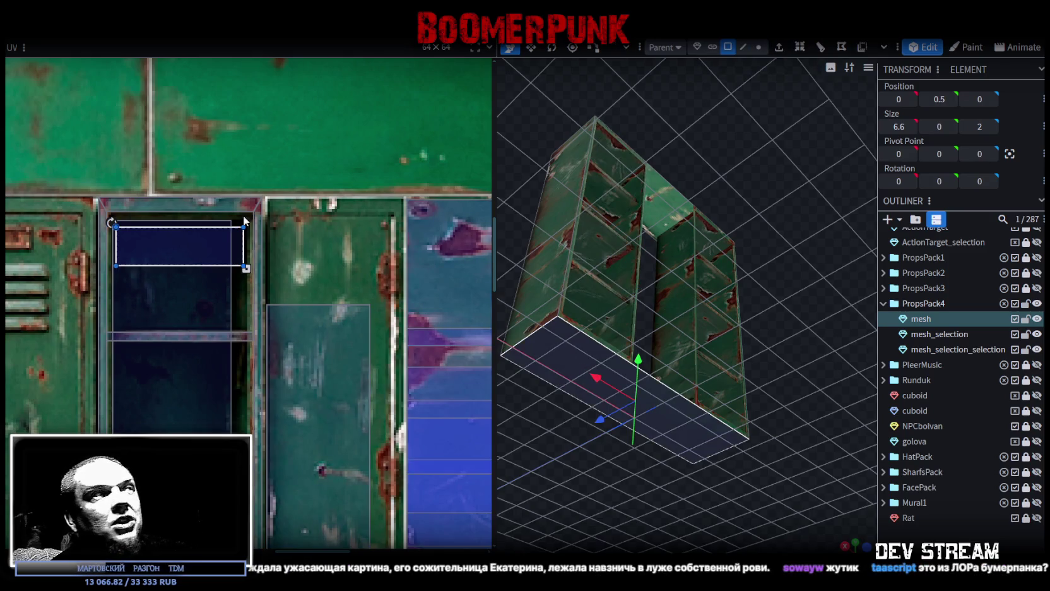
left_click_drag(183, 268, 189, 431)
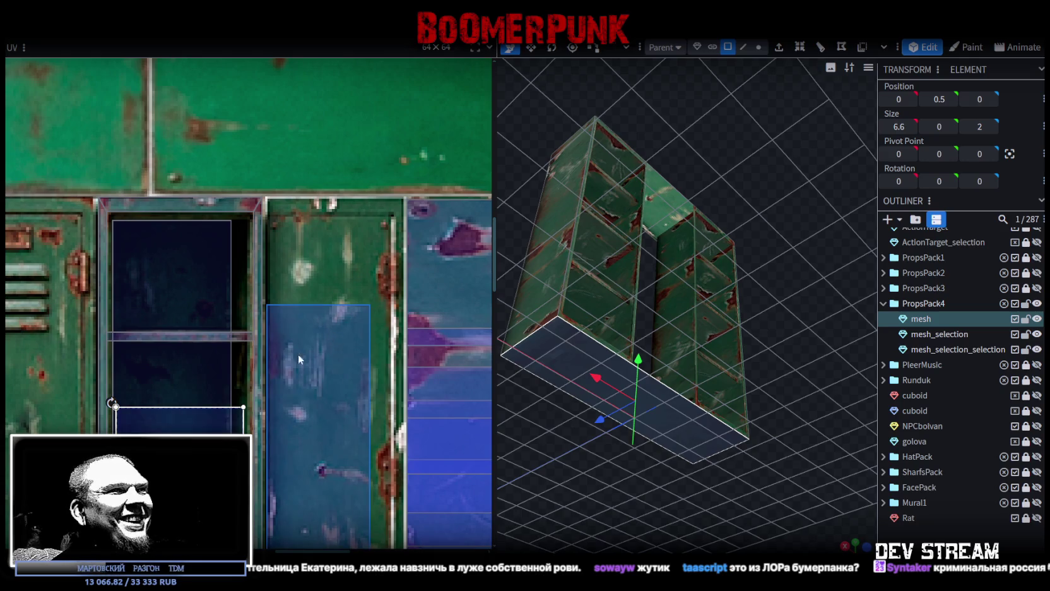
middle_click_drag(218, 410, 308, 168)
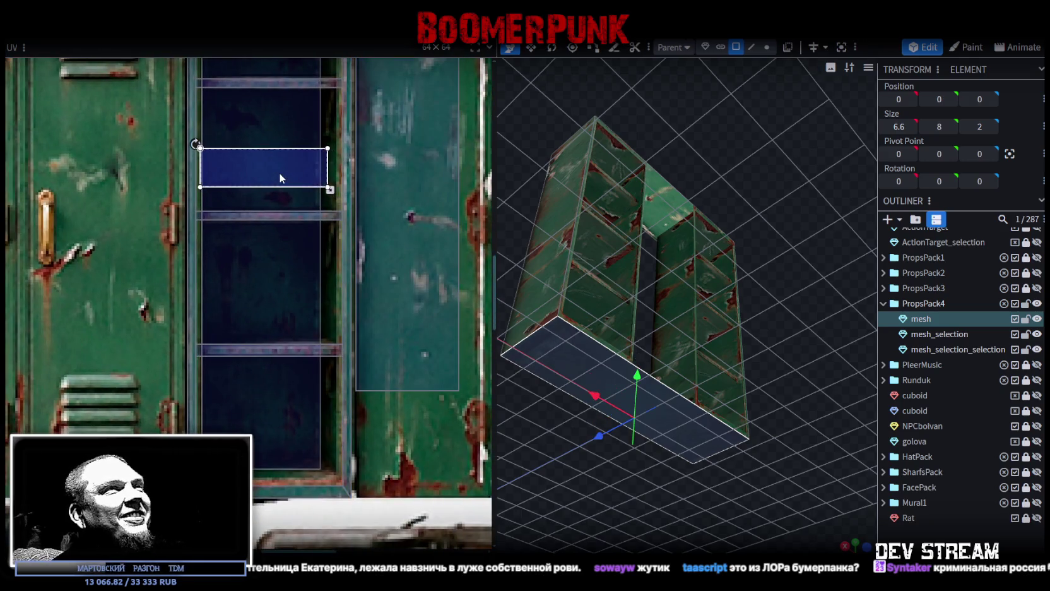
key("Escape")
Step: Select mesh_selection, mesh_selection_selection and the remaining shelf pieces together
mouse_move(814, 404)
left_mouse_down()
mouse_move(748, 511)
mouse_move(675, 303)
left_mouse_up()
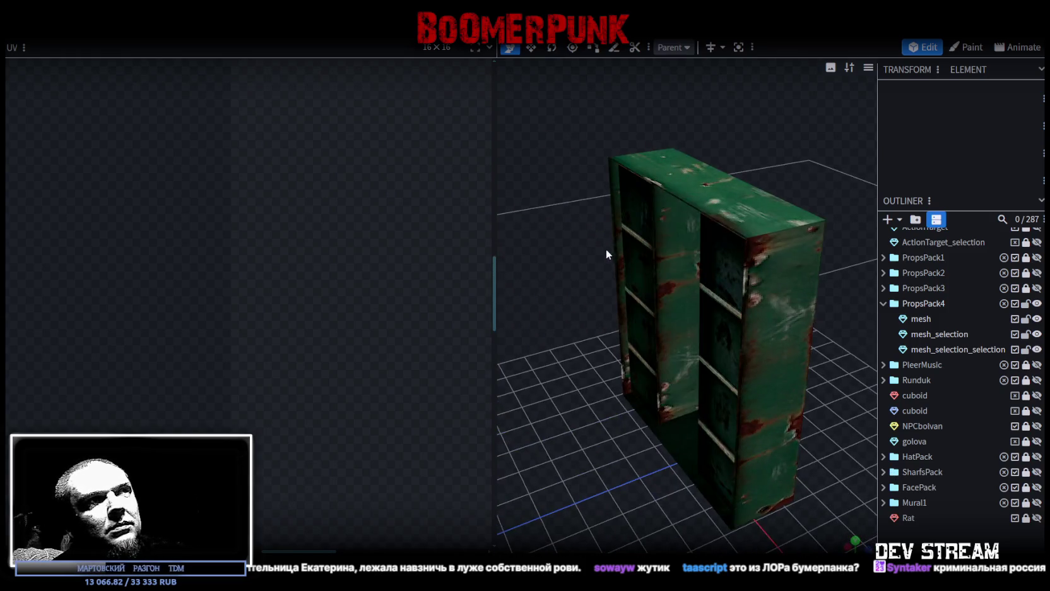
left_click(950, 335)
left_click(954, 350)
mouse_move(857, 327)
left_mouse_down()
mouse_move(708, 339)
mouse_move(751, 435)
mouse_move(726, 435)
mouse_move(820, 379)
left_mouse_up()
left_click(919, 319, "shift")
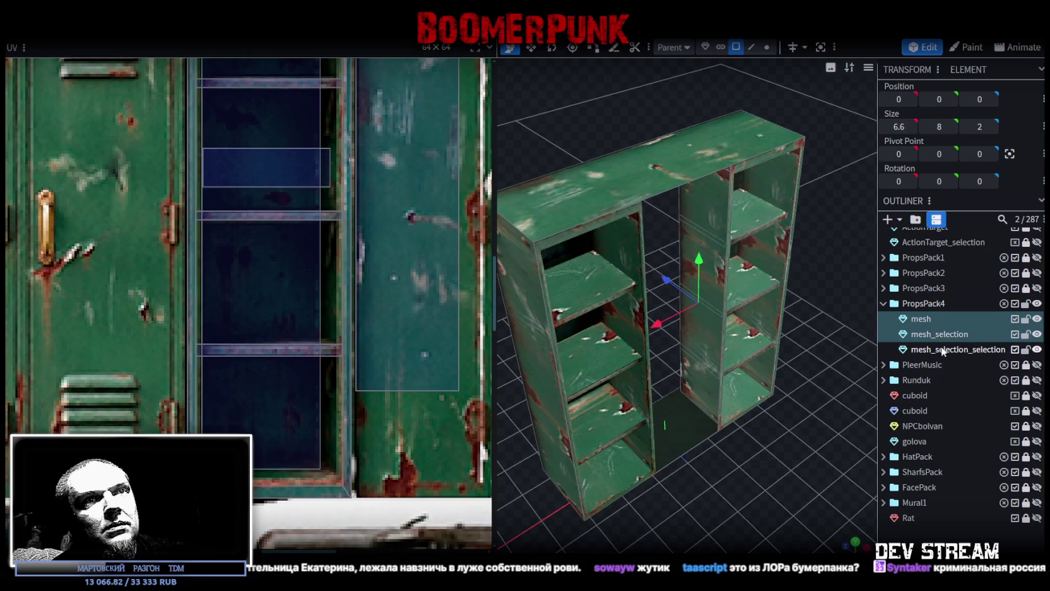
Step: Merge the shelf pieces into one mesh and merge its 4 overlapping vertices
right_click(965, 354)
left_click(852, 132)
scroll(702, 309, "down", 3)
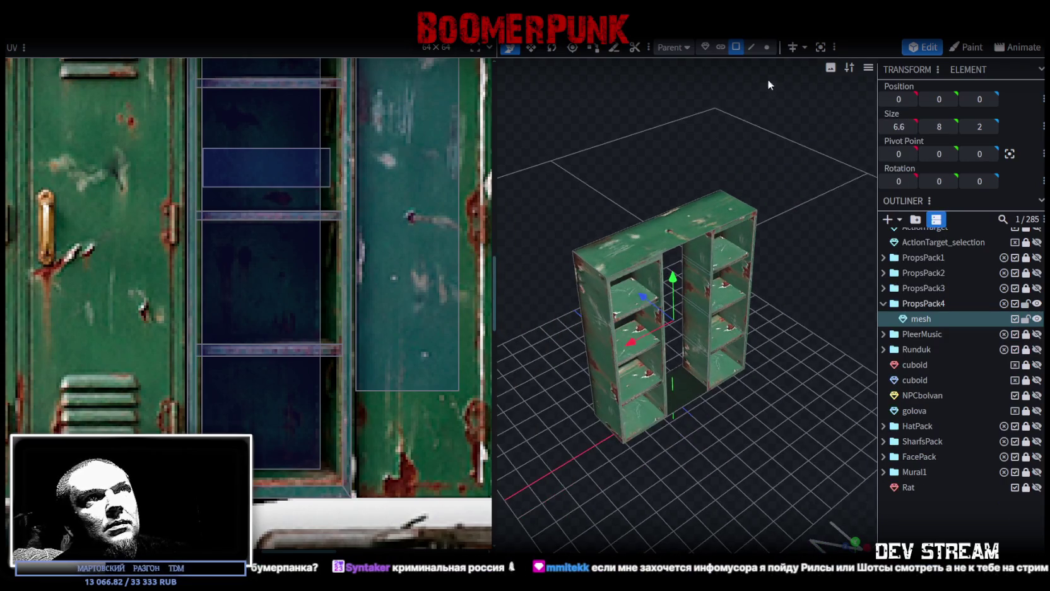
left_click(766, 48)
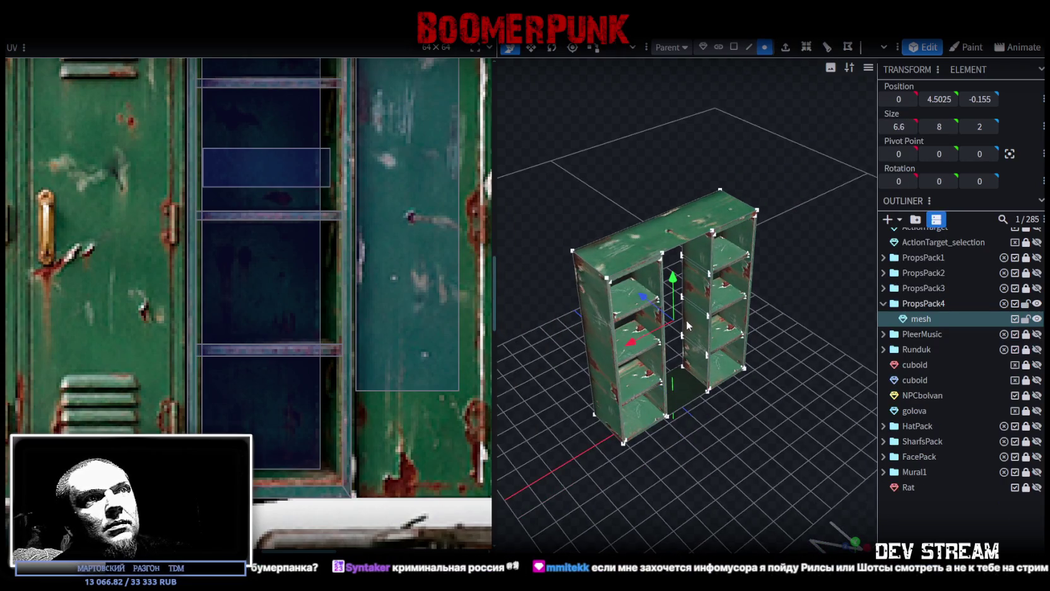
left_click(675, 270)
left_click(547, 138)
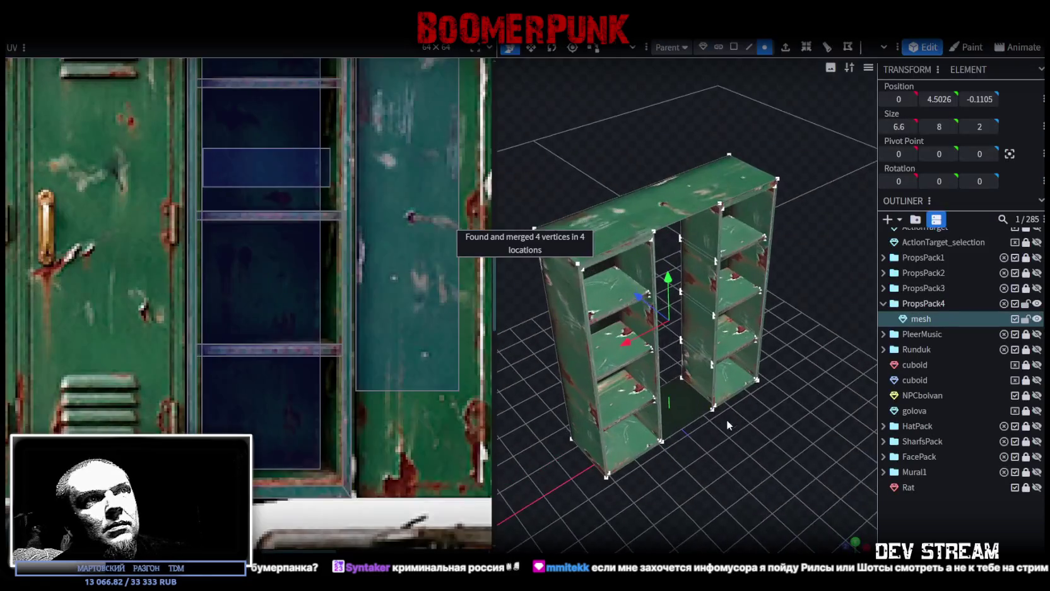
Step: Select the left and right divider edges and fill the gap between them with a face
left_click(749, 49)
scroll(675, 258, "up", 2)
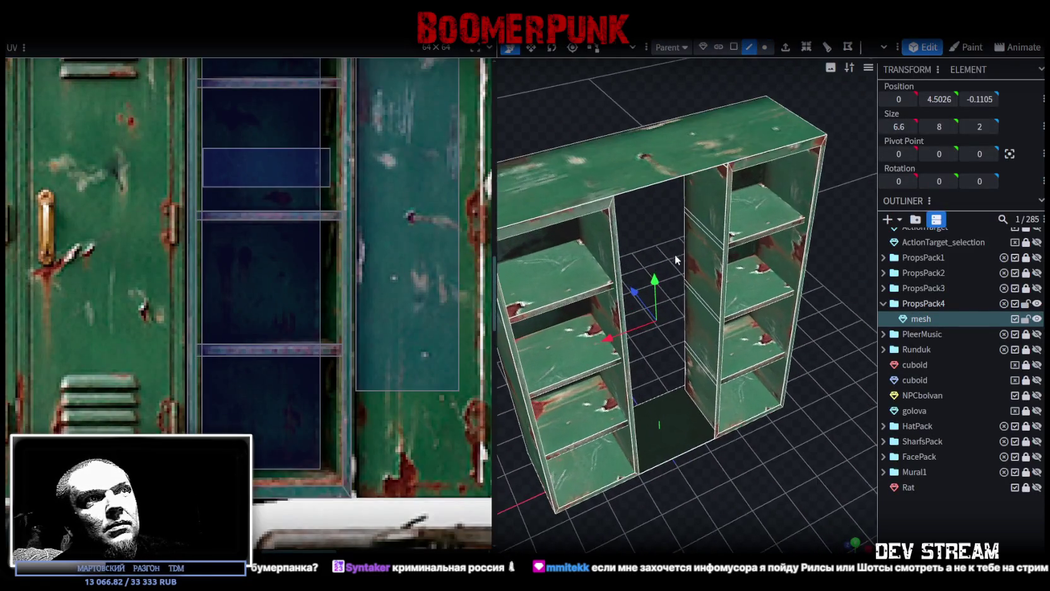
left_click(618, 241)
mouse_move(768, 441)
left_mouse_down()
mouse_move(685, 486)
mouse_move(749, 152)
left_mouse_up()
left_click(698, 205, "shift")
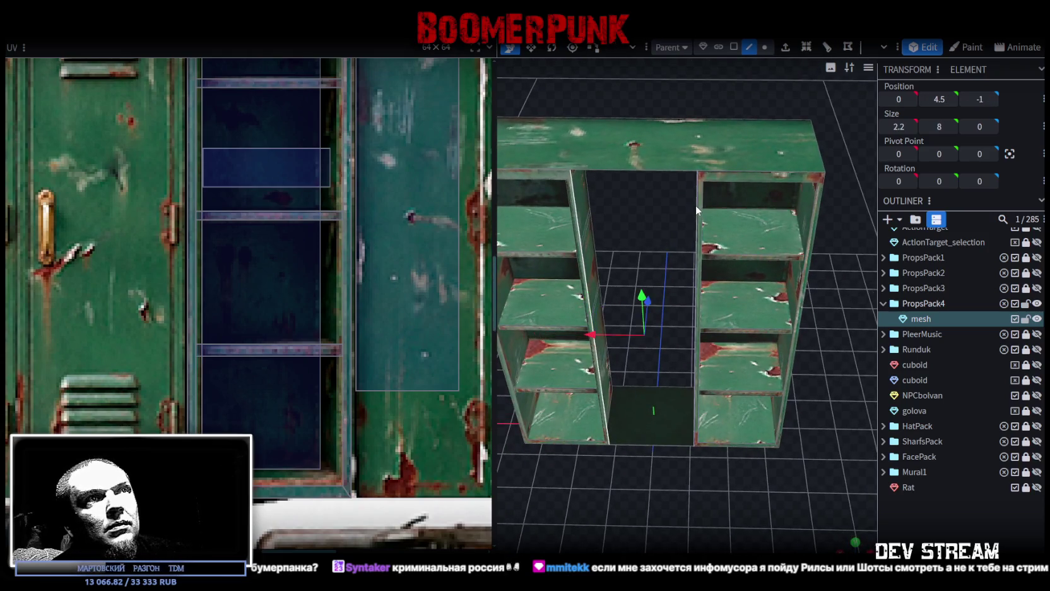
key("f")
left_click(728, 47)
scroll(706, 424, "down", 2)
Step: Extrude the middle face 0.1 toward Z- into a thin panel
mouse_move(705, 424)
left_mouse_down()
mouse_move(841, 449)
mouse_move(792, 409)
mouse_move(798, 253)
left_mouse_up()
left_click(779, 47)
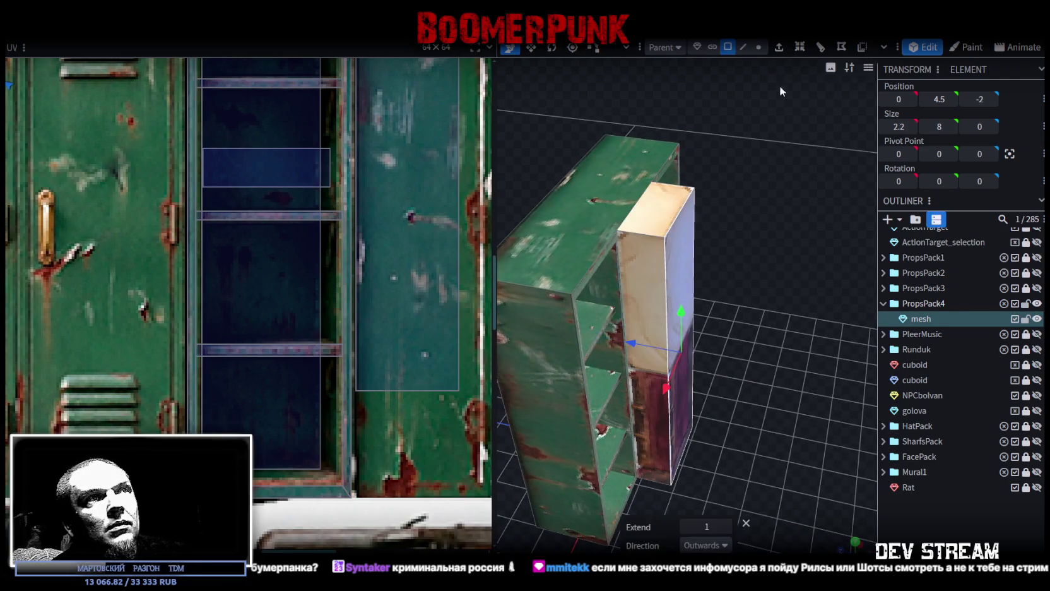
left_click(686, 526)
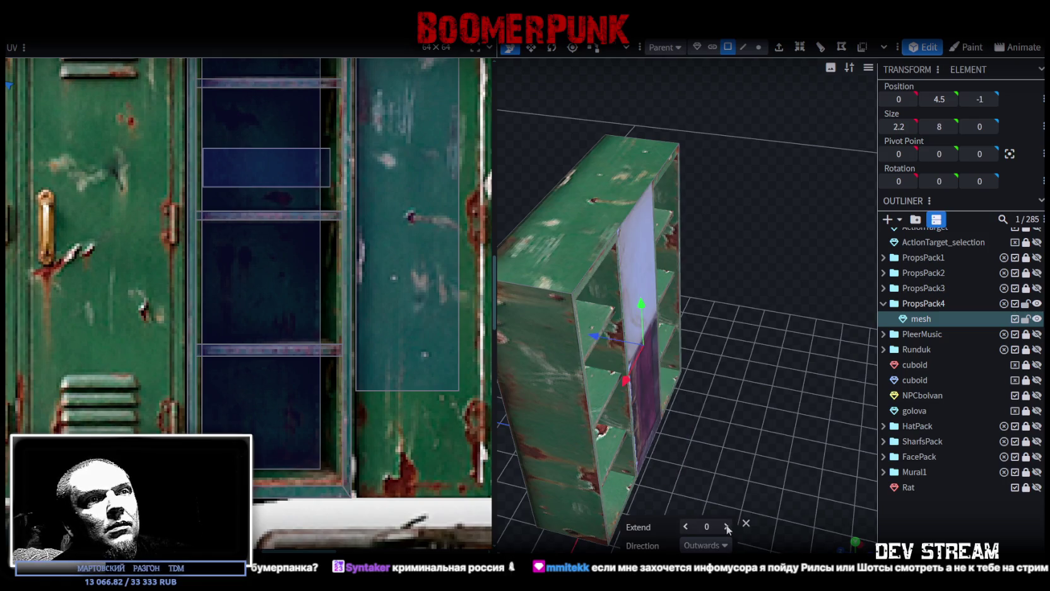
left_click(726, 526)
left_click(706, 545)
left_click(696, 526)
Step: Position the panel at 0, 4.5, -1.05 and project its UV from the front view
mouse_move(726, 428)
left_mouse_down()
mouse_move(686, 283)
mouse_move(747, 238)
mouse_move(752, 96)
left_mouse_up()
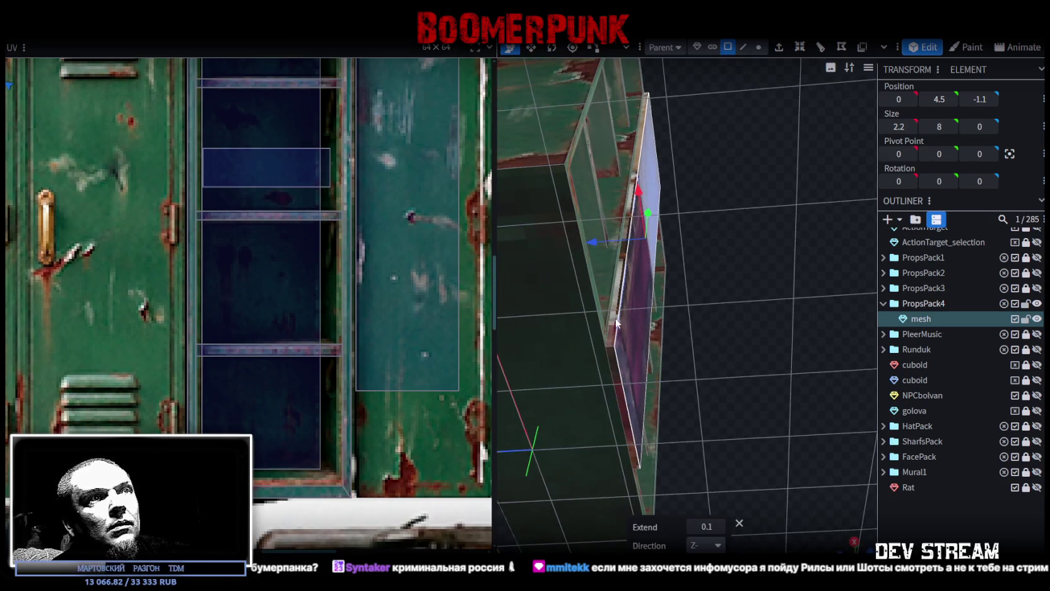
mouse_move(609, 362)
left_mouse_down()
mouse_move(627, 347)
mouse_move(546, 368)
mouse_move(585, 404)
left_mouse_up()
mouse_move(678, 255)
left_mouse_down()
mouse_move(696, 304)
mouse_move(691, 295)
left_mouse_up()
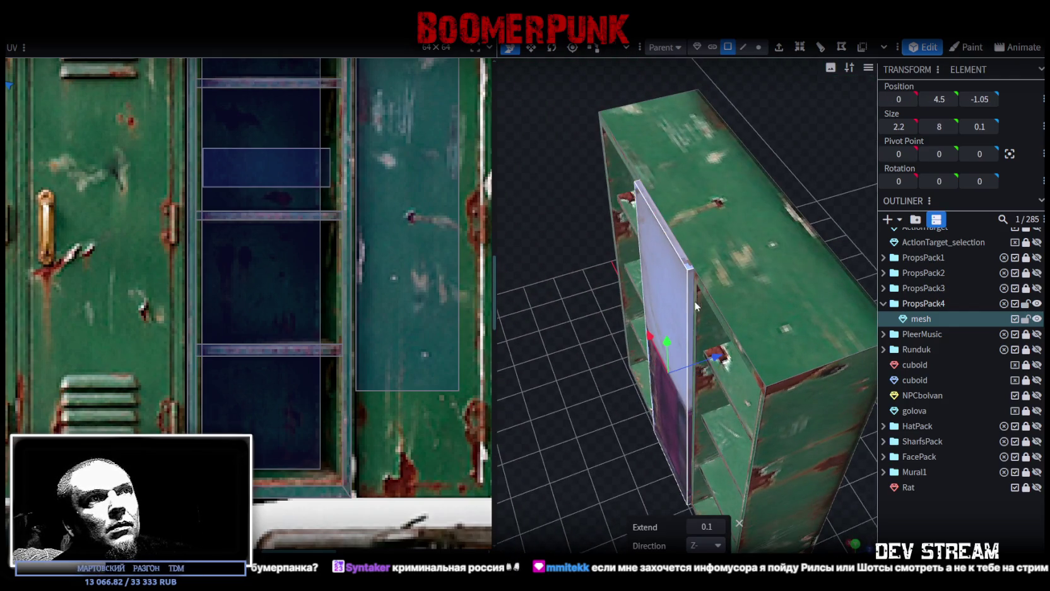
key("KP_1")
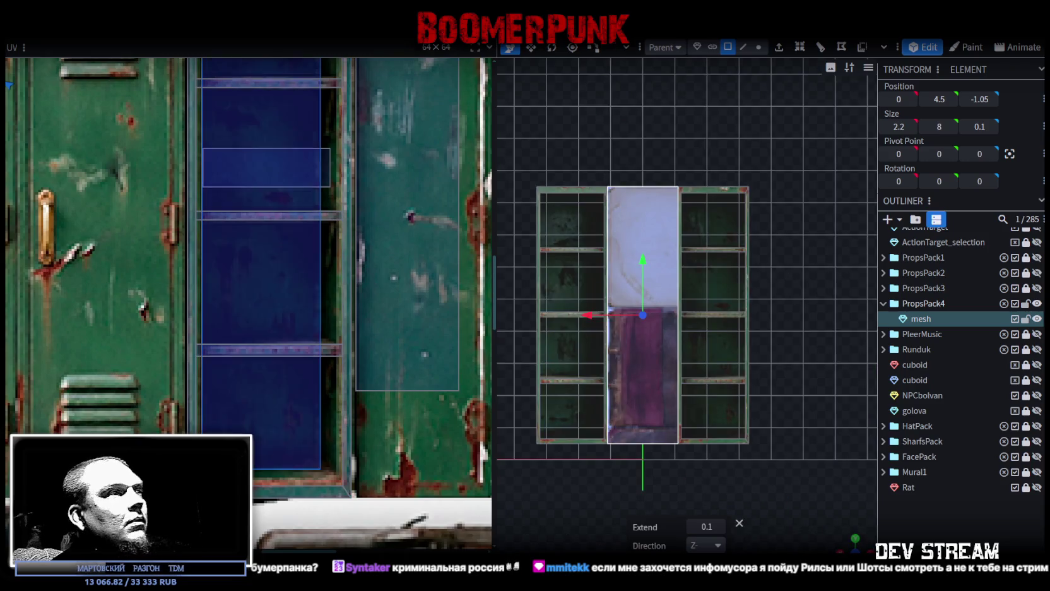
scroll(230, 338, "down", 2)
scroll(229, 339, "down", 3)
scroll(190, 284, "down", 2)
scroll(120, 214, "up", 1)
Step: Move the panel's UV across the atlas and align it with the fourth locker door
left_click_drag(102, 210, 202, 306)
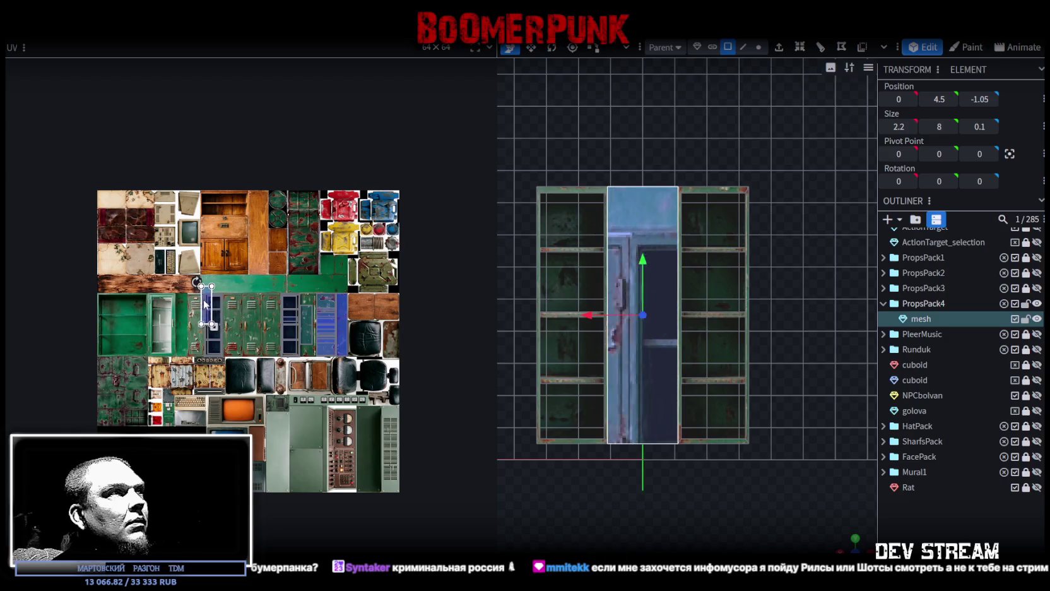
scroll(190, 290, "up", 3)
middle_click_drag(210, 266, 203, 329)
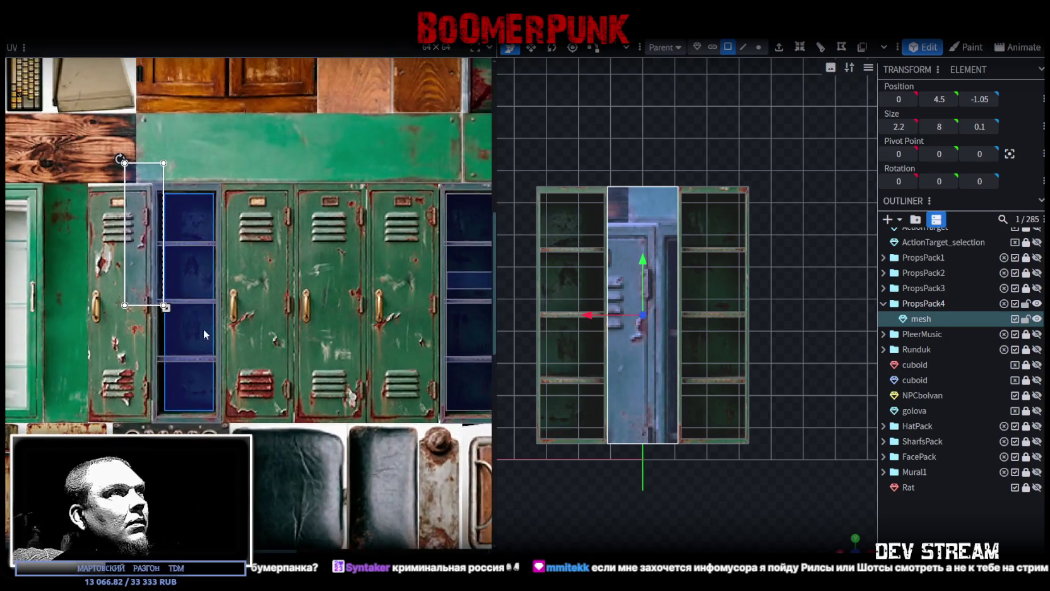
left_click_drag(158, 215, 338, 246)
scroll(305, 193, "up", 2)
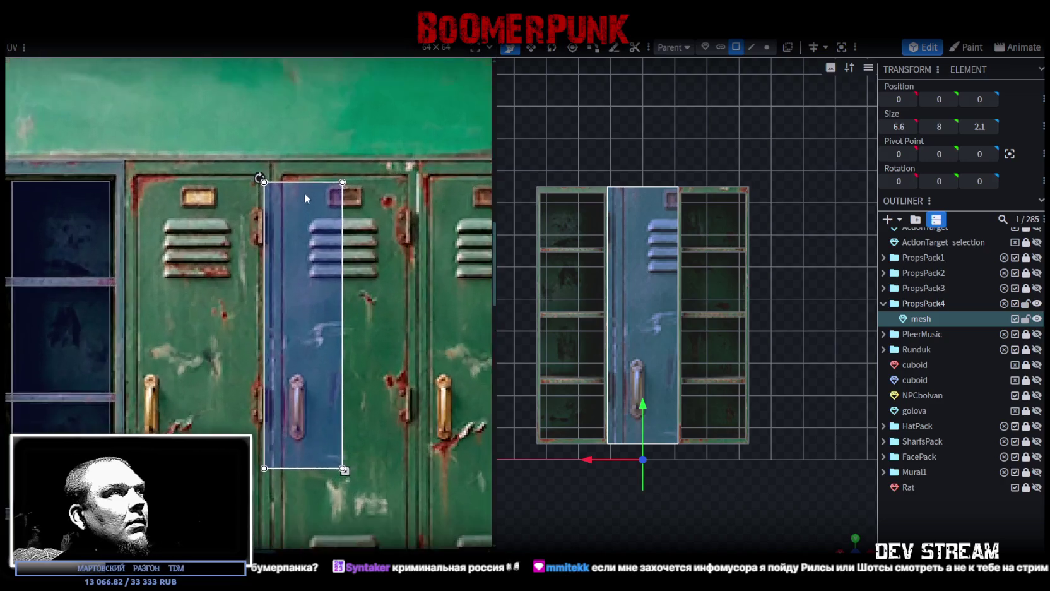
scroll(291, 209, "up", 2)
left_click_drag(291, 210, 321, 195)
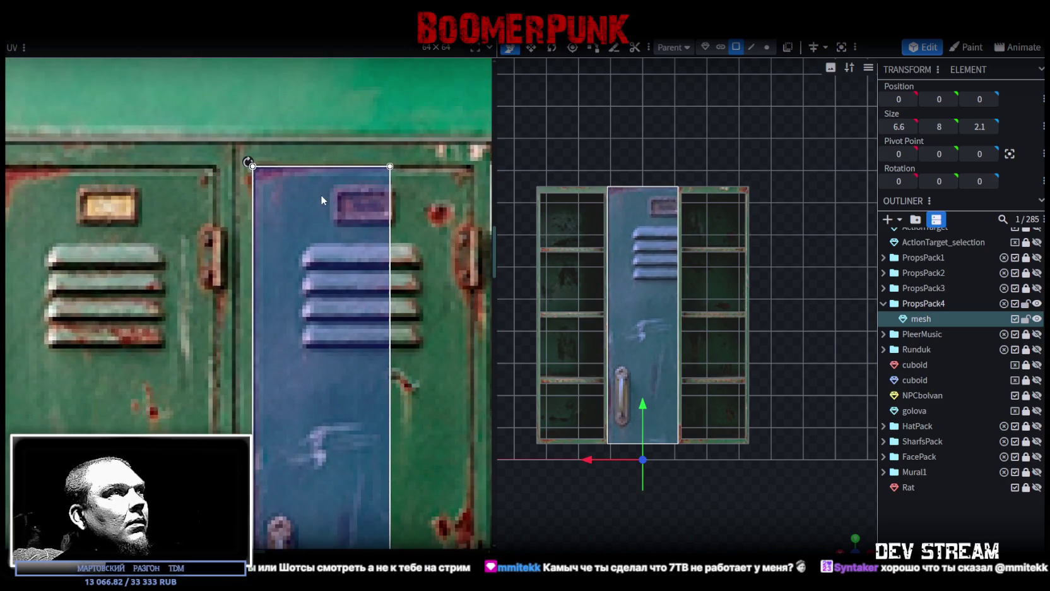
Step: Stretch and trim the UV to cover the full-height locker door with vents and handle
scroll(357, 291, "up", 2)
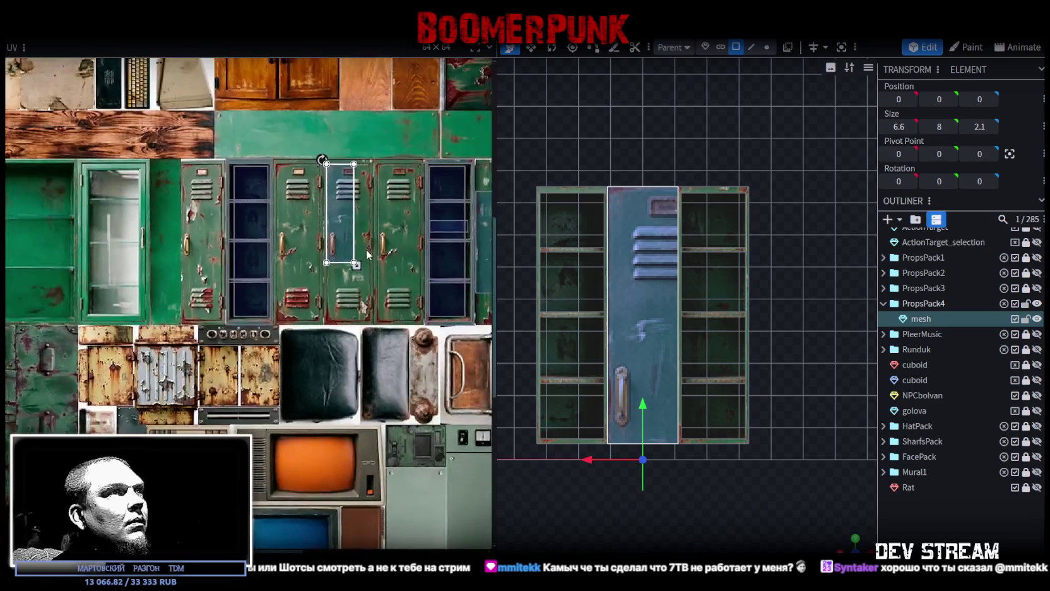
scroll(366, 250, "up", 2)
scroll(350, 254, "up", 1)
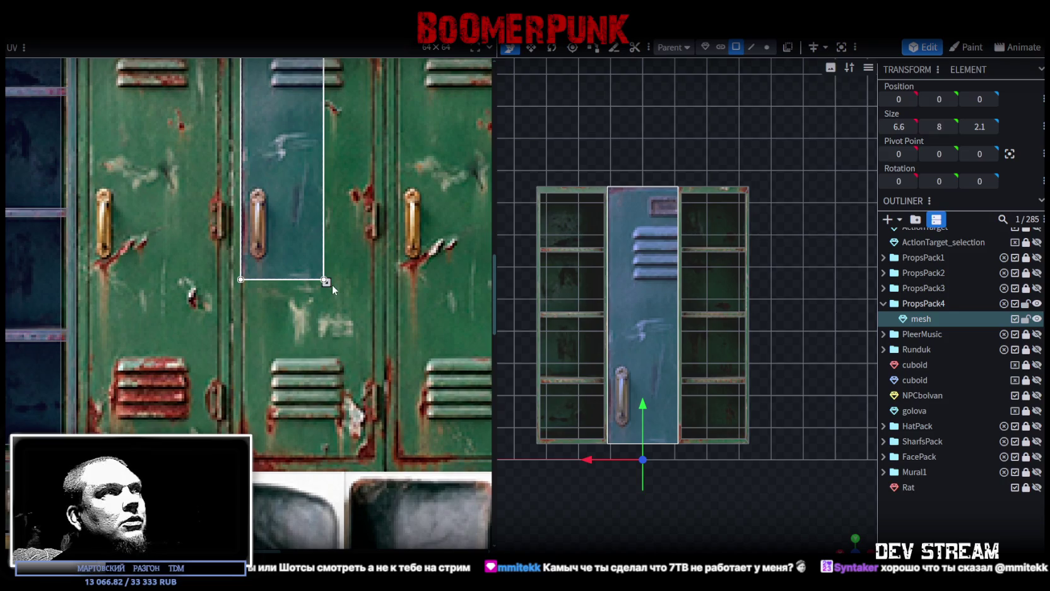
left_click_drag(327, 283, 375, 461)
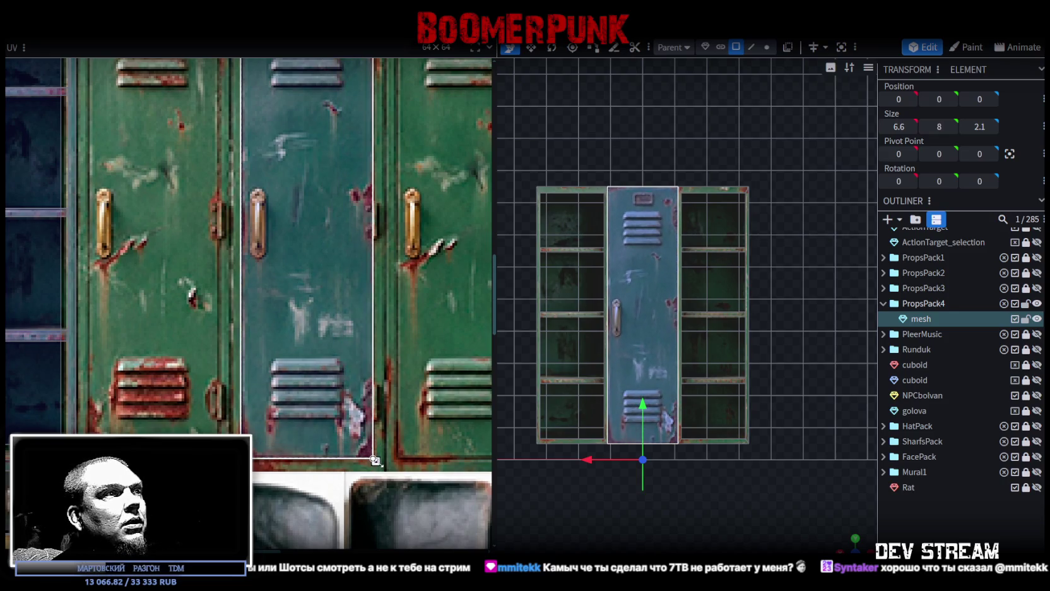
scroll(376, 461, "up", 2)
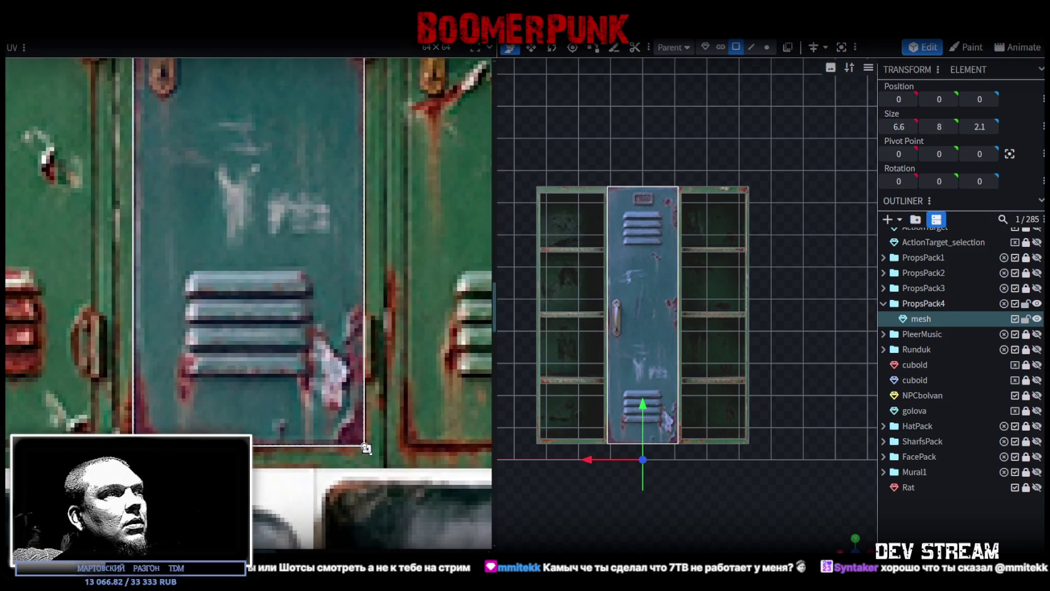
left_click_drag(366, 448, 365, 446)
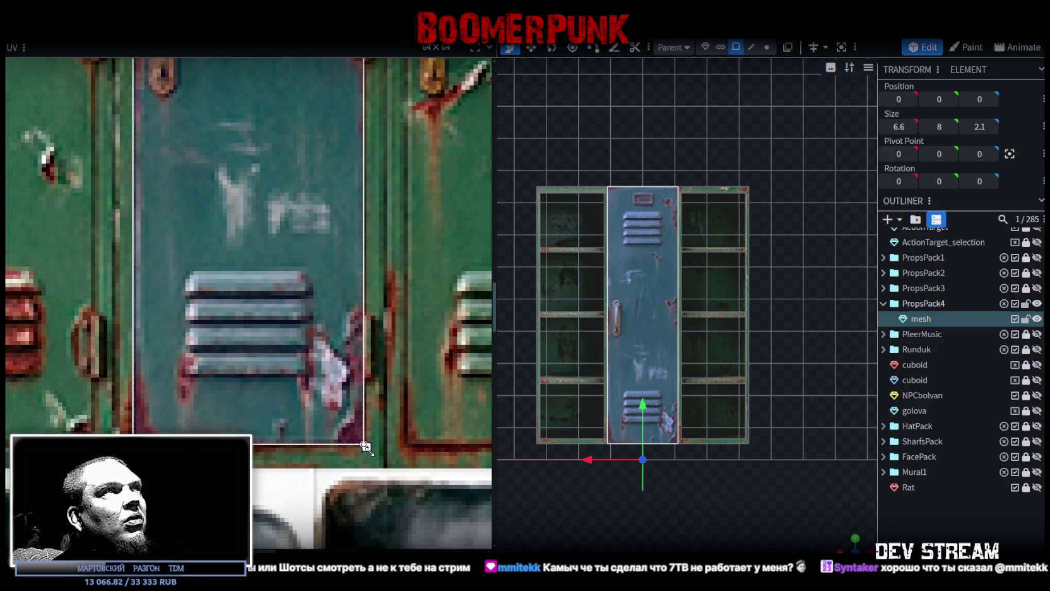
mouse_move(844, 544)
left_mouse_down()
mouse_move(744, 463)
mouse_move(739, 481)
mouse_move(759, 450)
mouse_move(740, 430)
mouse_move(754, 341)
mouse_move(677, 346)
left_mouse_up()
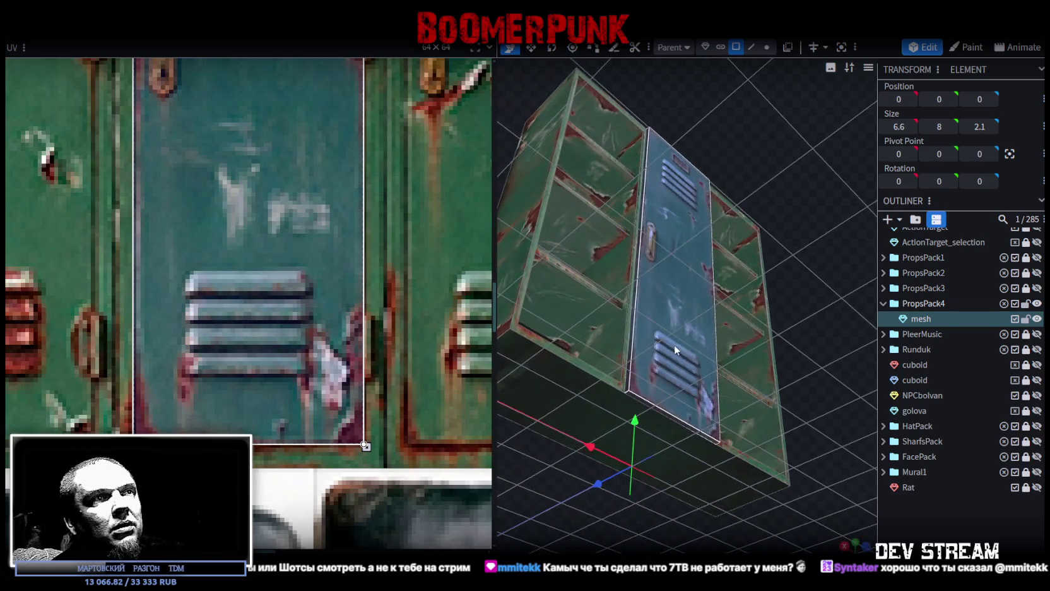
Step: Split the door face off as mesh_selection, then hide and lock it
right_click(677, 346)
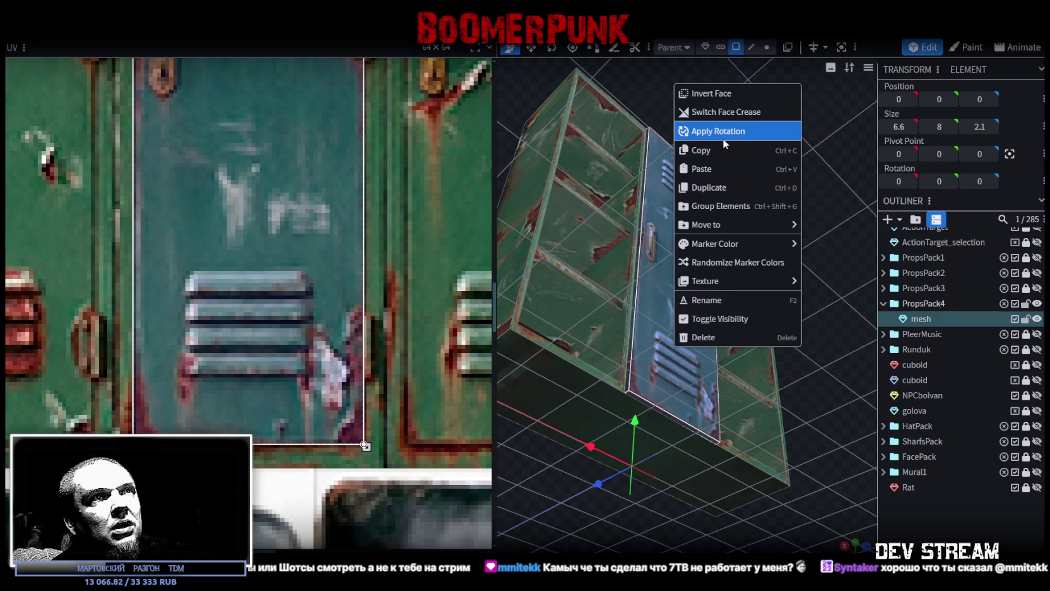
left_click(658, 366)
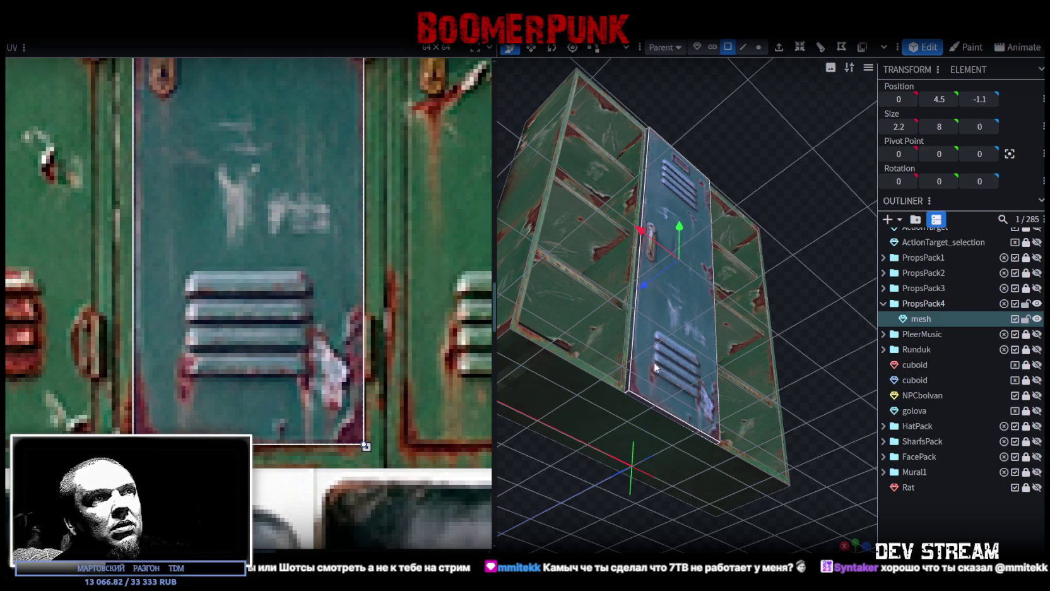
right_click(656, 366)
left_click(712, 368)
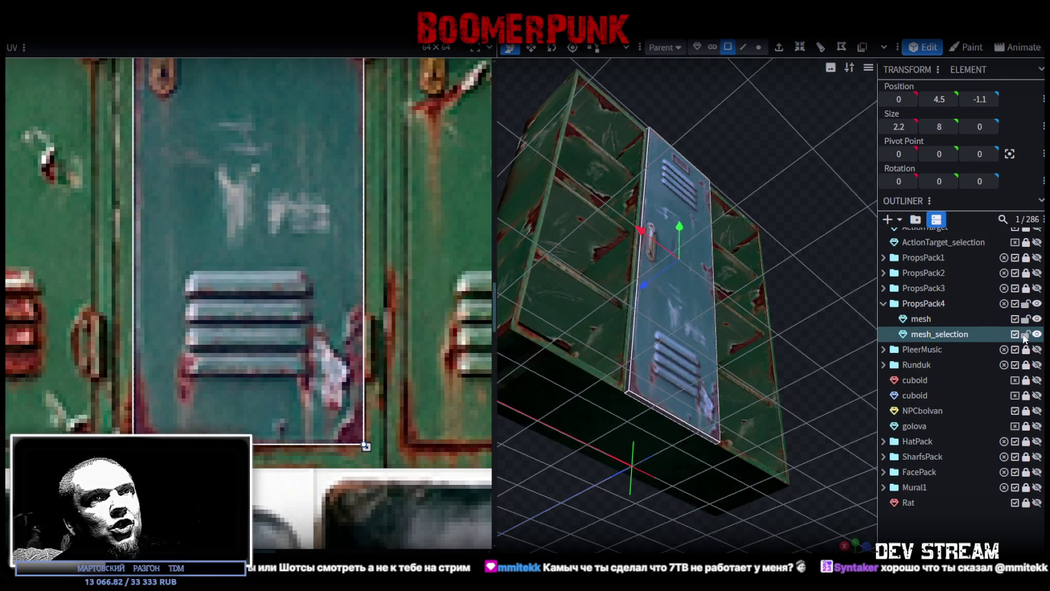
left_click(1037, 334)
left_click(1025, 334)
scroll(791, 216, "up", 5)
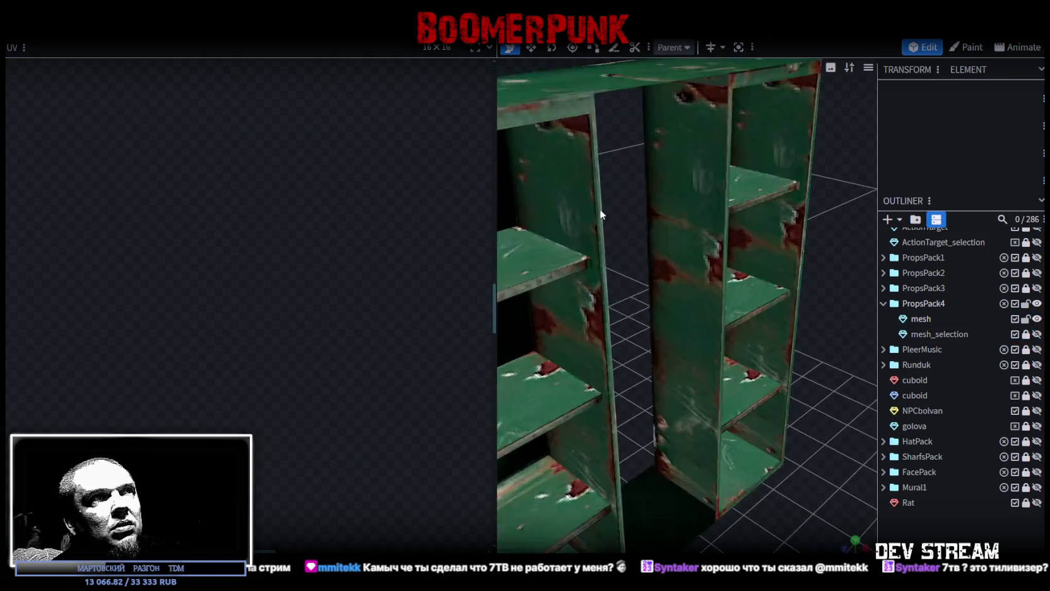
Step: Select both edges of the cabinet's middle gap and fill it with a new face
left_click(601, 213)
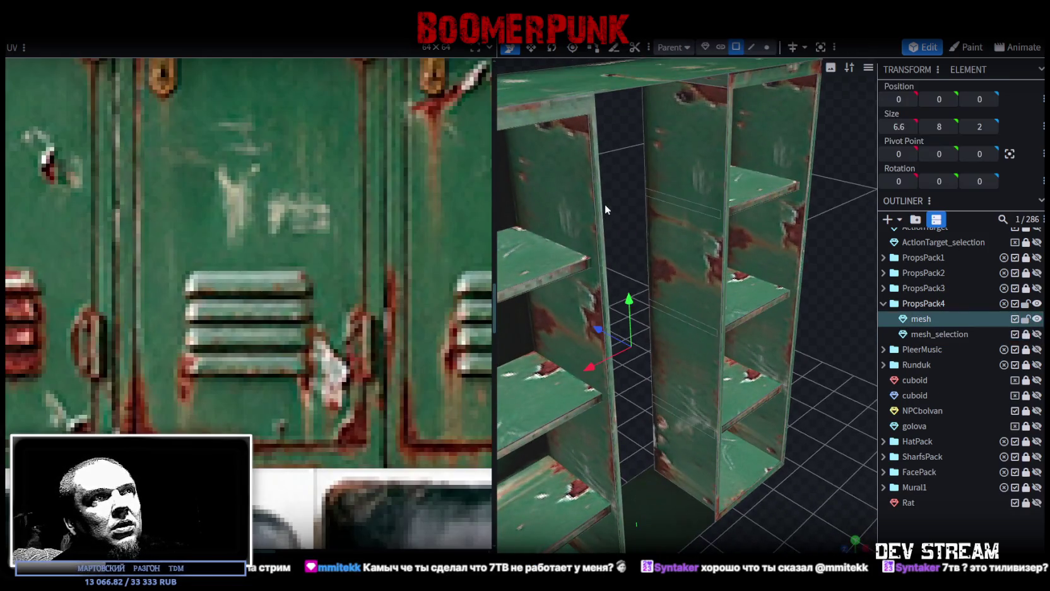
left_click(742, 46)
left_click(599, 147)
mouse_move(622, 145)
left_mouse_down()
mouse_move(554, 150)
mouse_move(618, 173)
mouse_move(676, 285)
left_mouse_up()
left_click(653, 176, "shift")
key("f")
scroll(436, 291, "down", 3)
scroll(435, 291, "down", 3)
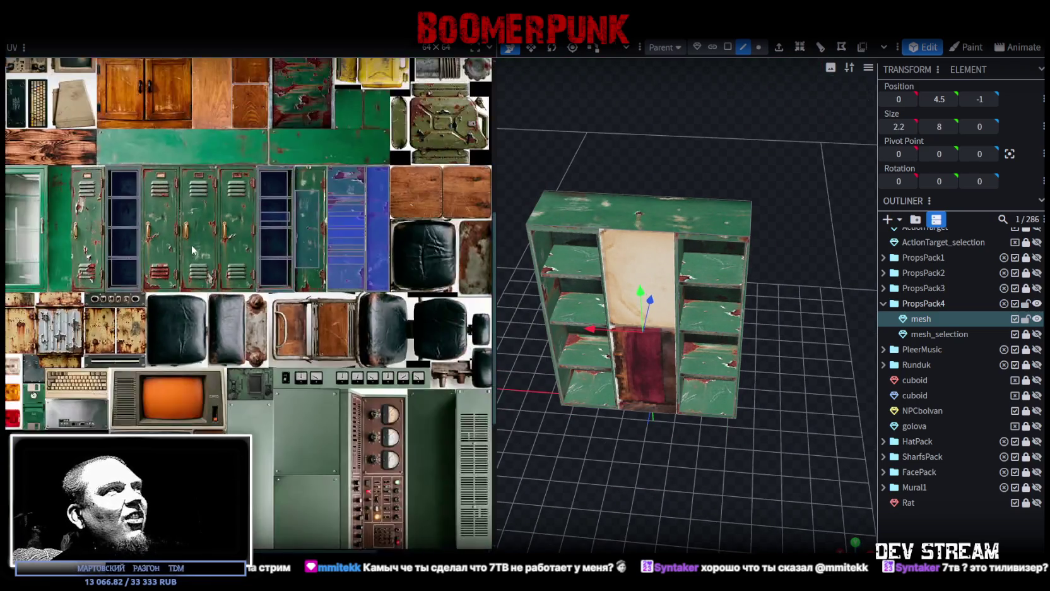
Step: Move the new middle face's UV onto a green locker door in the atlas
scroll(191, 244, "down", 2)
left_click_drag(98, 142, 427, 358)
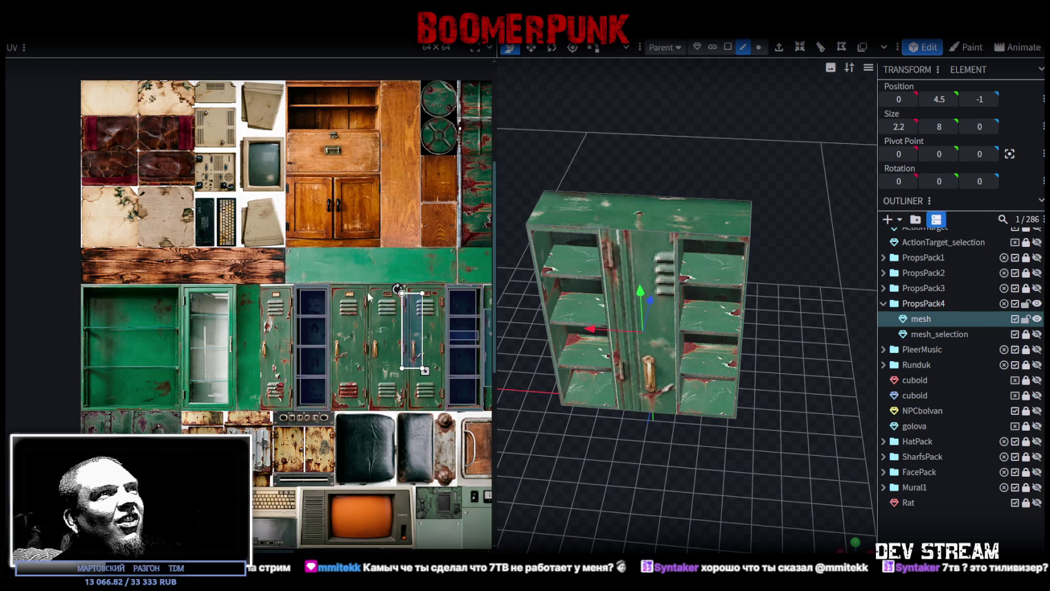
scroll(417, 305, "up", 2)
scroll(418, 304, "up", 2)
scroll(418, 305, "down", 2)
left_click_drag(643, 478, 631, 445)
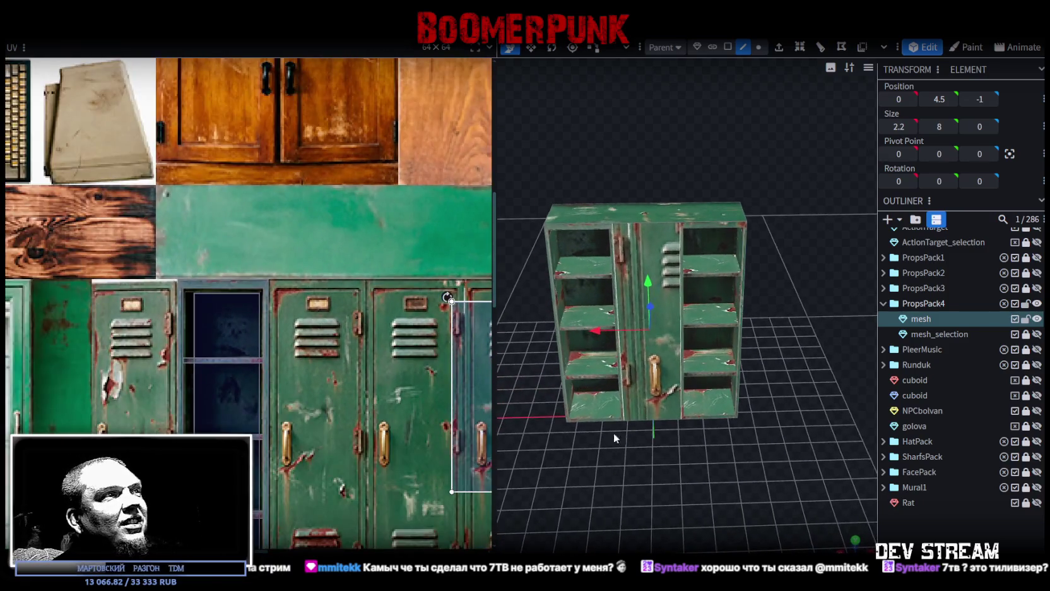
scroll(266, 297, "down", 2)
scroll(267, 297, "down", 2)
scroll(271, 287, "up", 2)
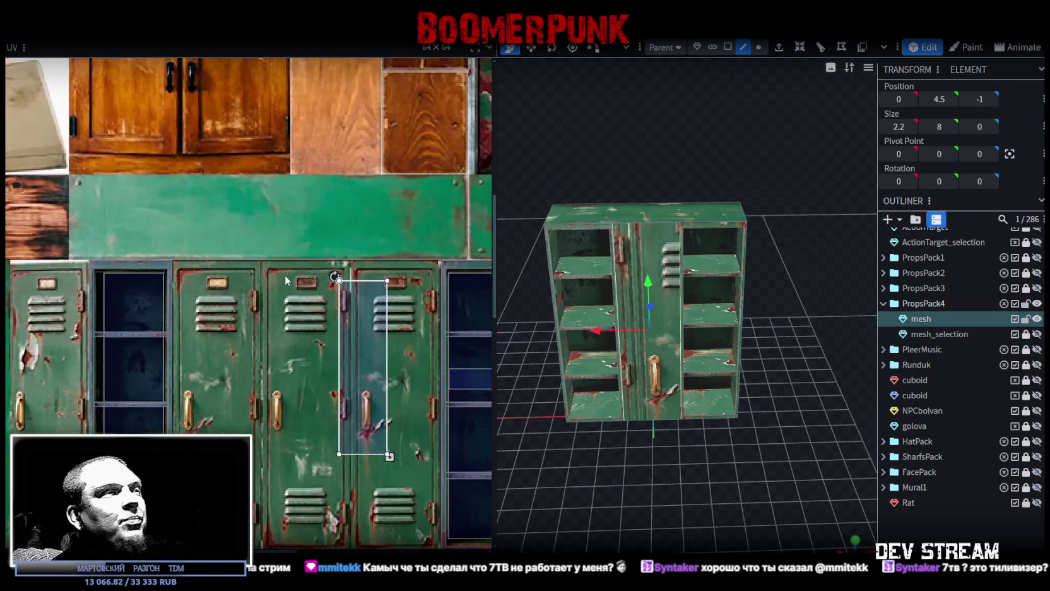
mouse_move(357, 301)
left_mouse_down()
mouse_move(289, 290)
mouse_move(236, 239)
left_mouse_up()
scroll(284, 284, "up", 2)
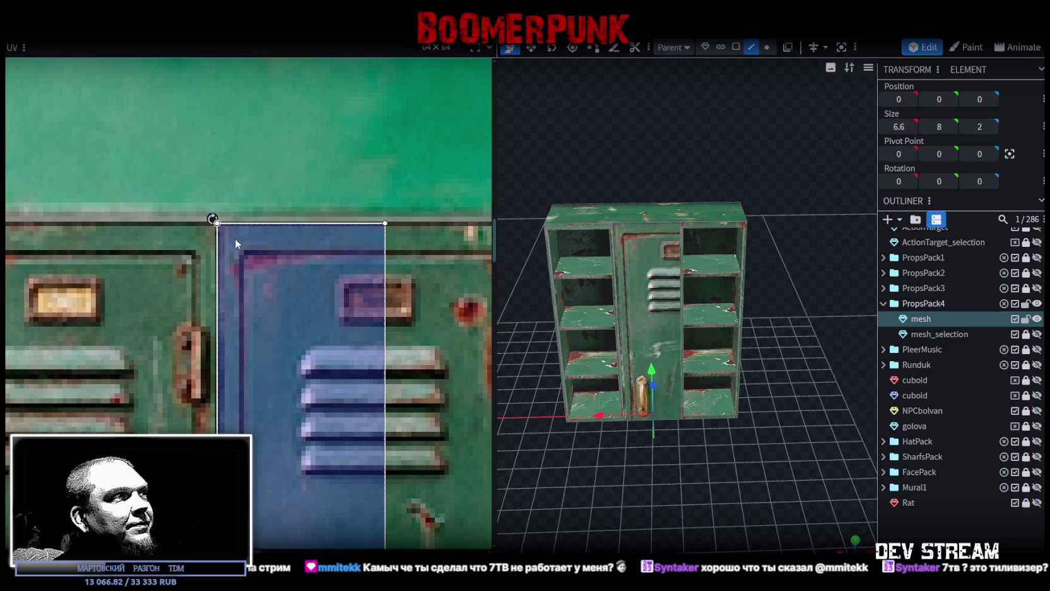
scroll(283, 278, "down", 3)
middle_click_drag(334, 340, 331, 301)
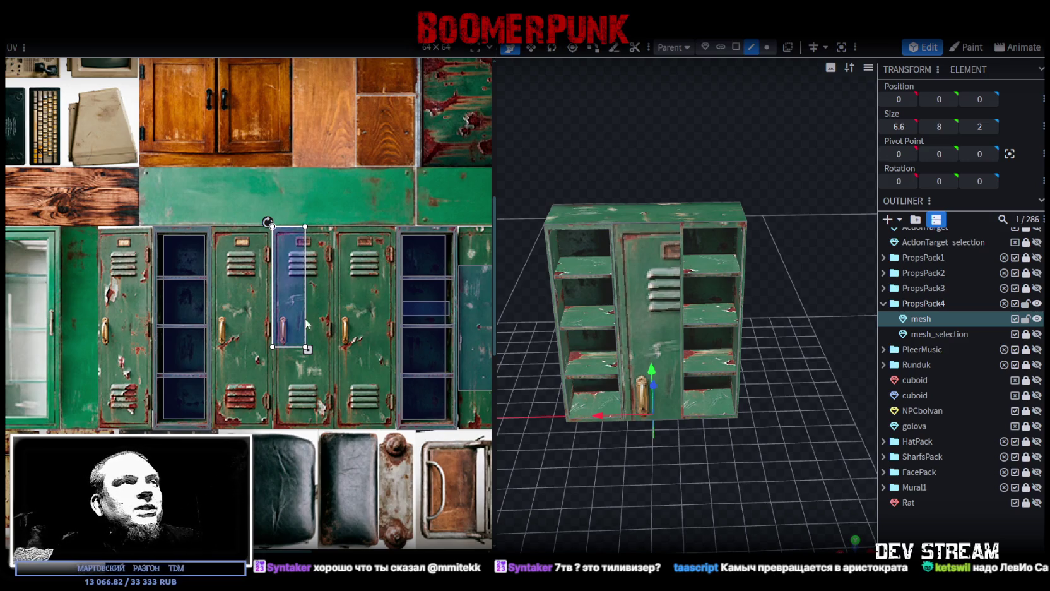
Step: Stretch the UV corner so the face shows the whole door with vents and handle
scroll(298, 272, "down", 3)
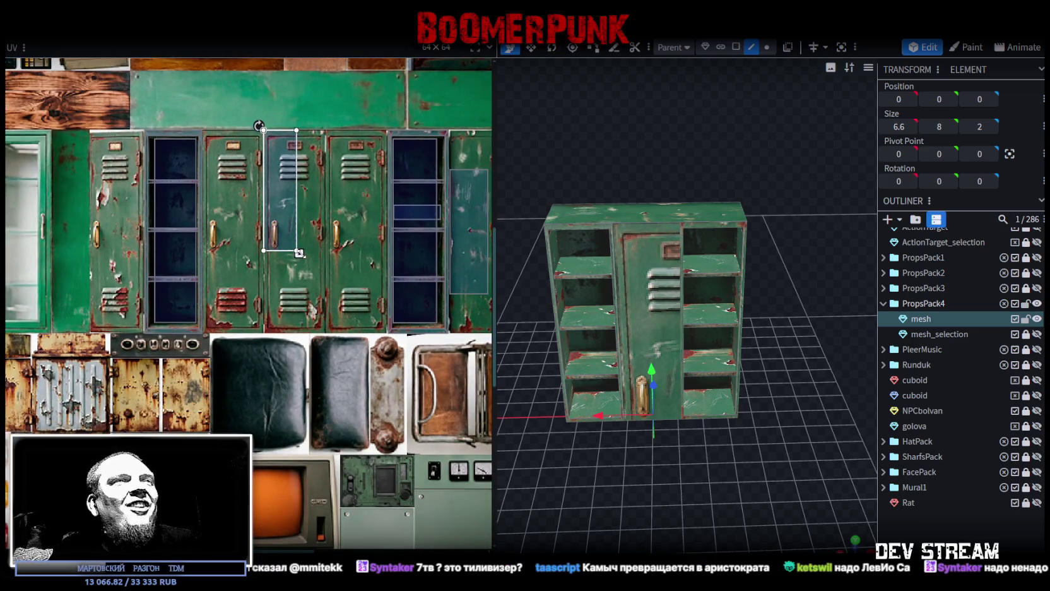
left_click_drag(301, 256, 323, 325)
scroll(297, 294, "up", 3)
scroll(292, 290, "up", 2)
left_click_drag(277, 287, 304, 328)
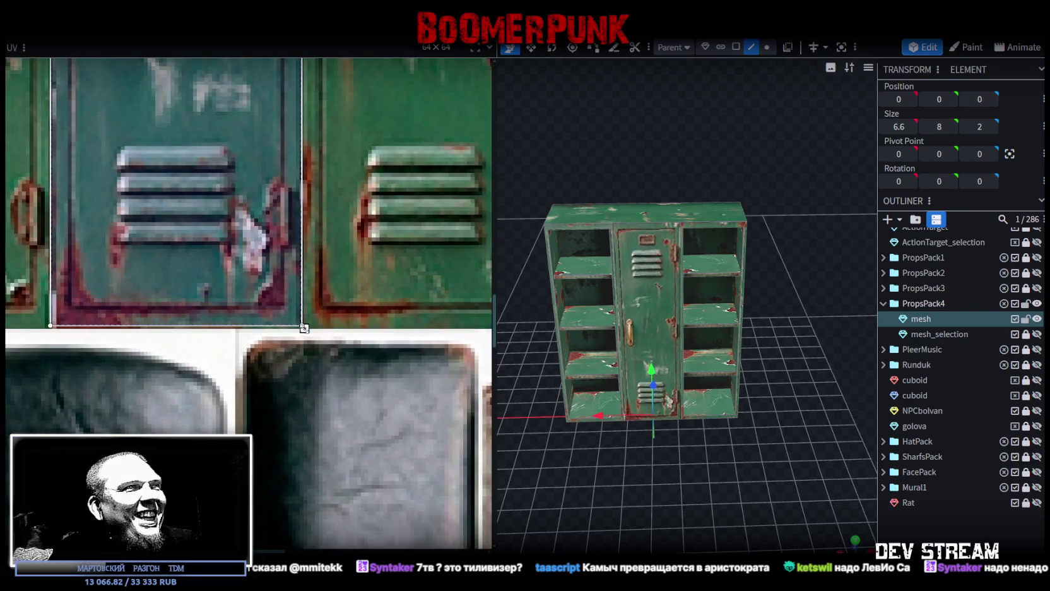
left_click_drag(304, 329, 306, 329)
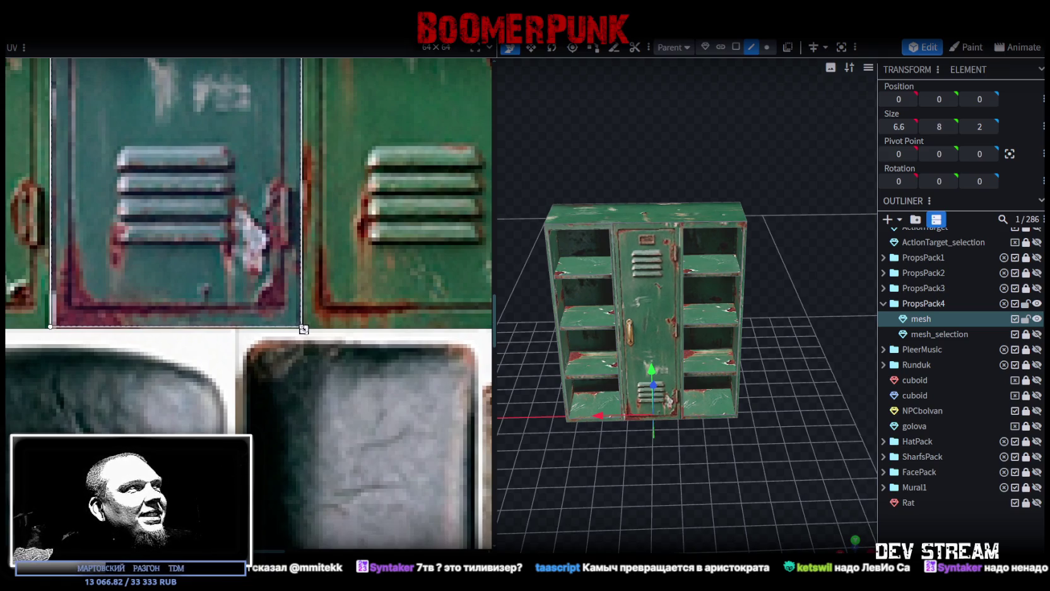
scroll(664, 503, "up", 3)
mouse_move(664, 502)
left_mouse_down()
mouse_move(686, 473)
mouse_move(753, 496)
mouse_move(704, 523)
mouse_move(759, 528)
mouse_move(751, 514)
mouse_move(772, 515)
left_mouse_up()
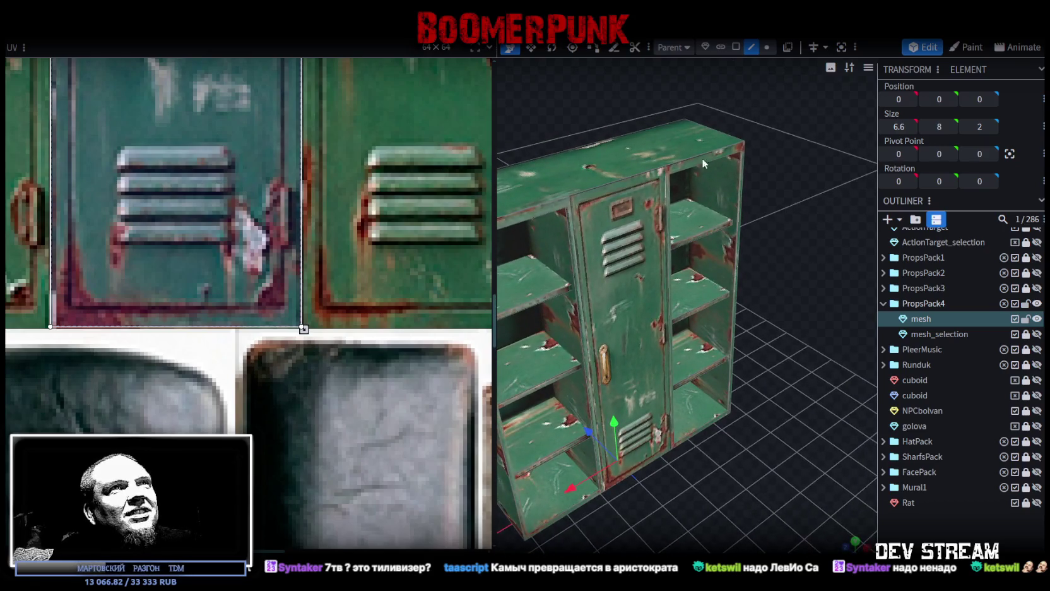
Step: Select the three shelf faces and push them slightly back along Z
left_click(736, 48)
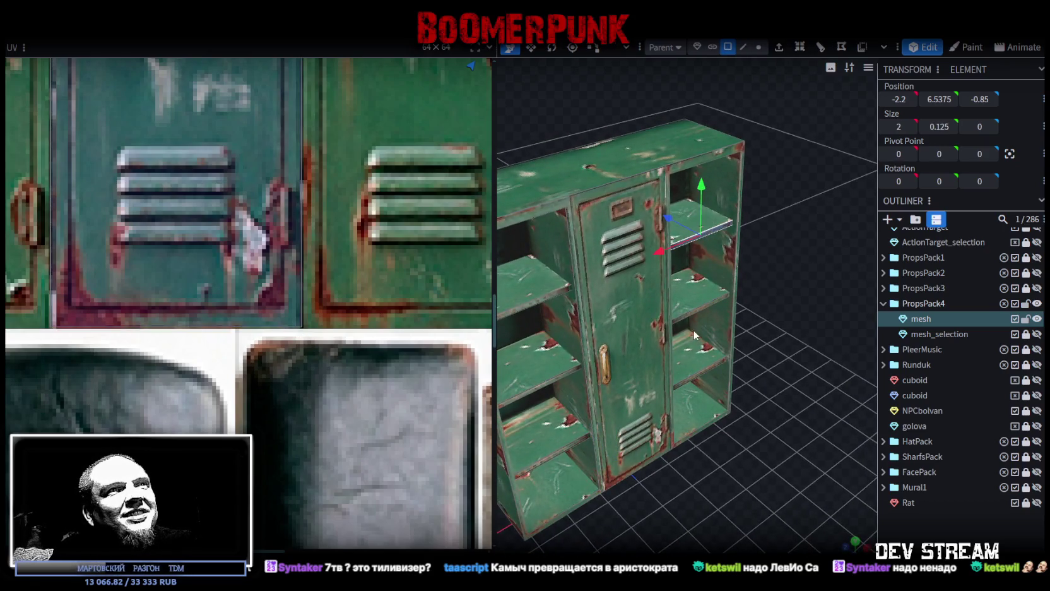
left_click(697, 310)
left_click(702, 374, "shift")
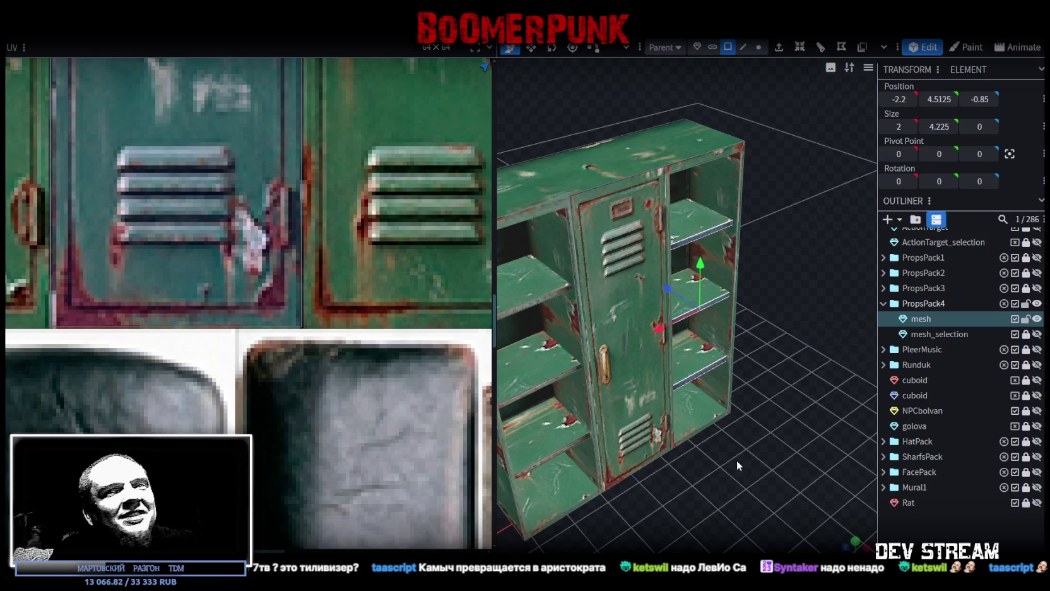
left_click_drag(736, 460, 778, 428)
scroll(548, 219, "up", 3)
left_click(549, 222, "shift")
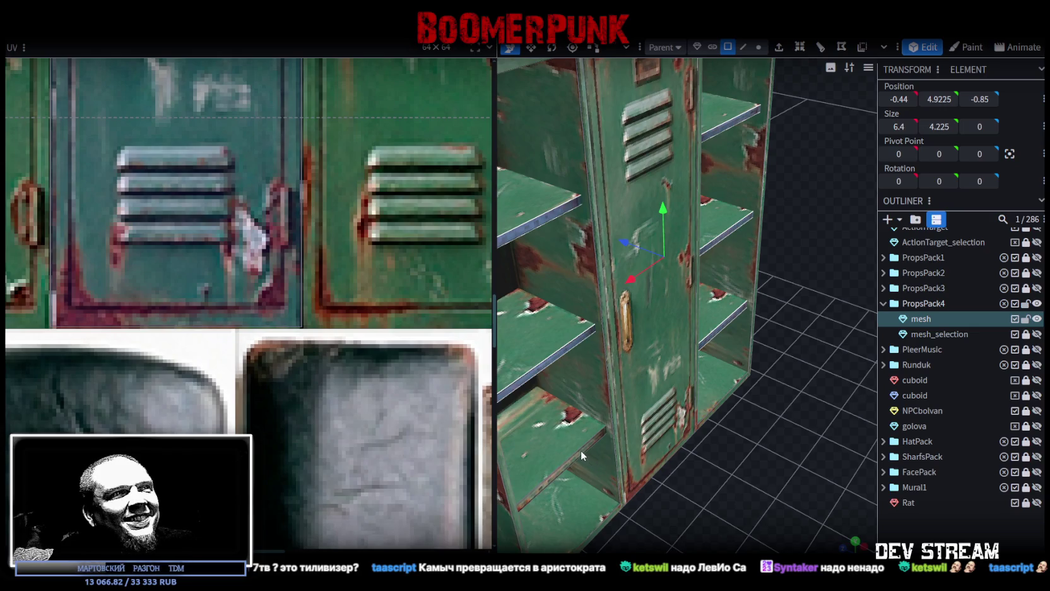
mouse_move(750, 482)
left_mouse_down()
mouse_move(791, 464)
mouse_move(705, 361)
left_mouse_up()
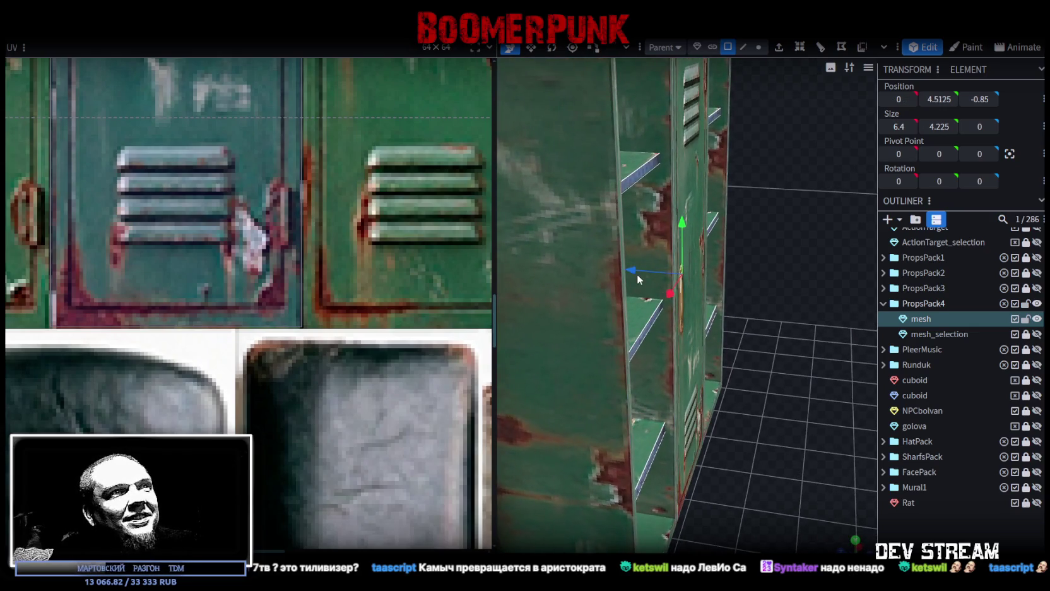
mouse_move(631, 269)
left_mouse_down()
mouse_move(683, 344)
mouse_move(554, 328)
mouse_move(691, 329)
left_mouse_up()
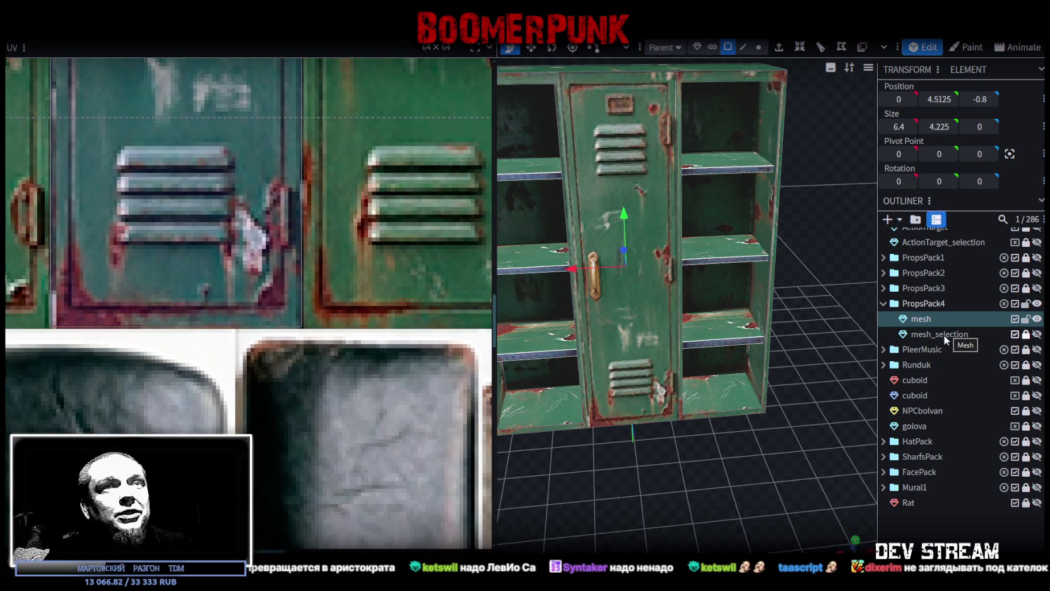
Step: Delete the leftover mesh_selection object and reselect the locker mesh
left_click(1021, 334)
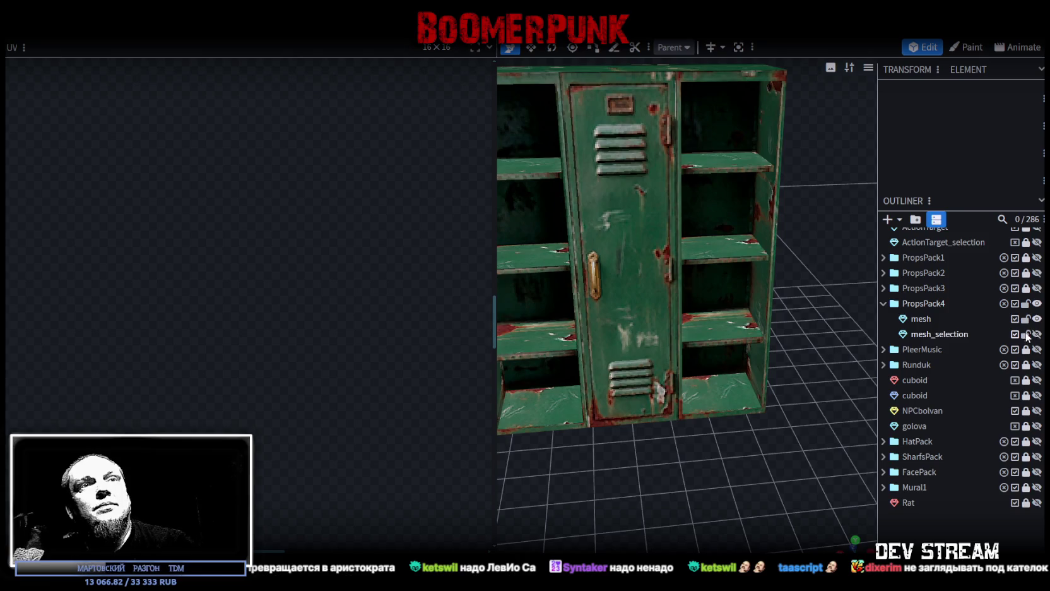
left_click(940, 338)
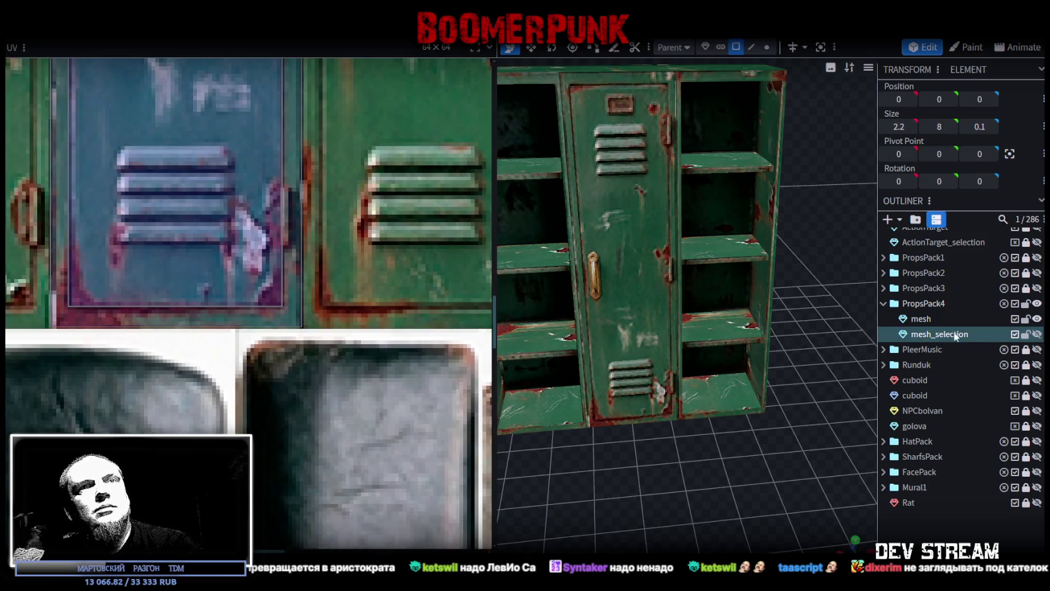
key("Delete")
left_click(917, 318)
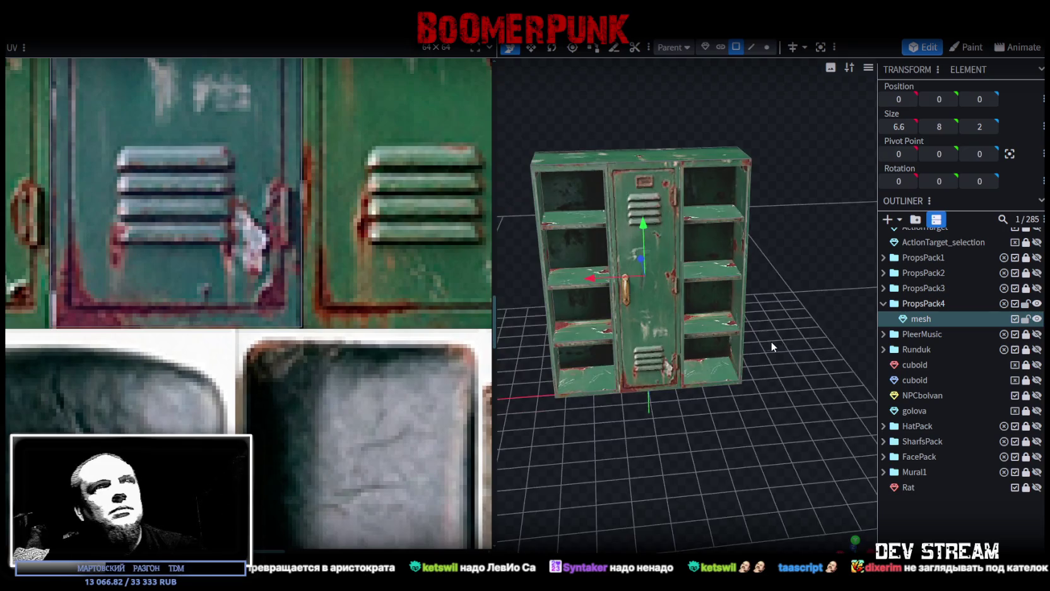
scroll(751, 372, "up", 2)
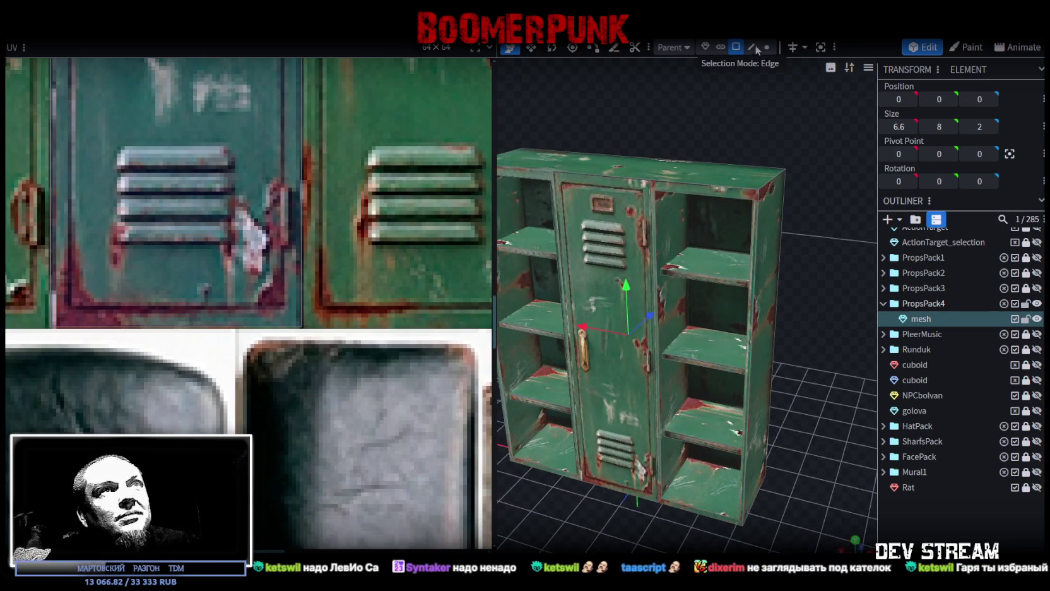
Step: Fill the right and left open columns with new faces from their edges
left_click(683, 193)
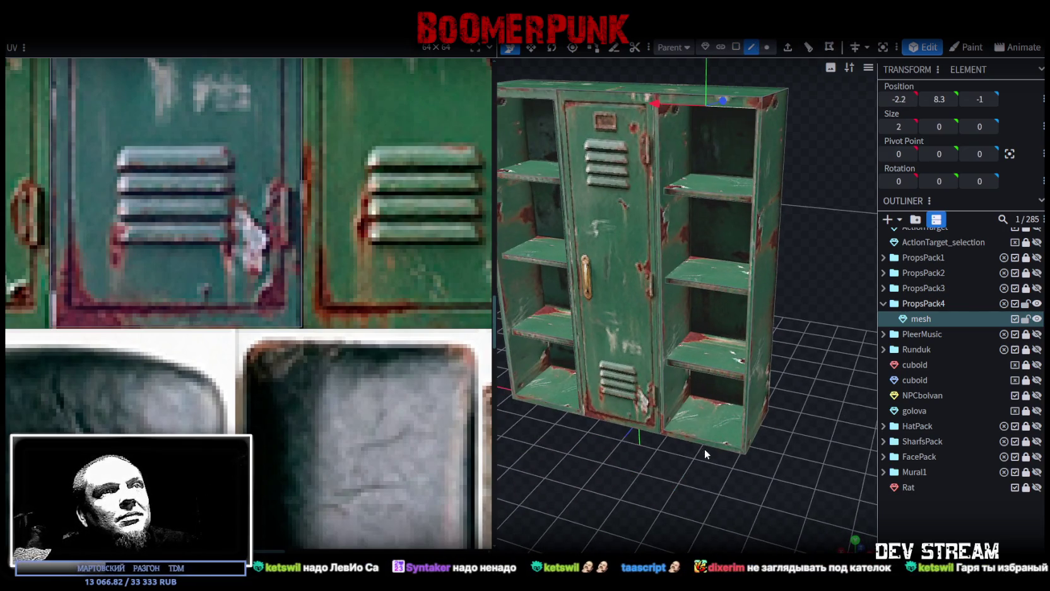
left_click(702, 444, "shift")
key("f")
left_click_drag(656, 476, 673, 188)
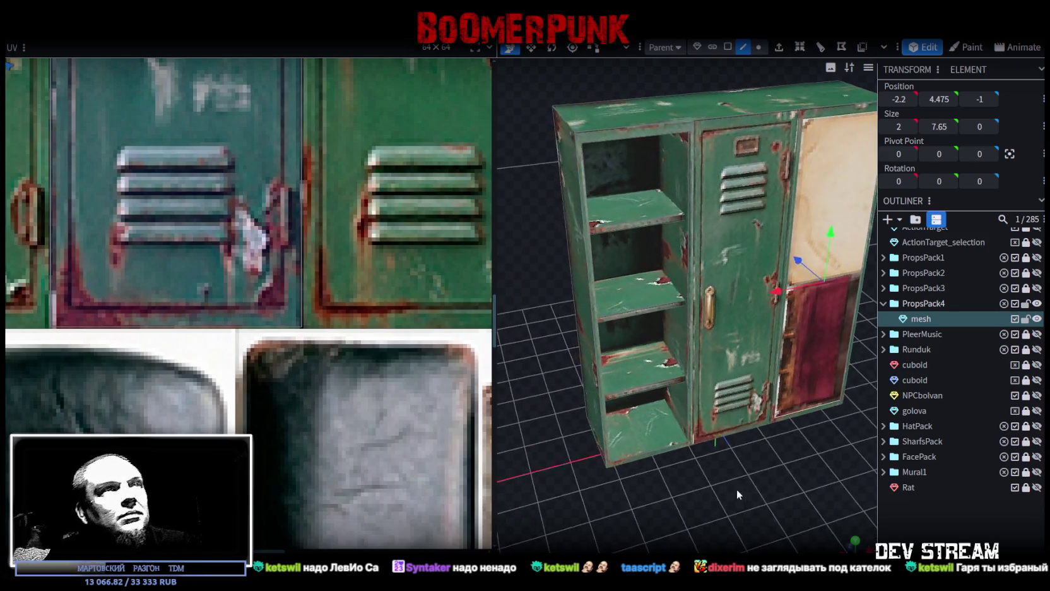
left_click(622, 130)
left_click(660, 446)
key("f")
left_click_drag(661, 446, 754, 478)
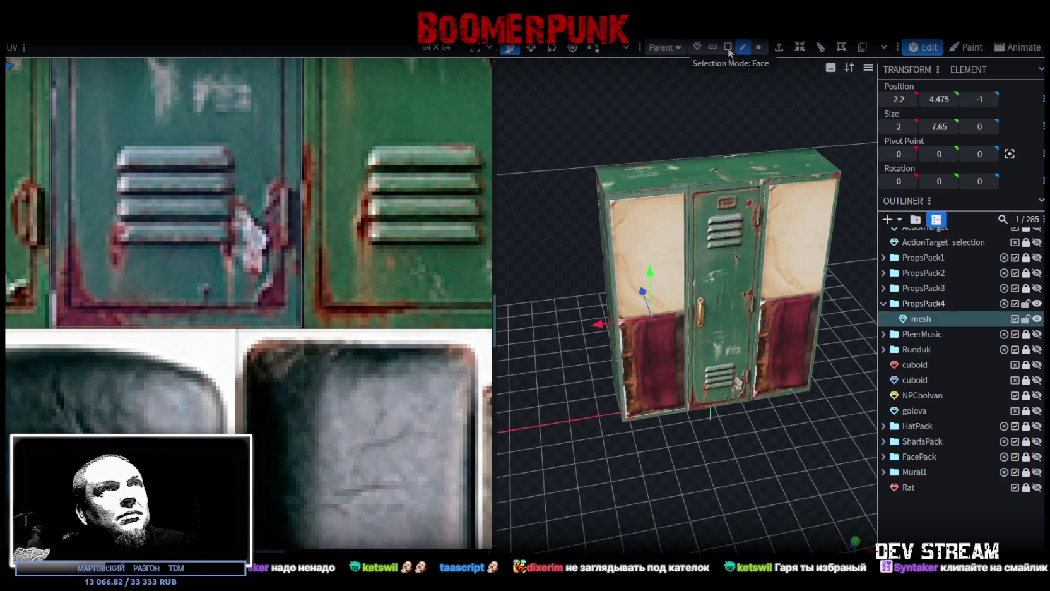
Step: Select both new column faces in face mode and bring up their context menu
left_click(727, 47)
left_click(661, 250)
left_click(798, 245, "shift")
right_click(787, 257)
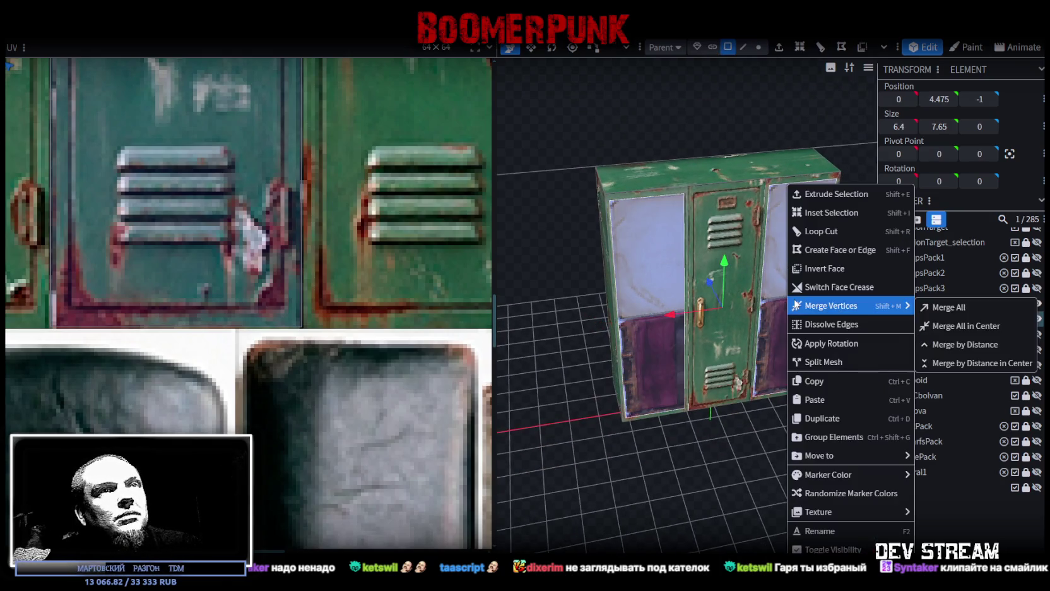
Step: Split the column faces into a separate object, hide the locker, and extrude them 0.1 along Z+
left_click(843, 362)
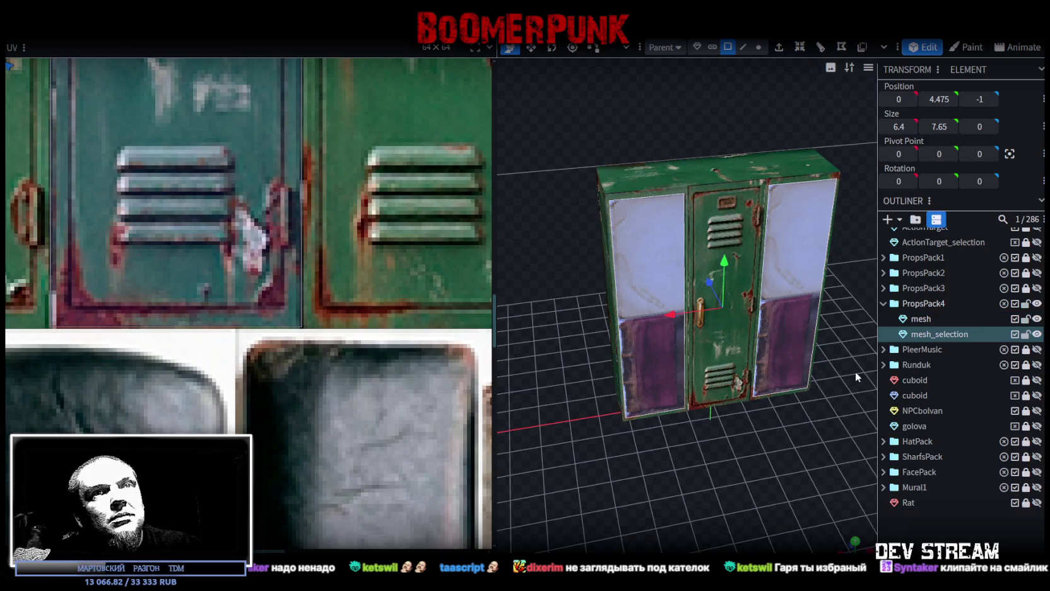
left_click(1037, 319)
left_click_drag(732, 412, 742, 367)
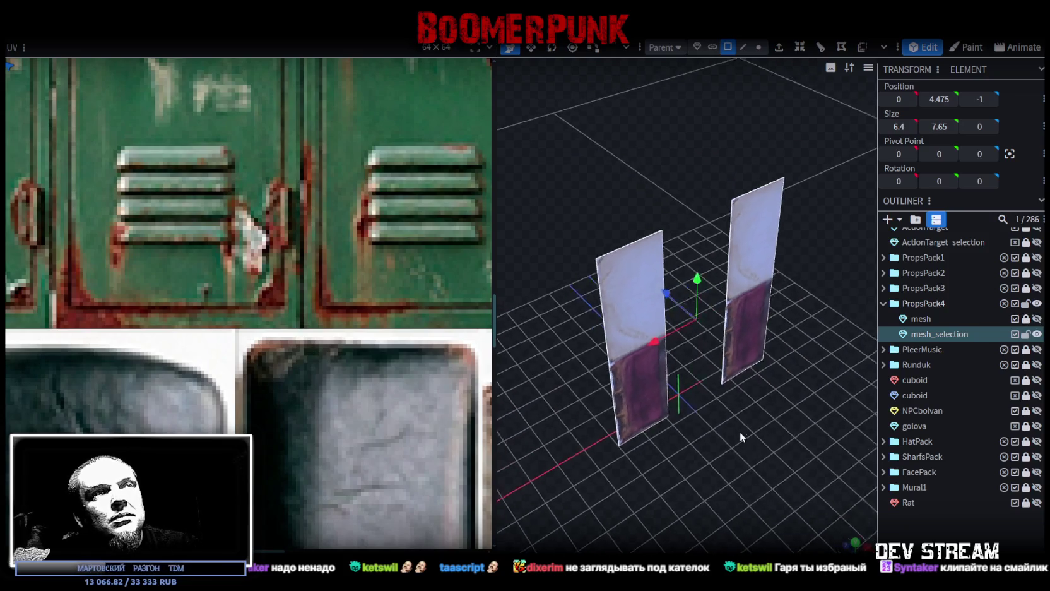
left_click(743, 47)
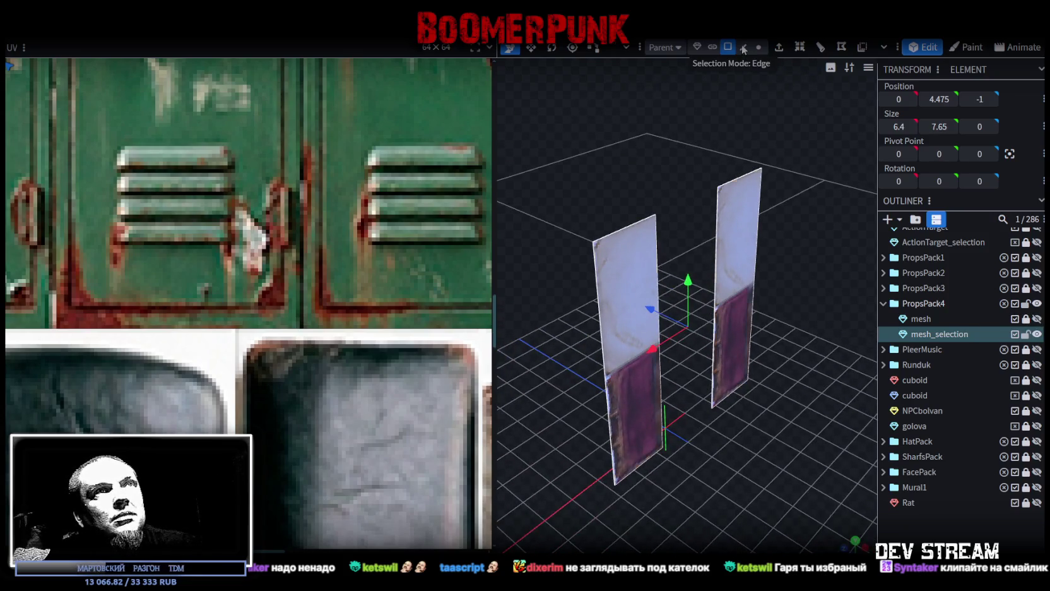
left_click_drag(647, 187, 731, 98)
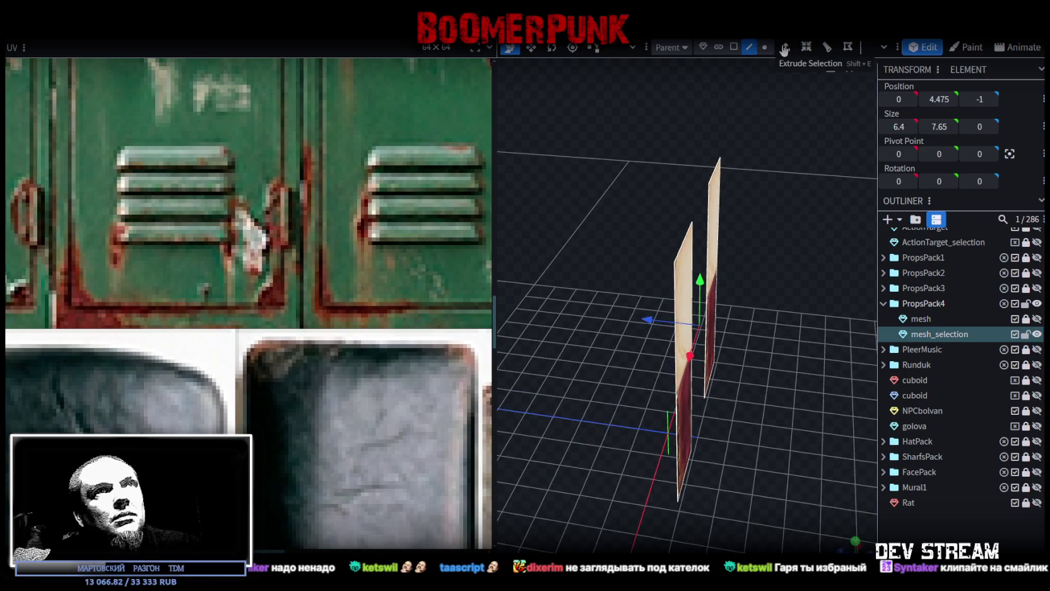
key("e")
left_click(707, 544)
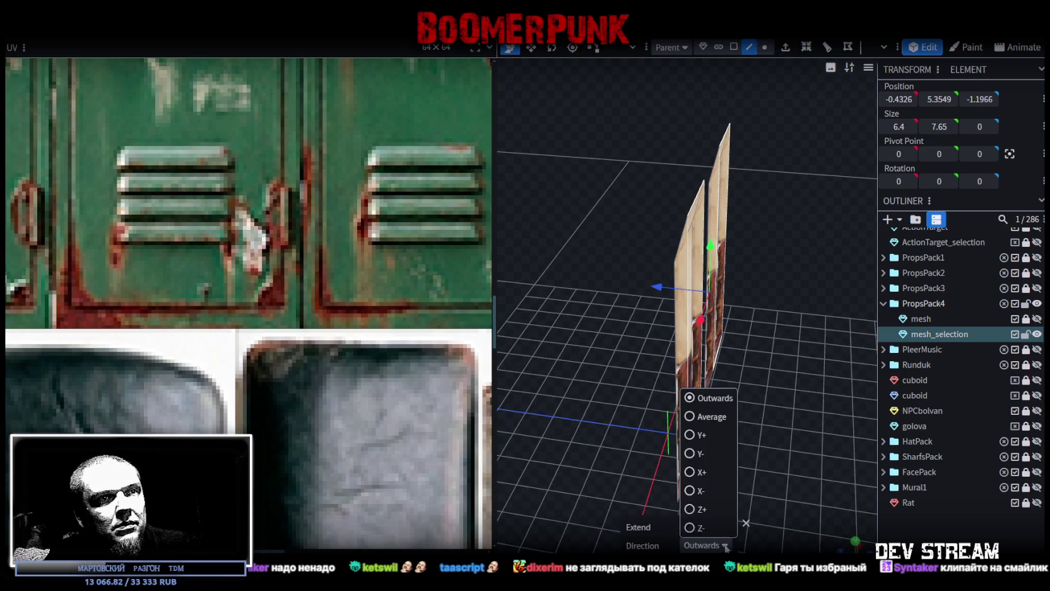
left_click(697, 503)
left_click(692, 526)
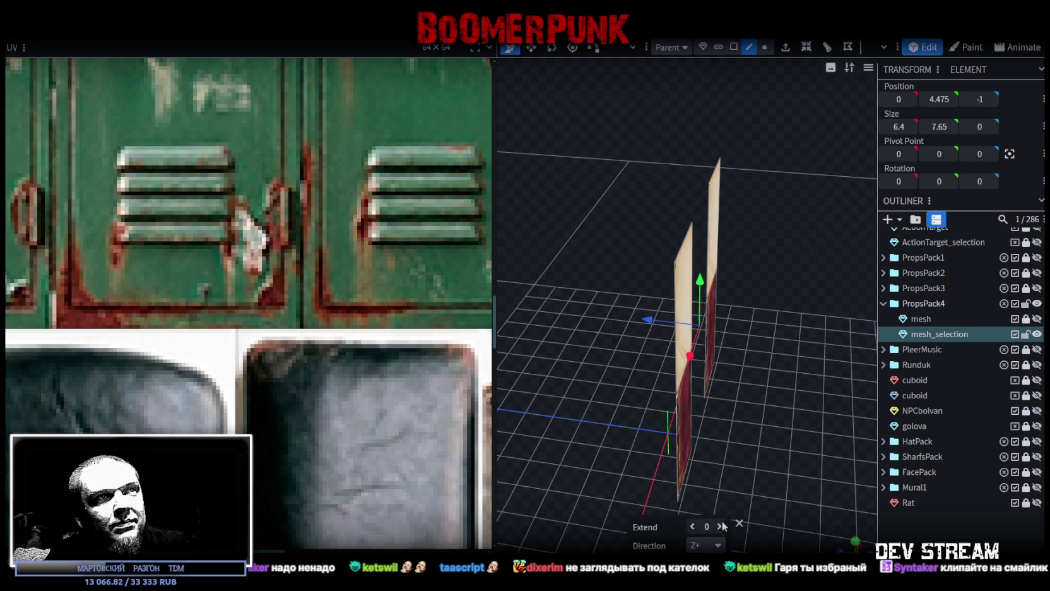
left_click(720, 526)
left_click_drag(757, 461, 801, 445)
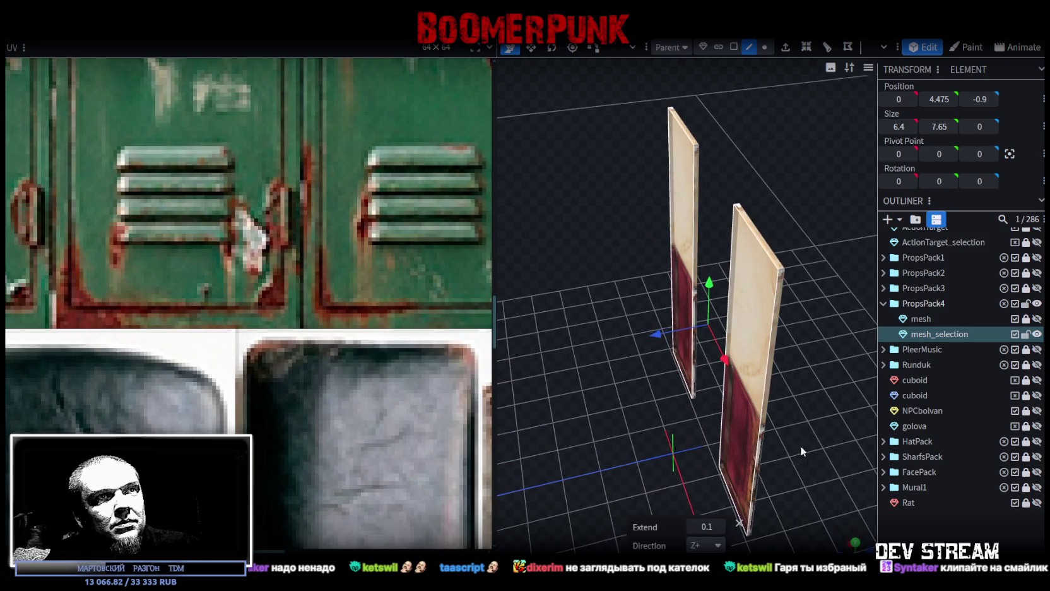
Step: Select all faces of both thickened panels and switch to the front view
left_click(772, 365)
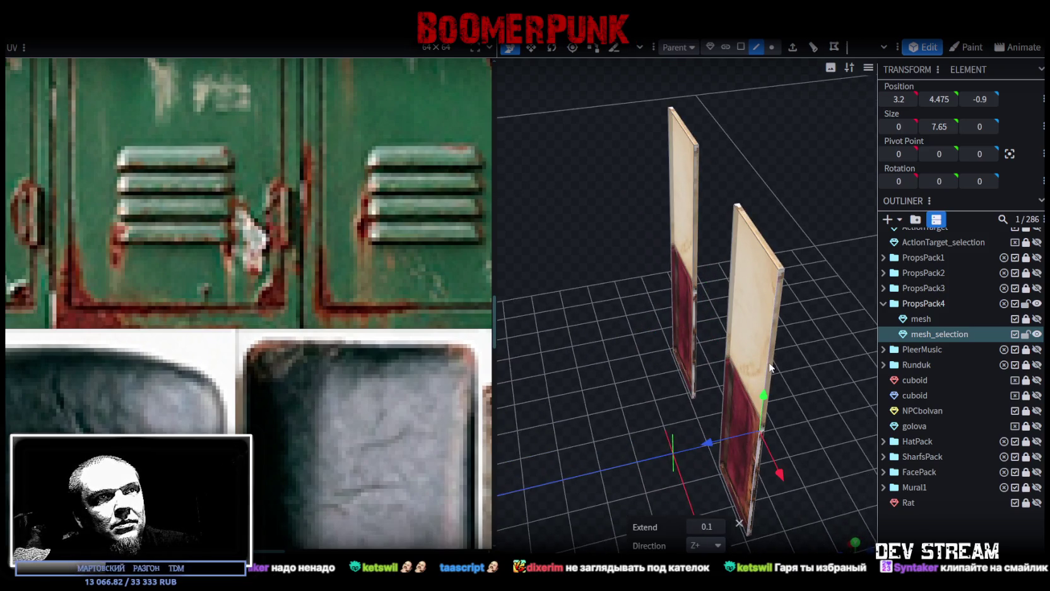
left_click(729, 294)
left_click_drag(653, 382, 686, 446)
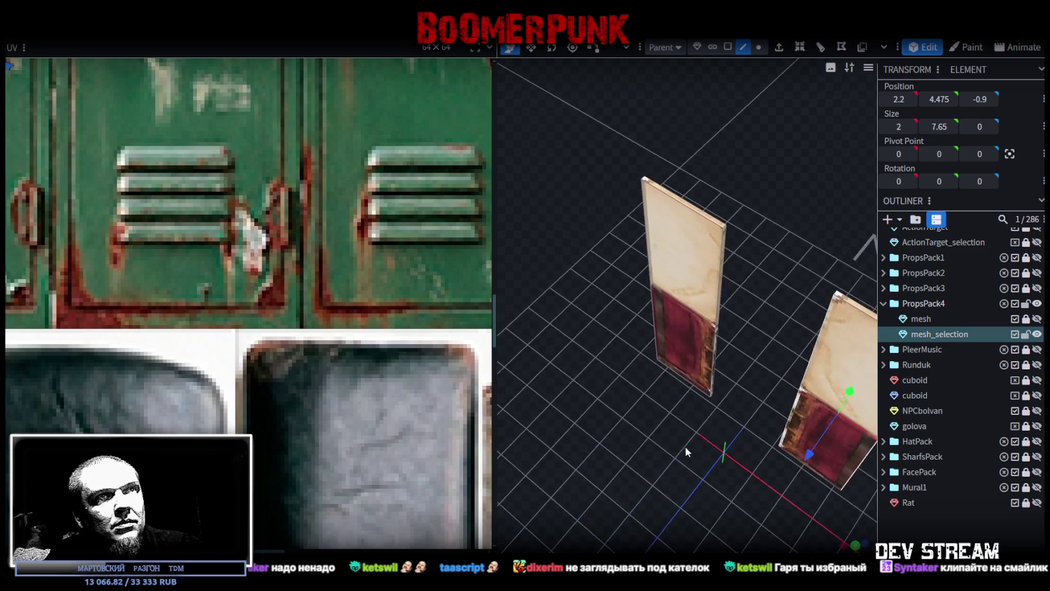
left_click(645, 236)
left_click(717, 301)
mouse_move(722, 402)
left_mouse_down()
mouse_move(669, 436)
mouse_move(653, 367)
mouse_move(705, 299)
left_mouse_up()
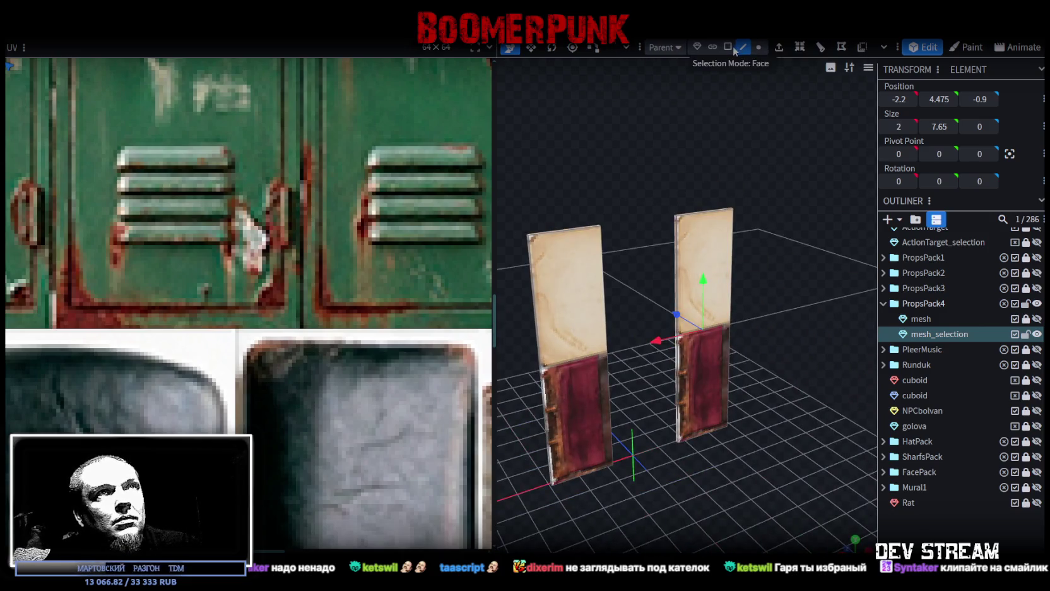
key("ctrl+a")
key("KP_1")
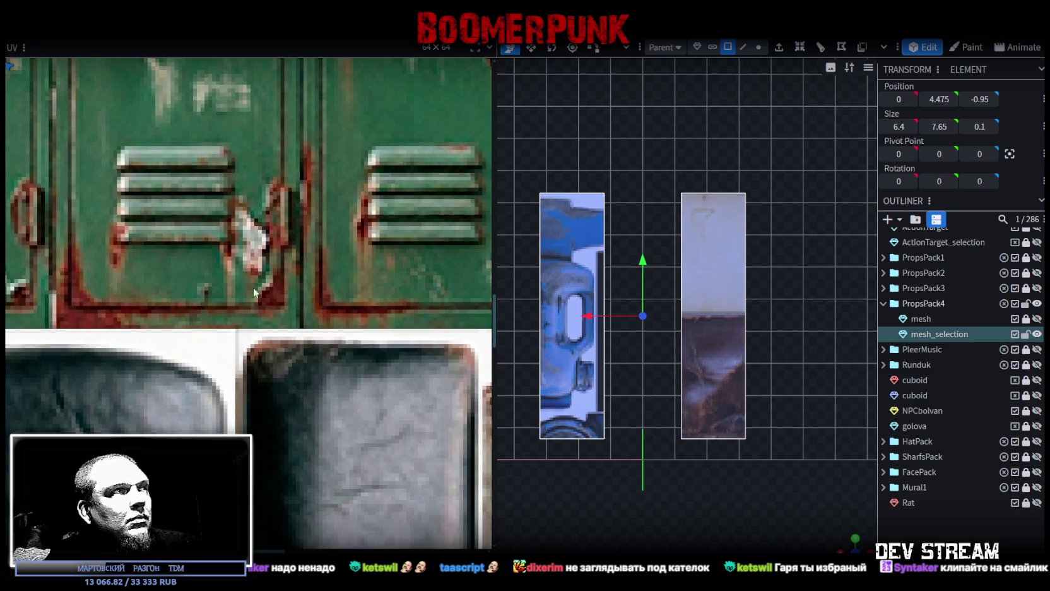
Step: Move the panels' UV onto the green lockers and place the left panel on a door
scroll(146, 209, "down", 3)
scroll(146, 209, "down", 2)
scroll(146, 209, "up", 1)
mouse_move(30, 89)
left_mouse_down()
mouse_move(345, 278)
mouse_move(364, 277)
left_mouse_up()
scroll(312, 235, "up", 3)
left_click(310, 265)
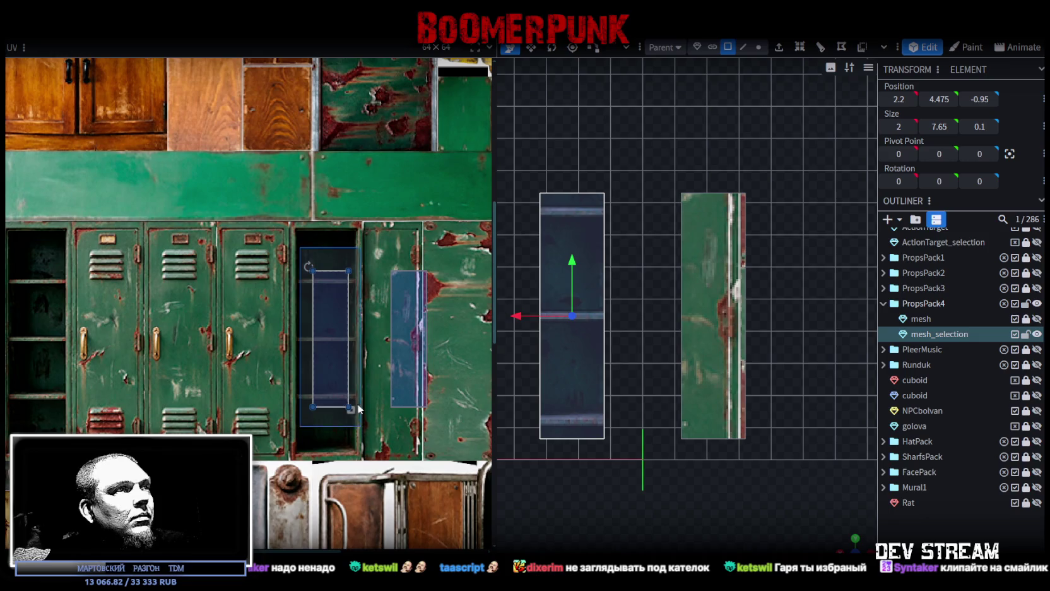
left_click_drag(335, 353, 100, 320)
scroll(121, 253, "up", 2)
scroll(121, 252, "up", 3)
scroll(122, 256, "up", 2)
left_click_drag(149, 263, 210, 299)
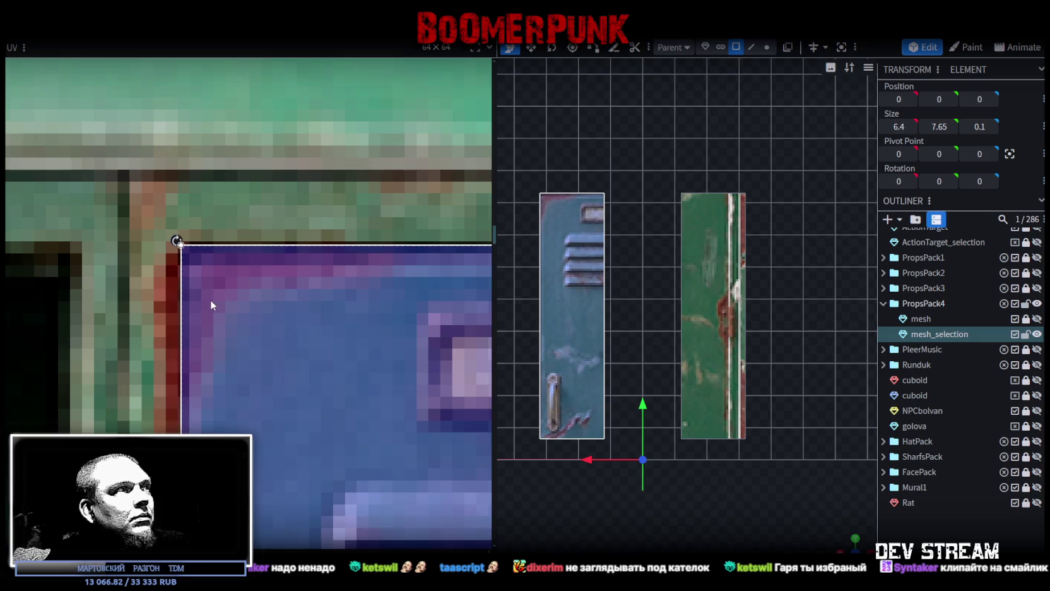
Step: Stretch the left panel's UV over the entire locker door and fine-tune its corner
scroll(216, 307, "down", 5)
scroll(282, 384, "down", 2)
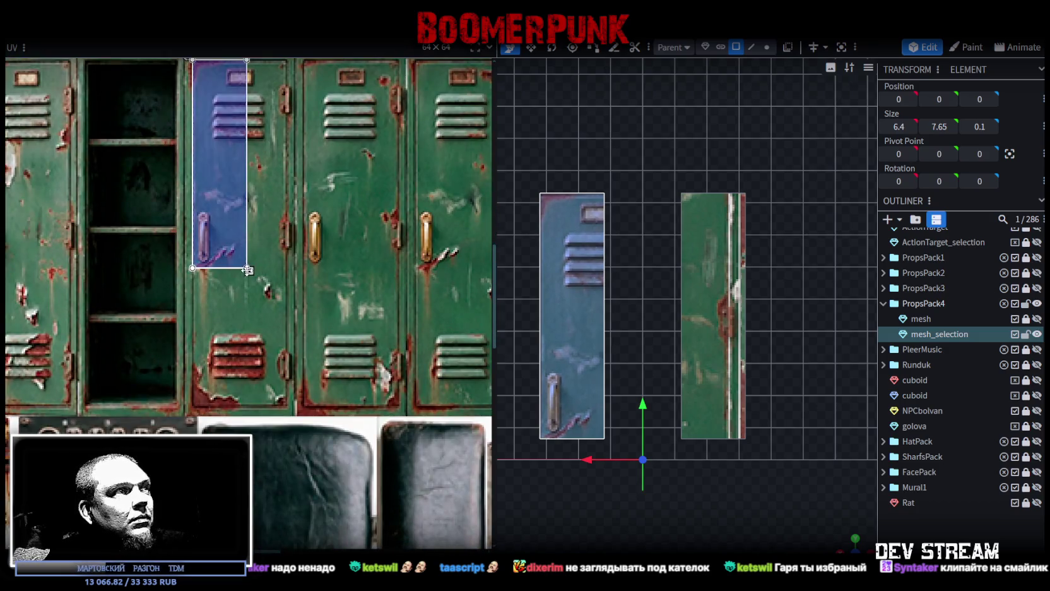
left_click_drag(247, 269, 289, 409)
scroll(287, 363, "up", 2)
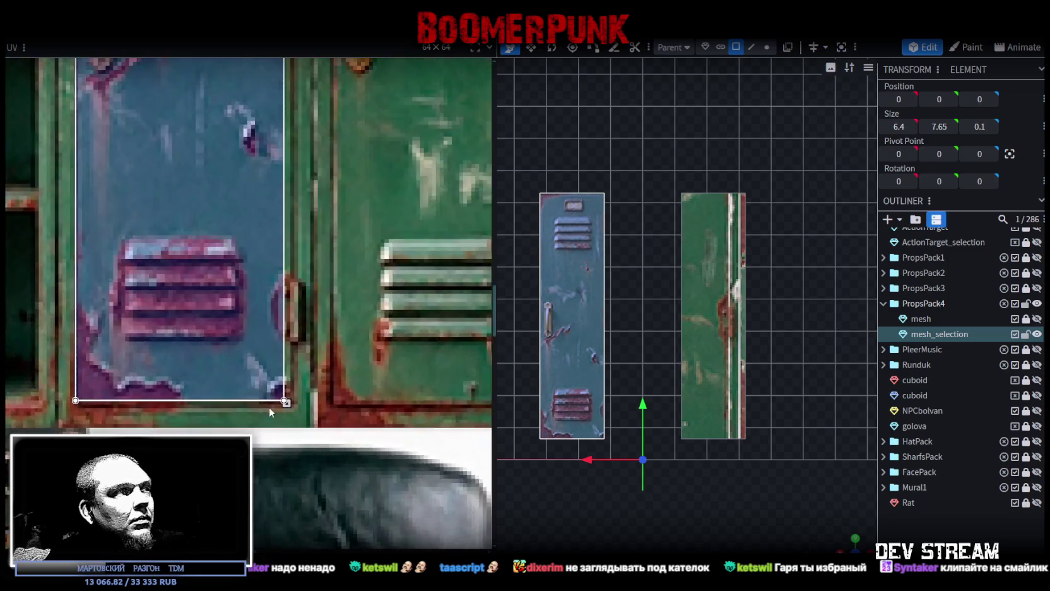
scroll(269, 407, "up", 2)
left_click_drag(295, 382, 313, 396)
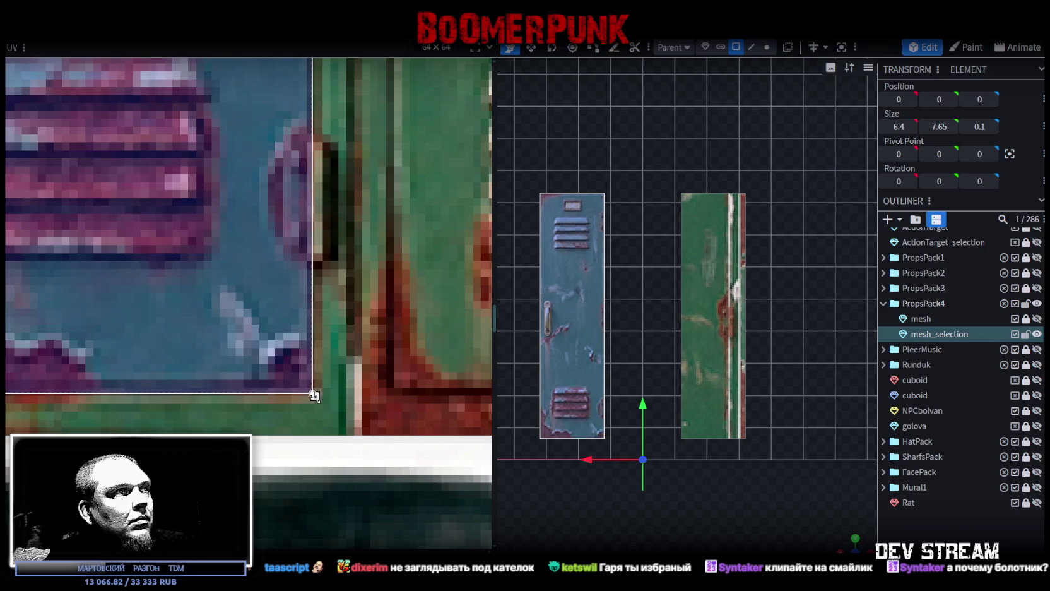
Step: Map the right panel's UV onto another locker door, sized to cover the full door
scroll(312, 396, "down", 3)
scroll(313, 396, "down", 2)
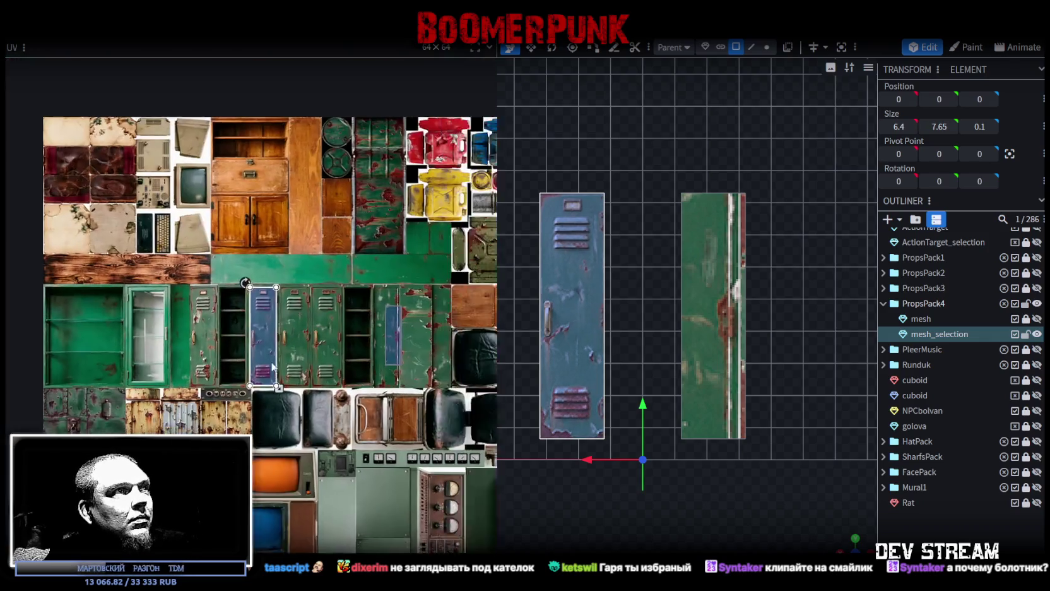
scroll(378, 347, "up", 1)
left_click_drag(325, 257, 433, 449)
mouse_move(379, 352)
left_mouse_down()
mouse_move(235, 313)
mouse_move(263, 346)
mouse_move(246, 340)
left_mouse_up()
scroll(232, 309, "up", 5)
scroll(280, 337, "up", 3)
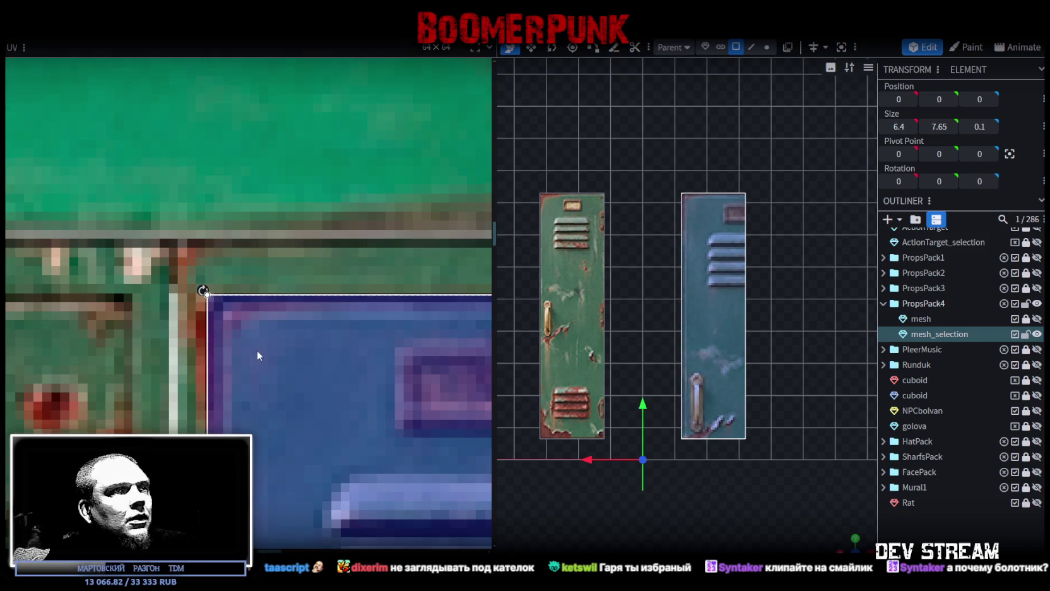
scroll(255, 347, "down", 5)
scroll(276, 285, "down", 2)
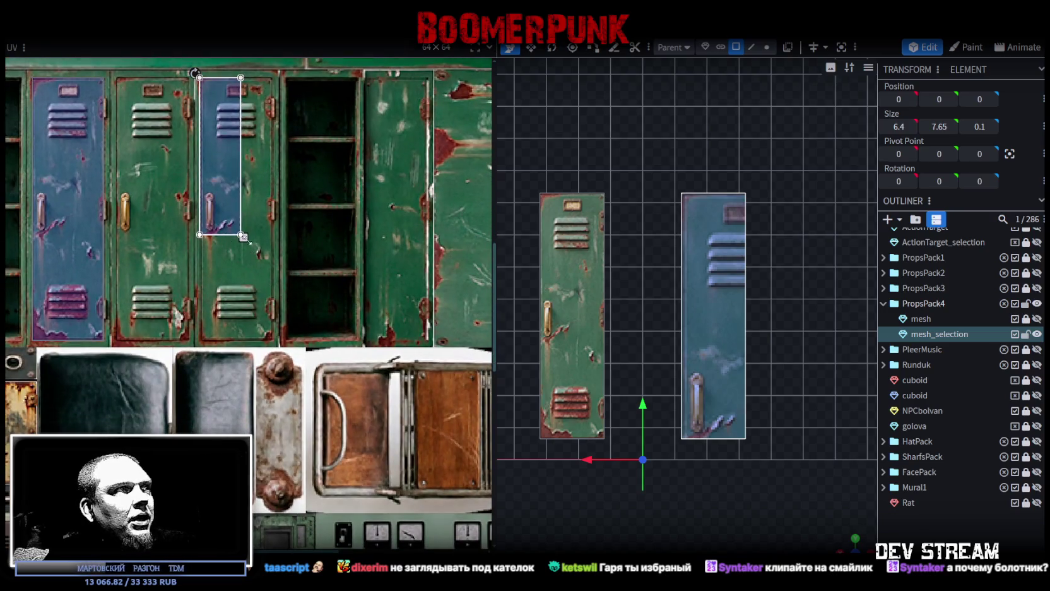
left_click_drag(241, 235, 268, 337)
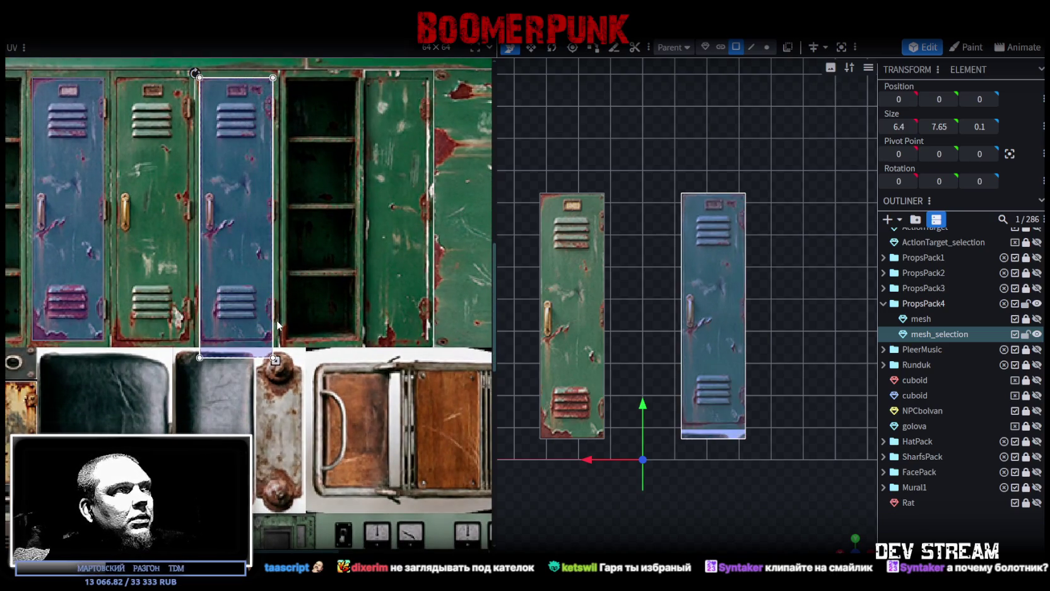
scroll(268, 333, "up", 5)
left_click_drag(277, 328, 294, 343)
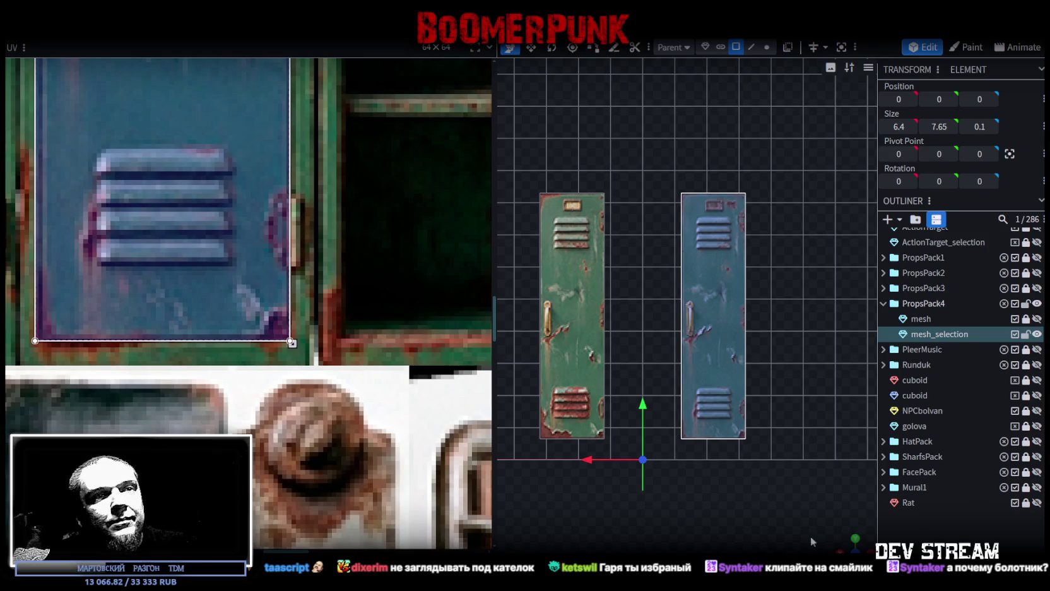
Step: Orbit to check both textured door panels from the front and select the right panel
left_click_drag(812, 541, 764, 458)
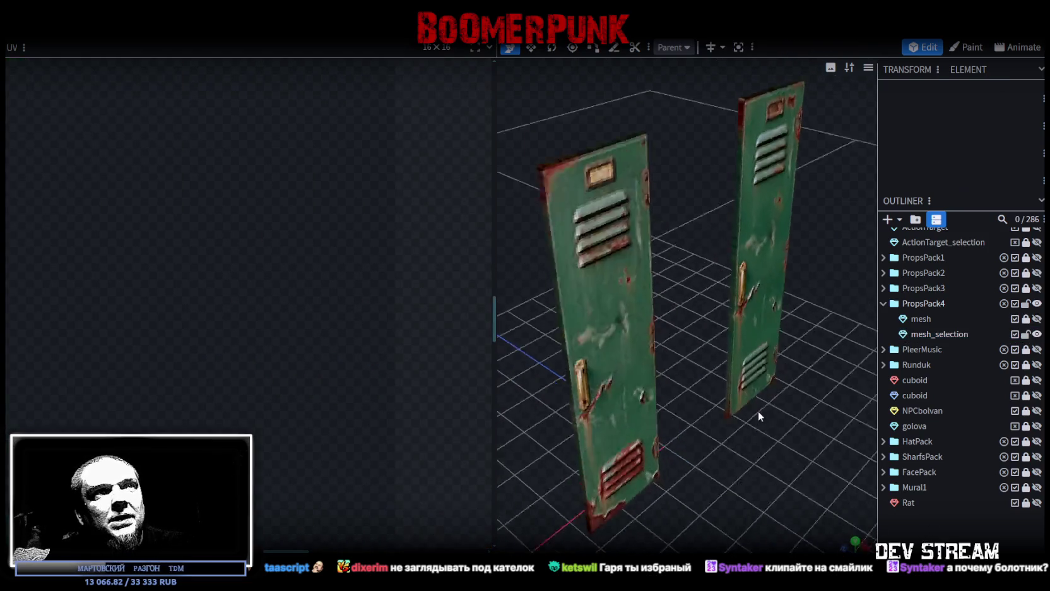
mouse_move(758, 411)
left_mouse_down()
mouse_move(599, 397)
mouse_move(817, 402)
mouse_move(540, 253)
mouse_move(300, 239)
left_mouse_up()
mouse_move(813, 440)
left_mouse_down()
mouse_move(718, 443)
mouse_move(845, 435)
left_mouse_up()
left_click(724, 298)
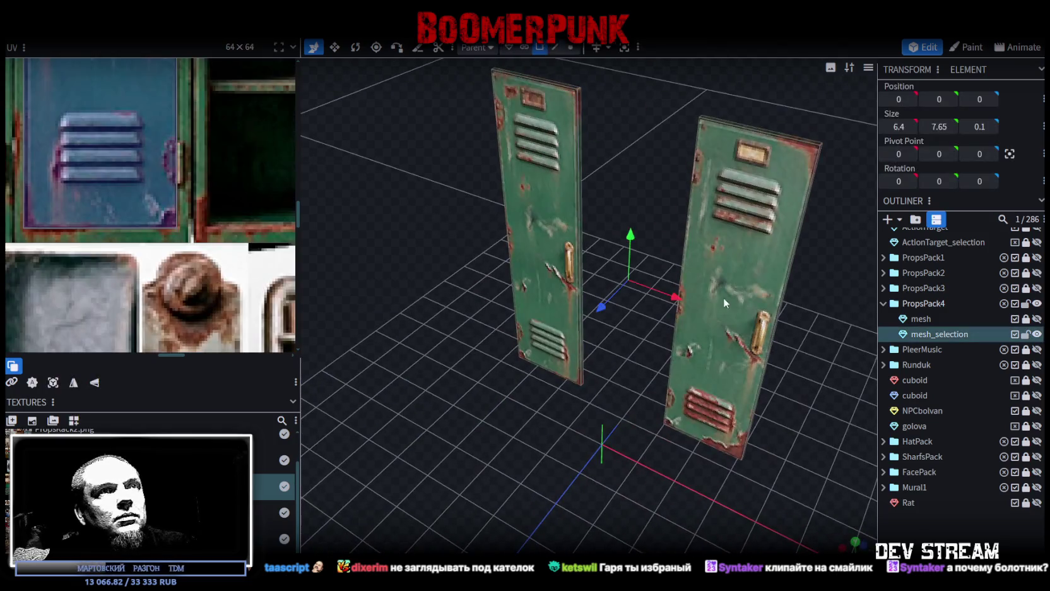
Step: Move both door panels' UV onto the plain scuffed metal strip
left_click(533, 240)
scroll(107, 192, "down", 3)
scroll(126, 198, "down", 2)
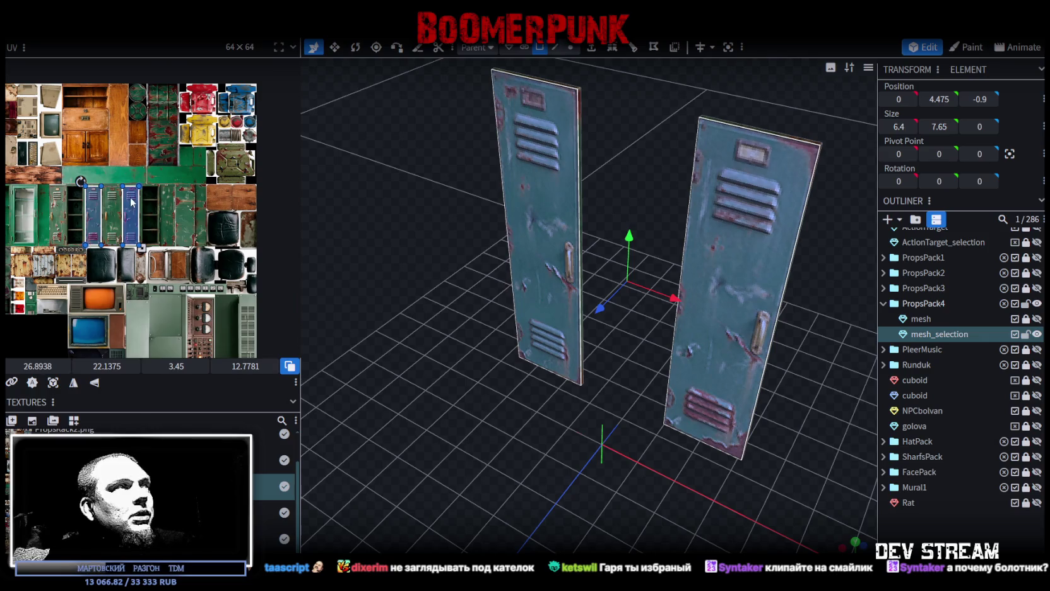
left_click_drag(131, 202, 205, 203)
scroll(230, 228, "down", 2)
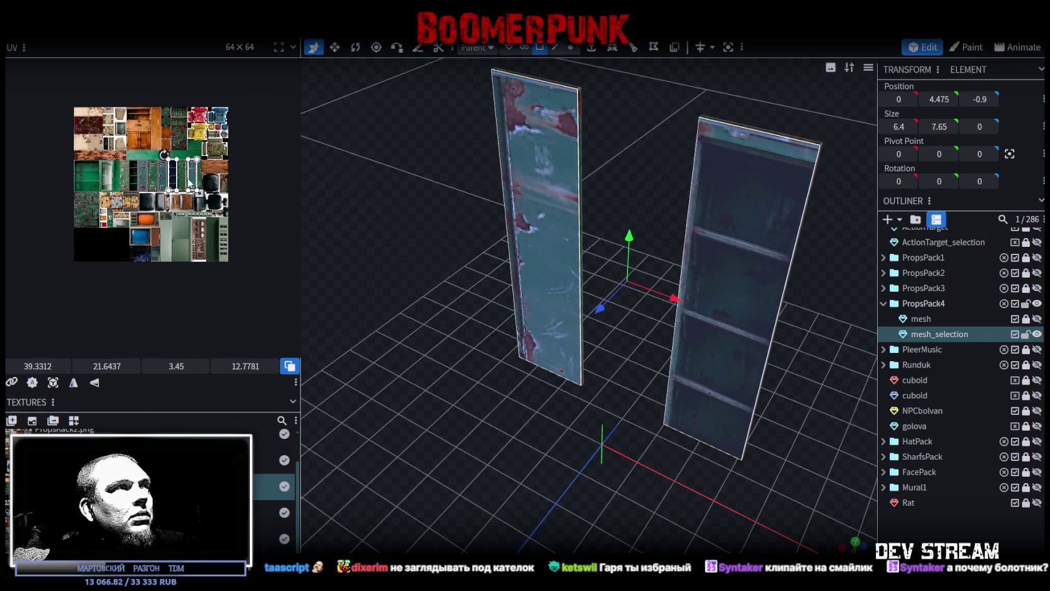
key("ctrl+z")
scroll(210, 236, "up", 3)
mouse_move(81, 188)
left_mouse_down()
mouse_move(135, 139)
mouse_move(199, 281)
mouse_move(144, 152)
left_mouse_up()
Step: Mirror the panels' UV on X and Y
scroll(116, 110, "up", 2)
scroll(116, 110, "up", 1)
left_click(73, 383)
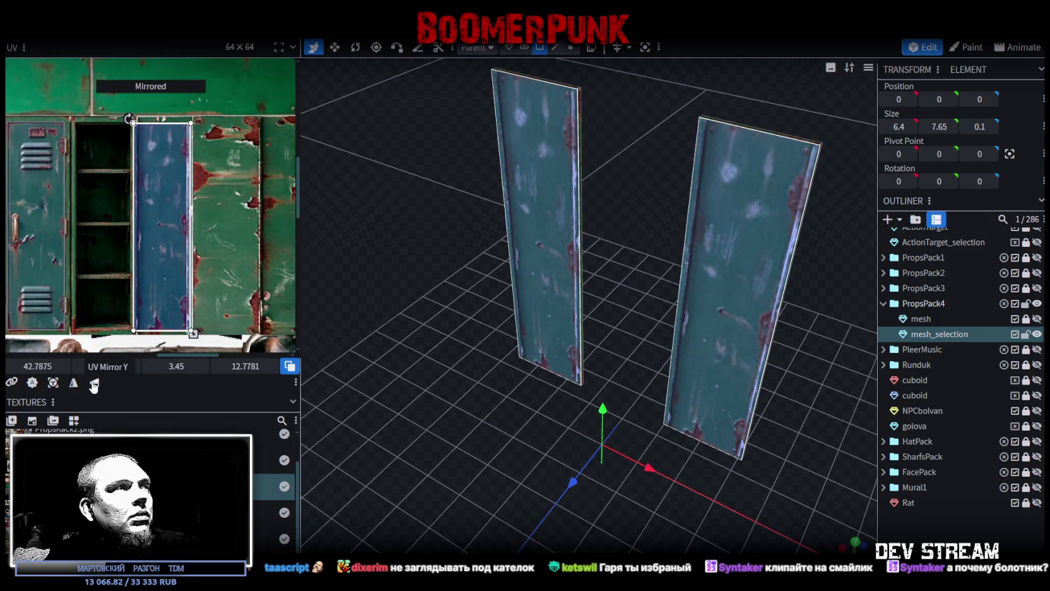
left_click(95, 383)
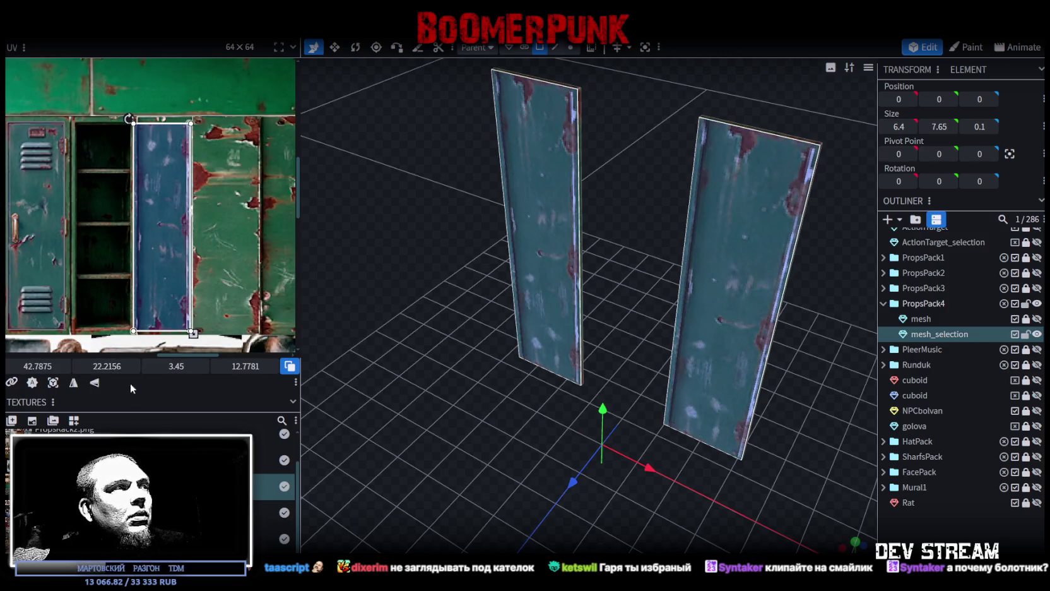
left_click(94, 384)
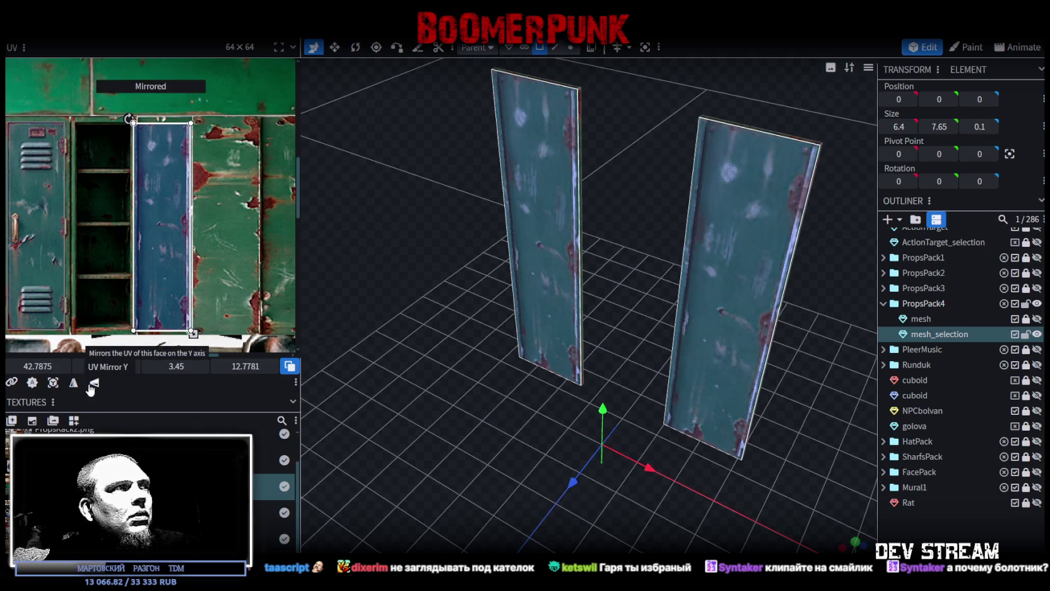
left_click(94, 384)
scroll(184, 116, "up", 4)
scroll(185, 121, "down", 3)
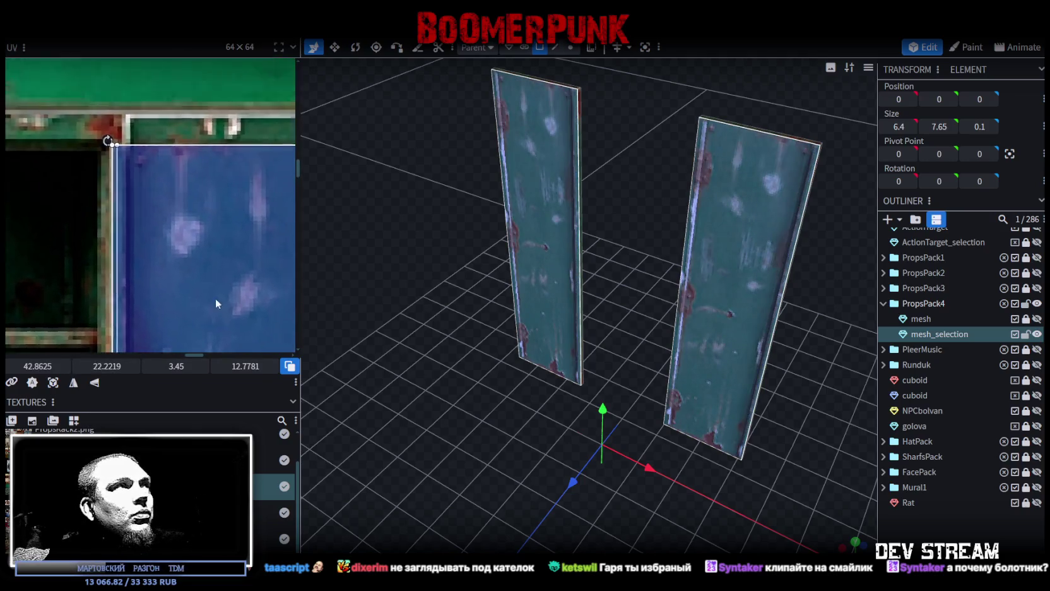
Step: Slide and narrow the UV along the strip to trim the door edge, then view the front
mouse_move(98, 228)
left_mouse_down()
mouse_move(139, 247)
mouse_move(117, 224)
left_mouse_up()
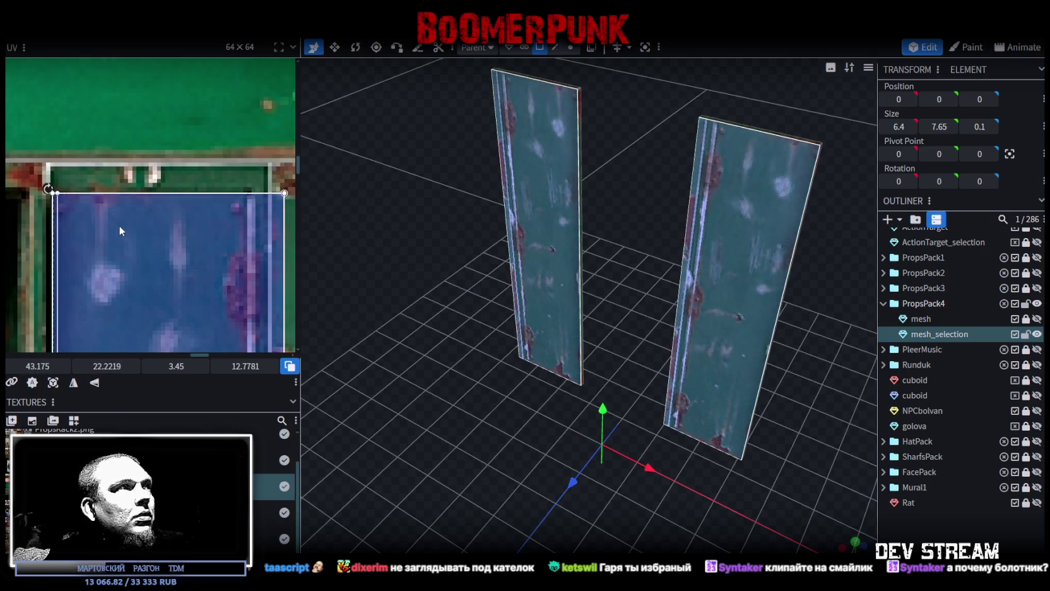
scroll(117, 224, "down", 2)
middle_click_drag(129, 251, 187, 204)
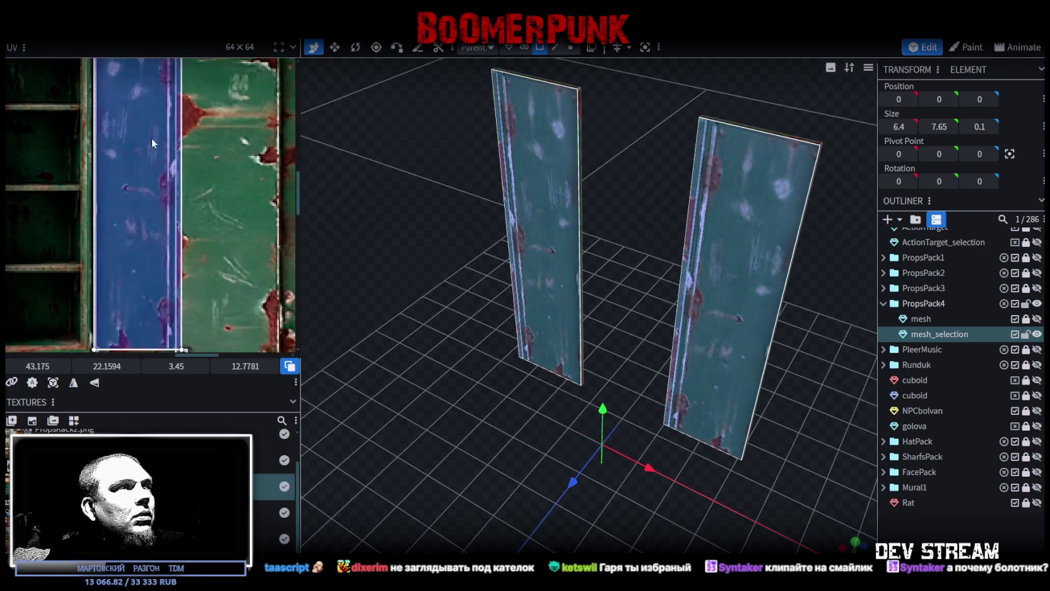
scroll(188, 202, "up", 1)
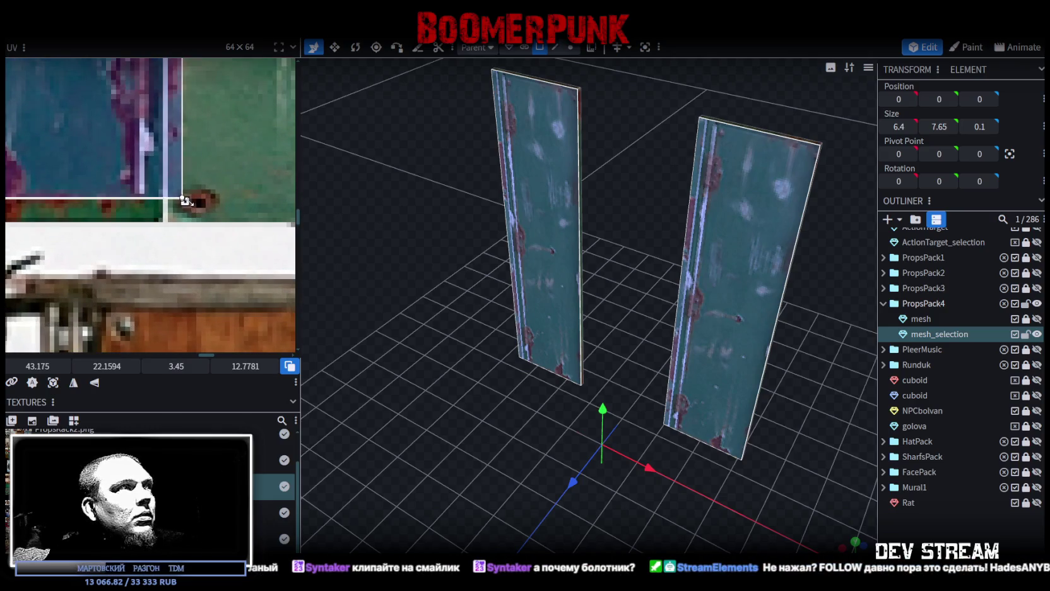
left_click_drag(184, 201, 140, 201)
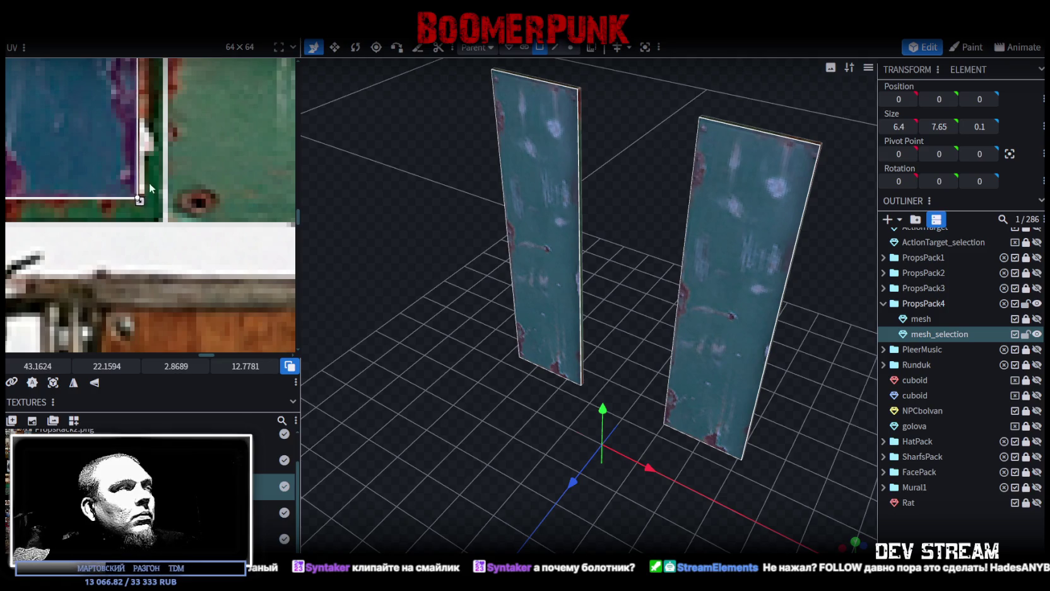
scroll(150, 182, "down", 2)
left_click(505, 467)
mouse_move(505, 467)
left_mouse_down()
mouse_move(570, 445)
mouse_move(546, 436)
mouse_move(576, 427)
mouse_move(644, 449)
mouse_move(659, 474)
mouse_move(449, 508)
mouse_move(452, 484)
mouse_move(578, 457)
mouse_move(515, 496)
mouse_move(486, 533)
mouse_move(477, 526)
mouse_move(691, 492)
mouse_move(564, 440)
mouse_move(602, 480)
left_mouse_up()
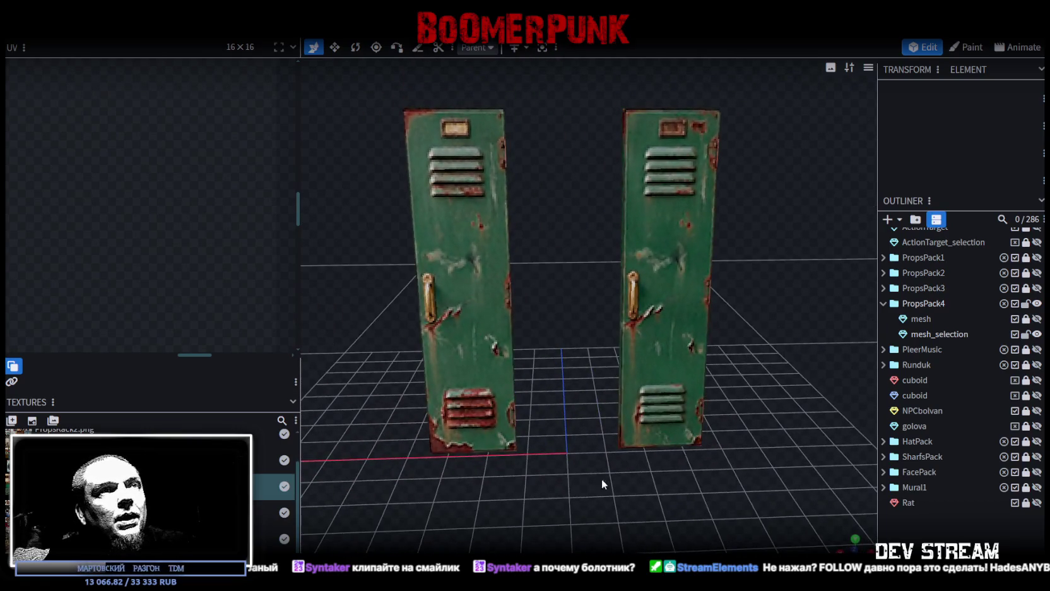
Step: Unhide the locker cabinet mesh, save the project, and select the cabinet
left_click(1036, 319)
key("ctrl+s")
left_click(909, 318)
mouse_move(775, 233)
left_mouse_down()
mouse_move(676, 292)
mouse_move(639, 293)
mouse_move(732, 259)
mouse_move(777, 259)
left_mouse_up()
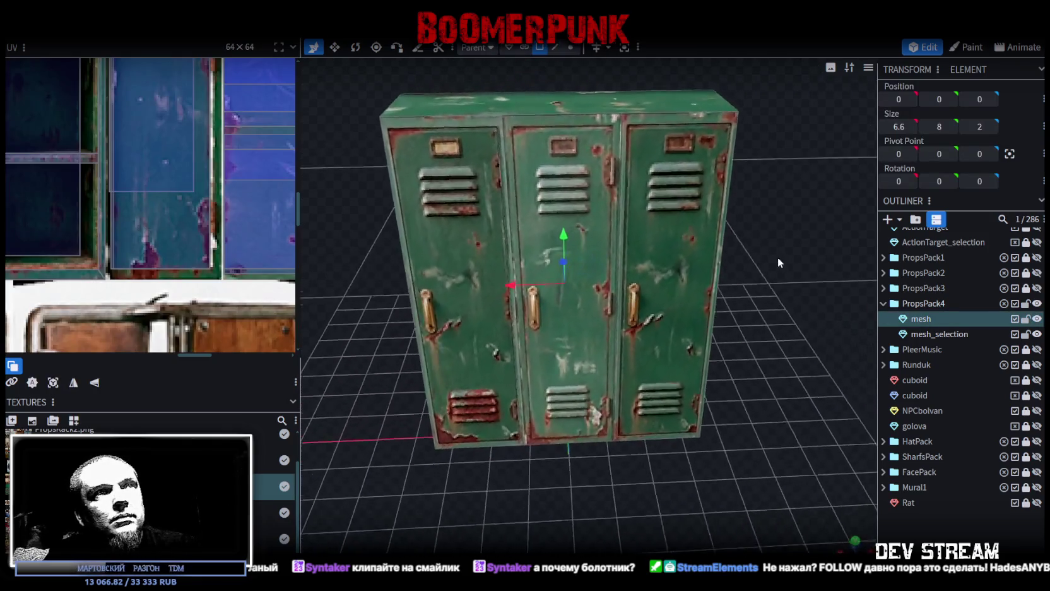
Step: Toggle the door panels' visibility to compare, leaving them shown
left_click(1037, 334)
left_click(1037, 334)
left_click(1037, 333)
left_click(1037, 333)
mouse_move(750, 330)
left_mouse_down()
mouse_move(473, 332)
mouse_move(633, 336)
left_mouse_up()
Step: Select the cabinet's large back face and map its UV onto the green locker area
key("4")
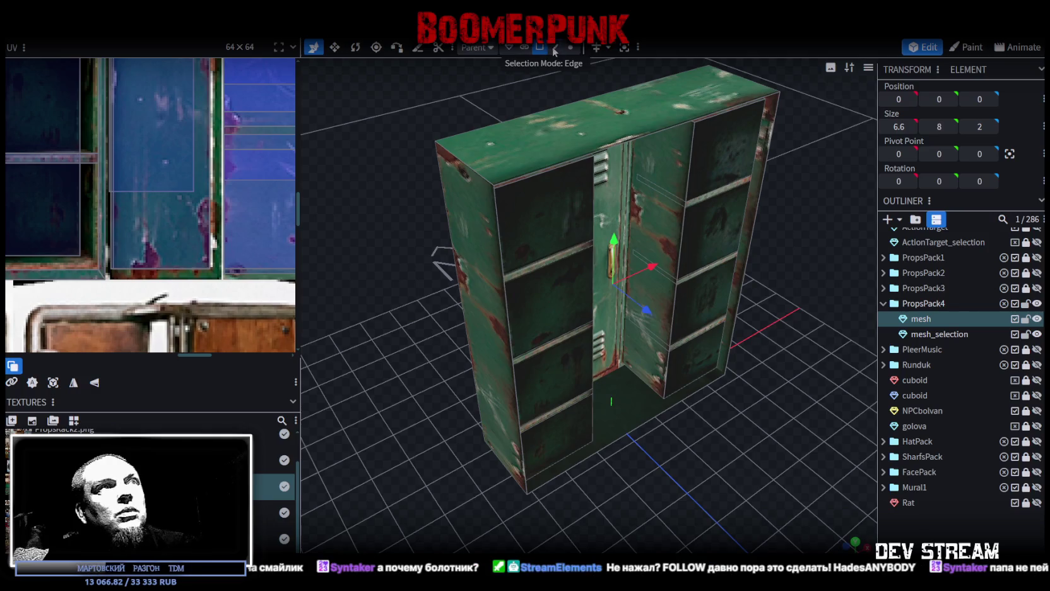
left_click(636, 140)
left_click(640, 424)
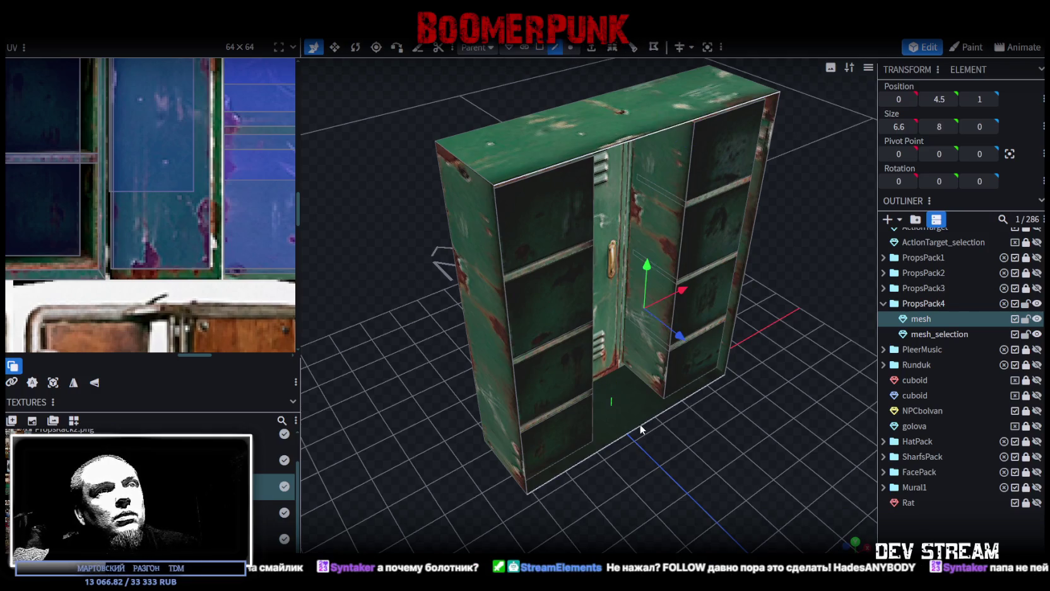
scroll(159, 226, "down", 3)
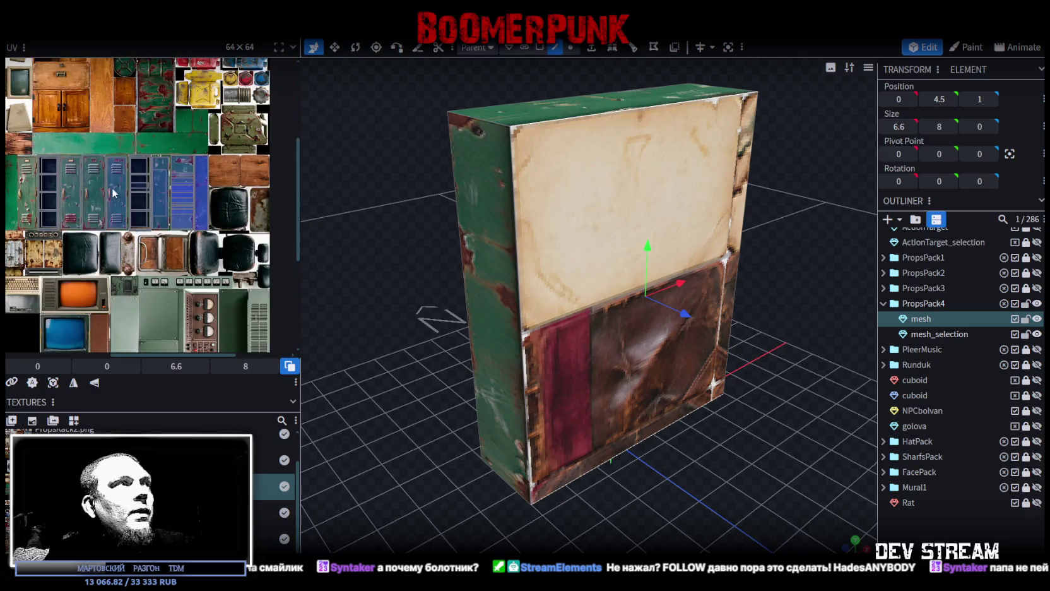
scroll(159, 226, "down", 2)
left_click_drag(99, 164, 218, 259)
scroll(218, 259, "up", 3)
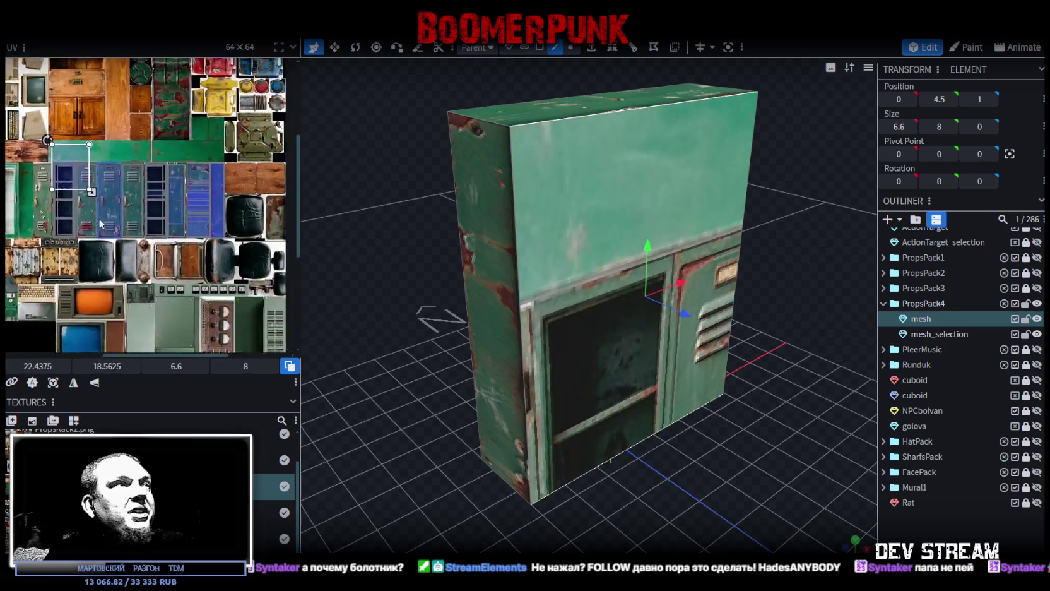
left_click_drag(88, 183, 195, 187)
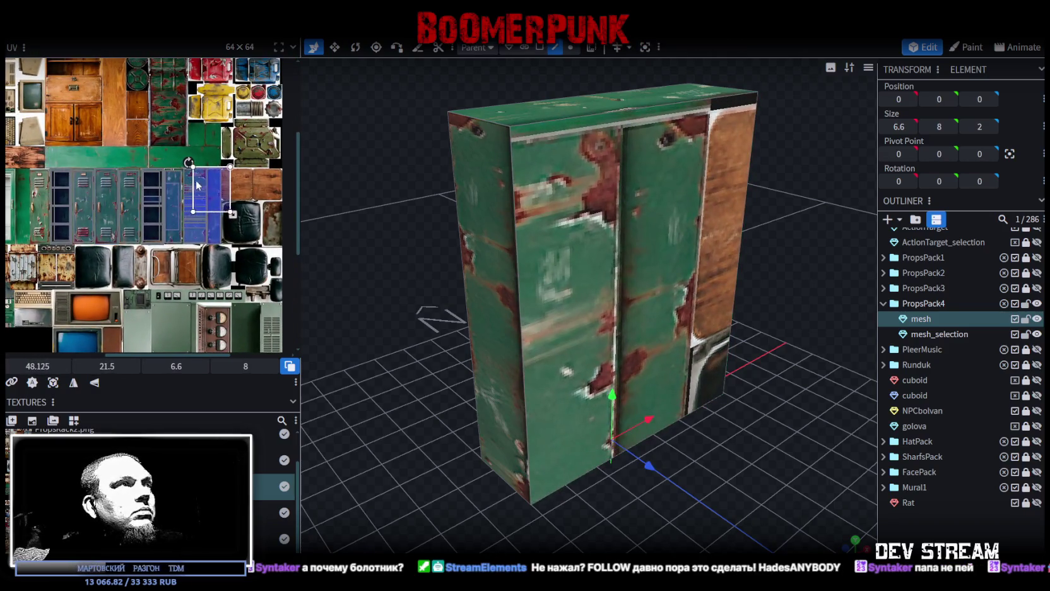
Step: Move the back face's UV down the locker strip, rotate it to landscape, and shrink it
scroll(194, 186, "up", 4)
middle_click_drag(232, 242, 159, 137)
mouse_move(158, 136)
left_mouse_down()
mouse_move(151, 198)
mouse_move(108, 159)
left_mouse_up()
right_click(151, 199)
left_click(199, 378)
left_click_drag(259, 256, 159, 229)
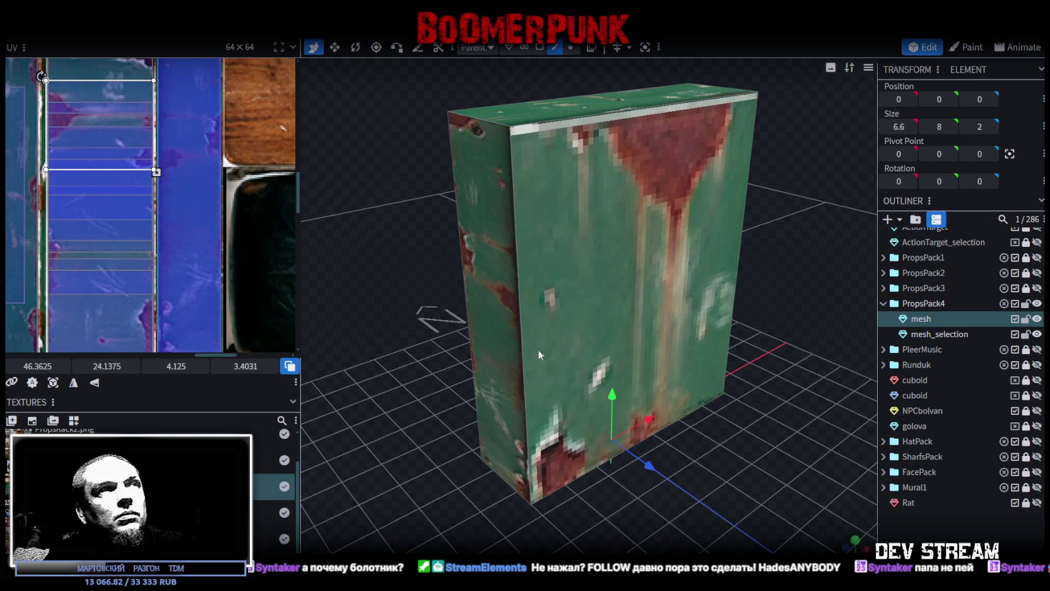
Step: Fine-tune the back face's UV onto cleaner scuffed green metal with rust only along the top edge
scroll(95, 163, "up", 2)
scroll(50, 172, "up", 3)
left_click_drag(50, 172, 37, 184)
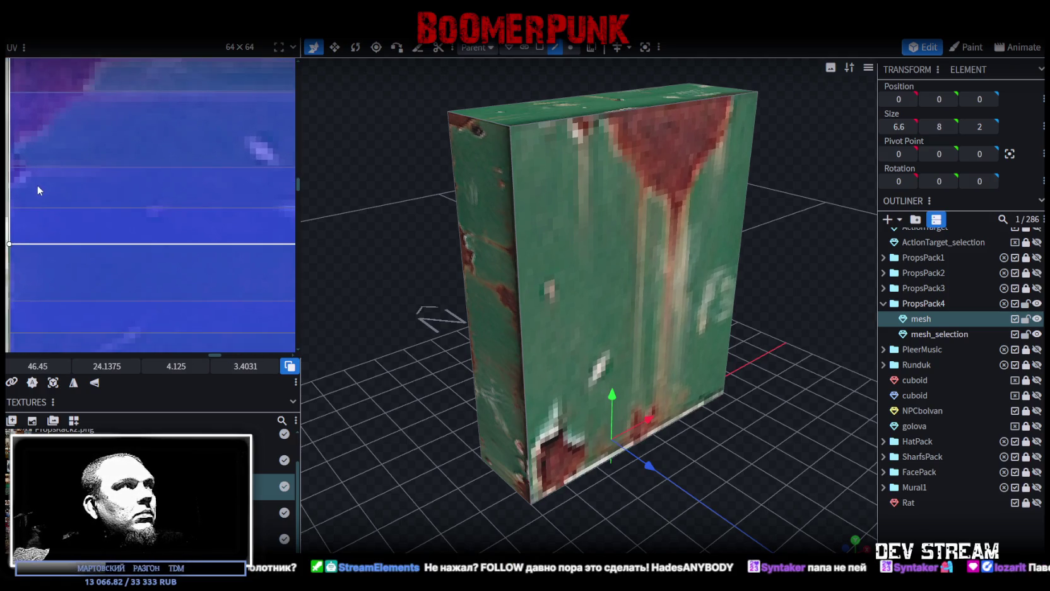
scroll(63, 177, "down", 2)
middle_click_drag(176, 265, 200, 184)
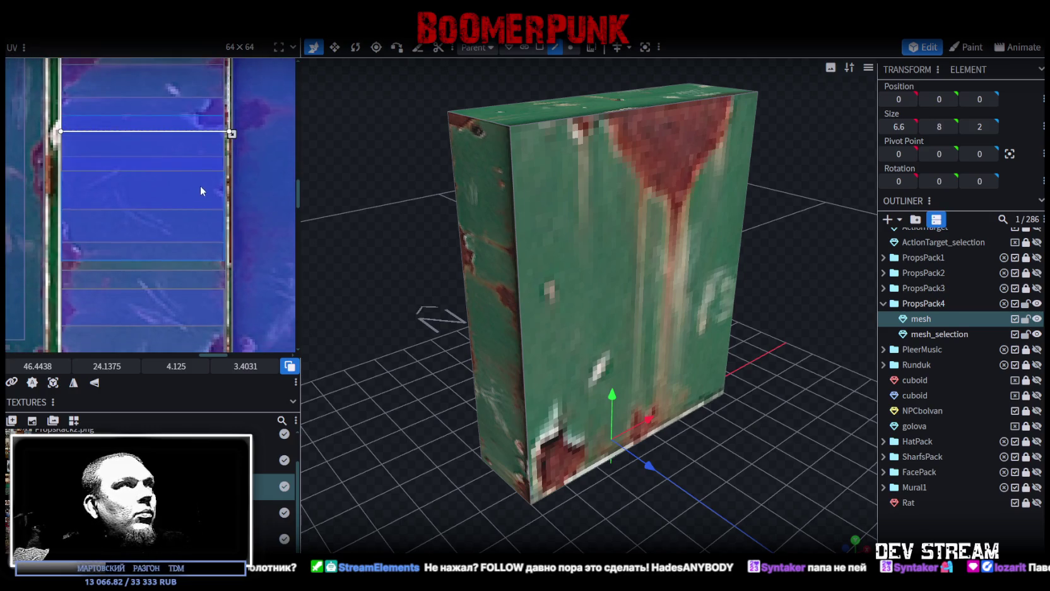
left_click_drag(135, 104, 135, 289)
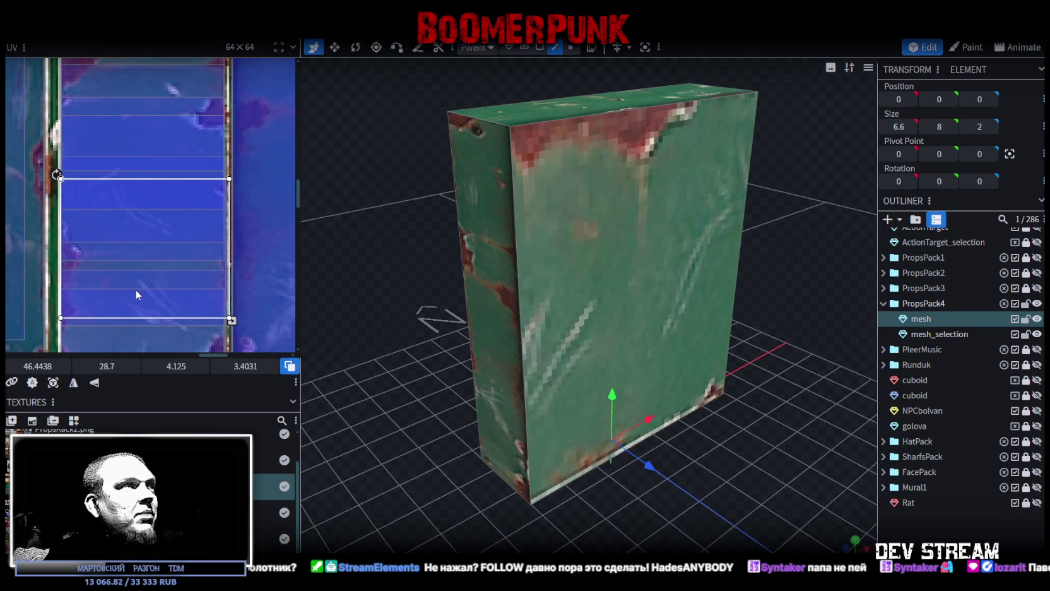
scroll(239, 309, "up", 2)
left_click_drag(218, 327, 210, 320)
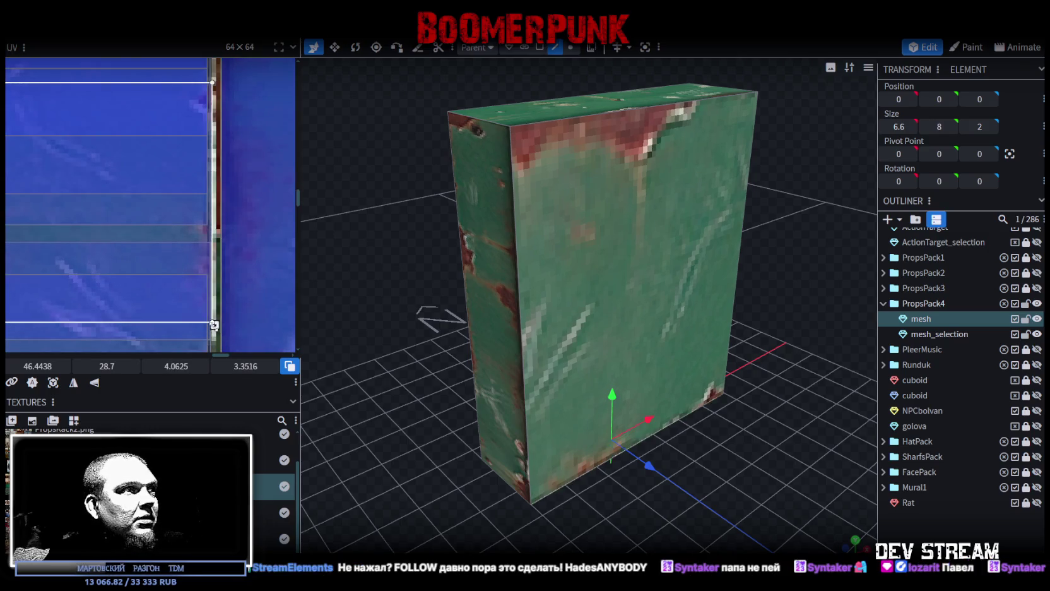
left_click(708, 476)
mouse_move(708, 476)
left_mouse_down()
mouse_move(424, 432)
mouse_move(486, 404)
left_mouse_up()
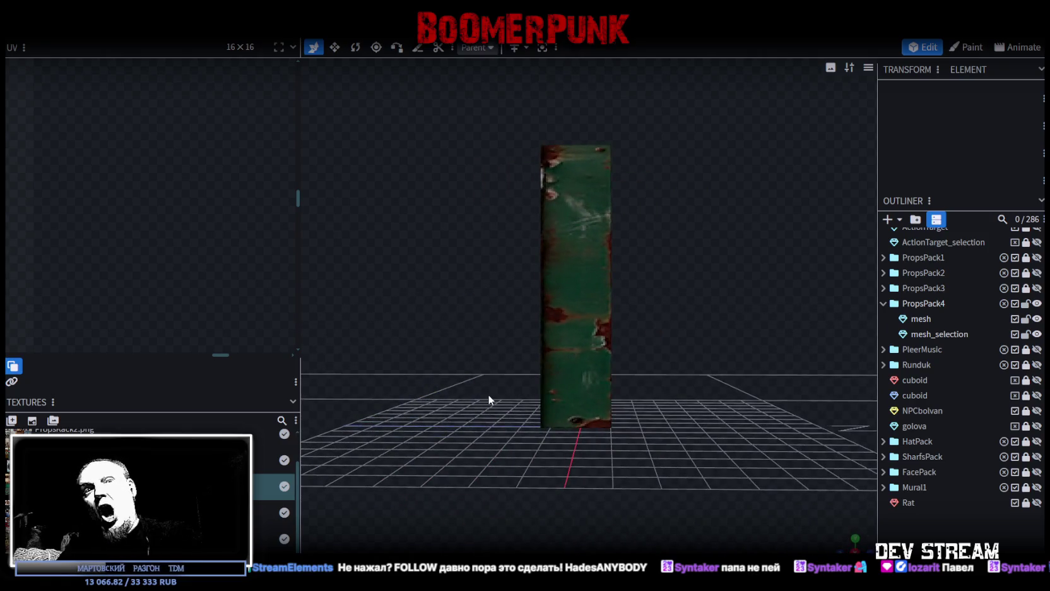
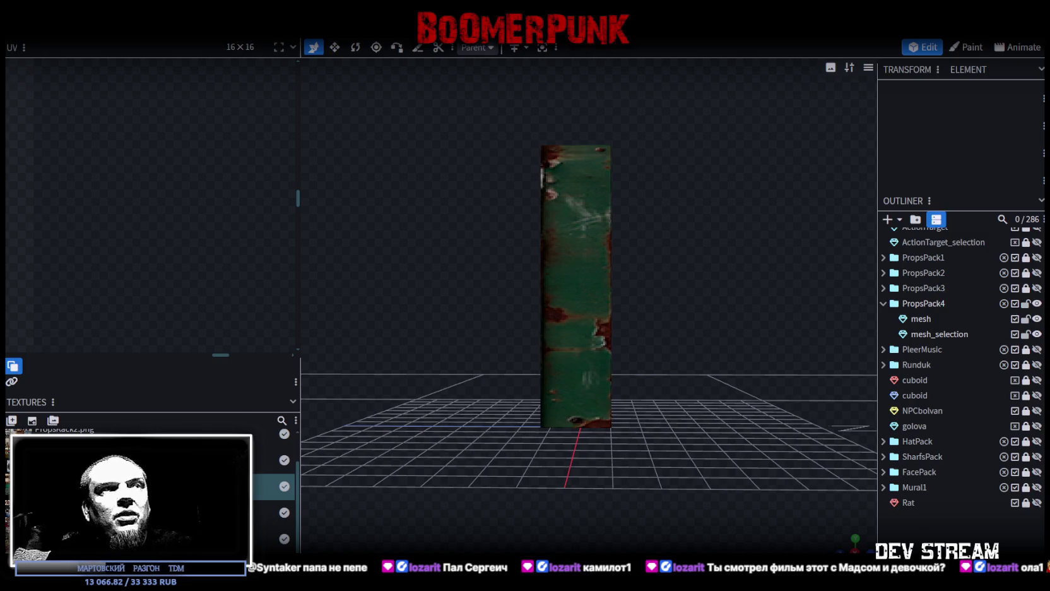
Step: Select the rusty green locker mesh and zoom in on its side
left_click_drag(728, 317, 577, 377)
scroll(676, 357, "up", 3)
scroll(522, 345, "up", 2)
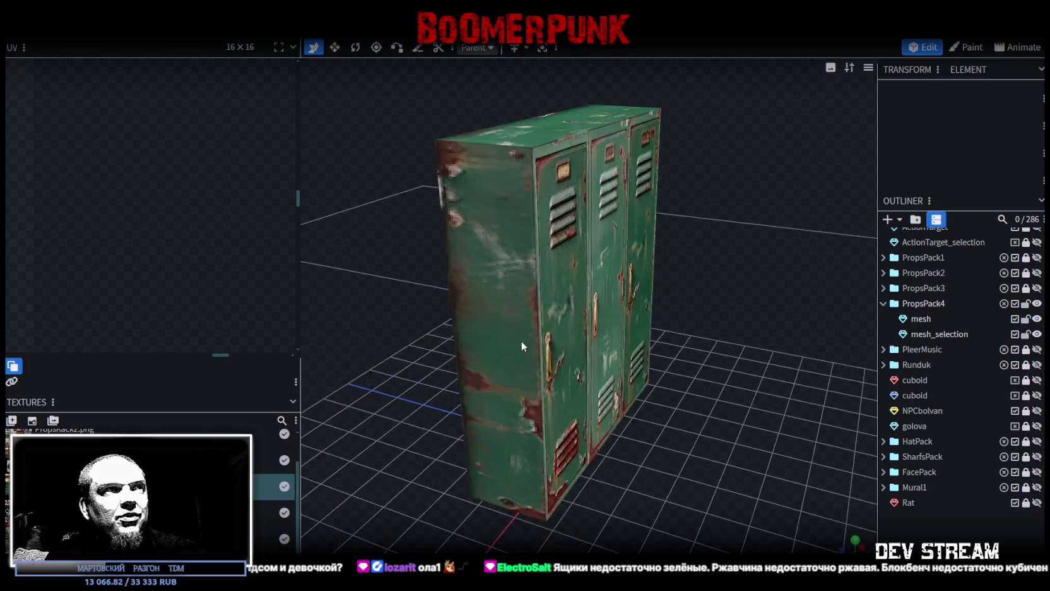
left_click(522, 345)
left_click_drag(478, 341, 433, 349)
scroll(553, 287, "up", 3)
left_click_drag(553, 287, 551, 280)
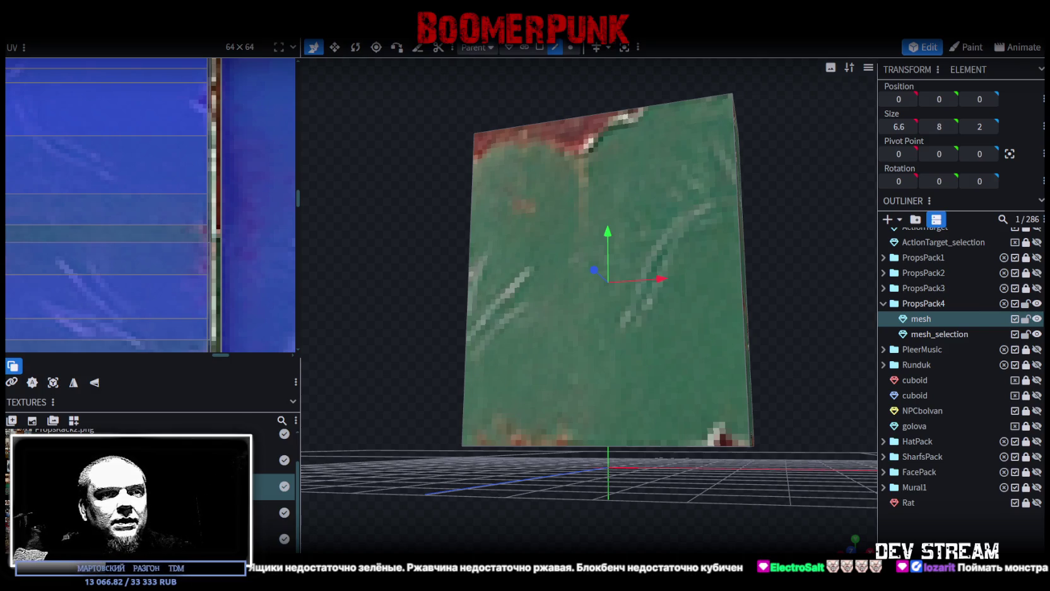
Step: In face selection mode, select the locker's bottom face
scroll(621, 412, "down", 5)
mouse_move(603, 362)
left_mouse_down()
mouse_move(494, 410)
mouse_move(488, 309)
left_mouse_up()
scroll(505, 411, "up", 3)
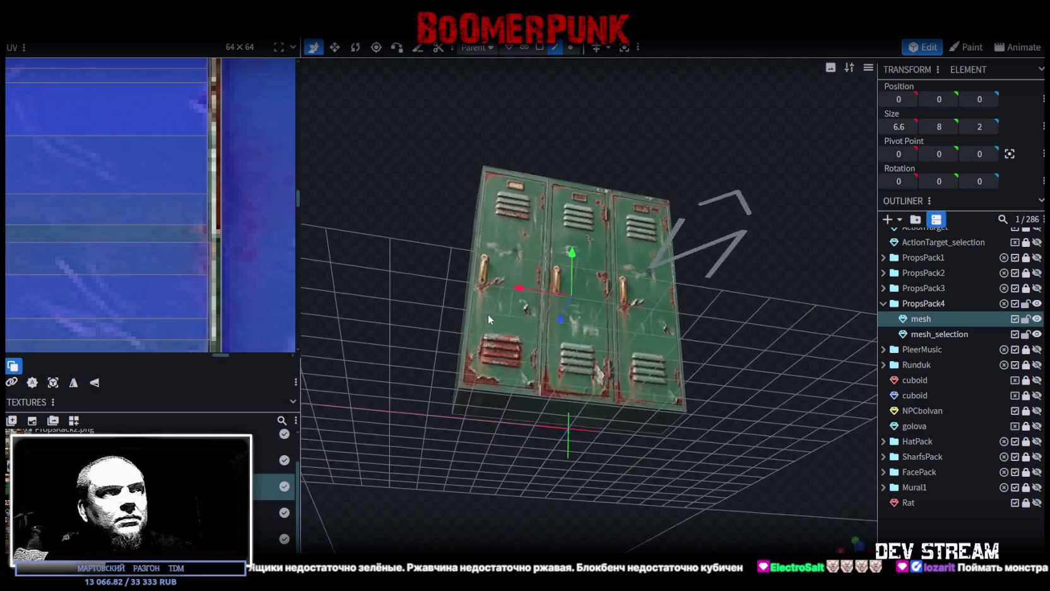
left_click_drag(479, 408, 628, 435)
scroll(629, 439, "up", 3)
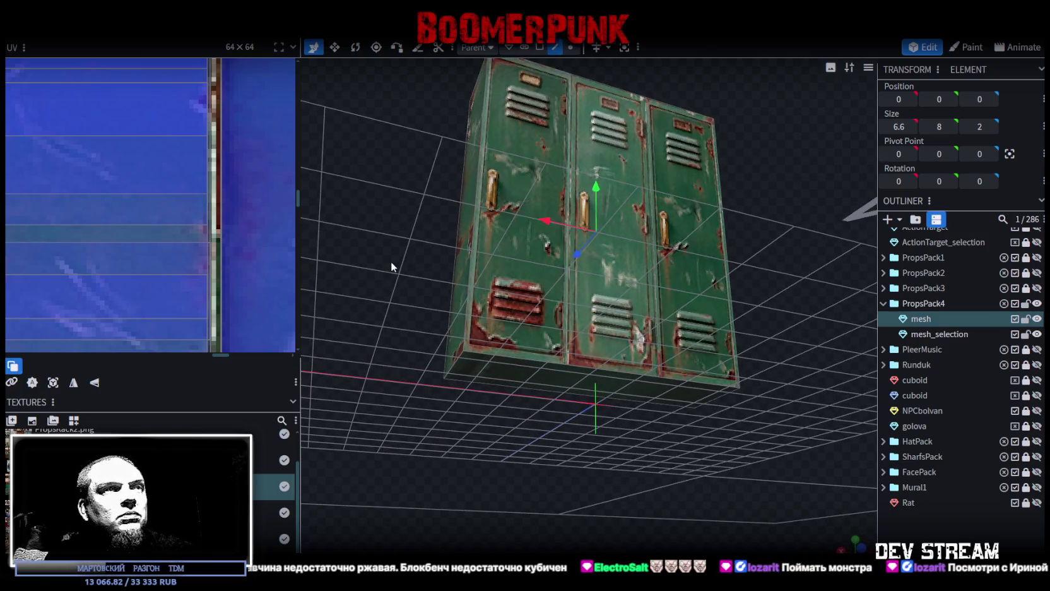
left_click_drag(392, 260, 478, 283)
left_click(540, 47)
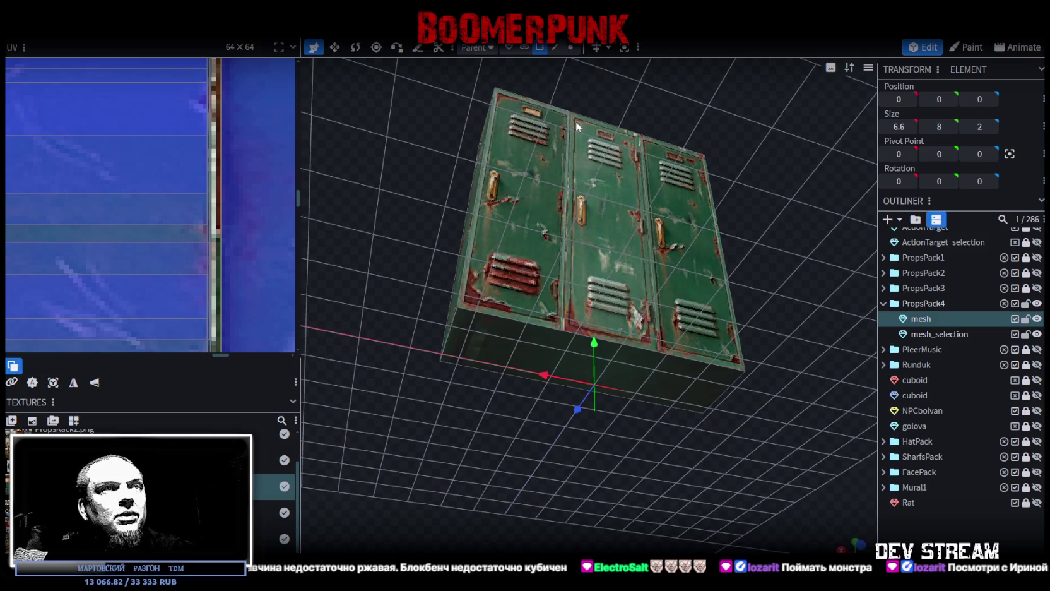
left_click(663, 386)
Step: Paste a copy of the locker's bottom face
left_click_drag(802, 337, 683, 368)
right_click(684, 367)
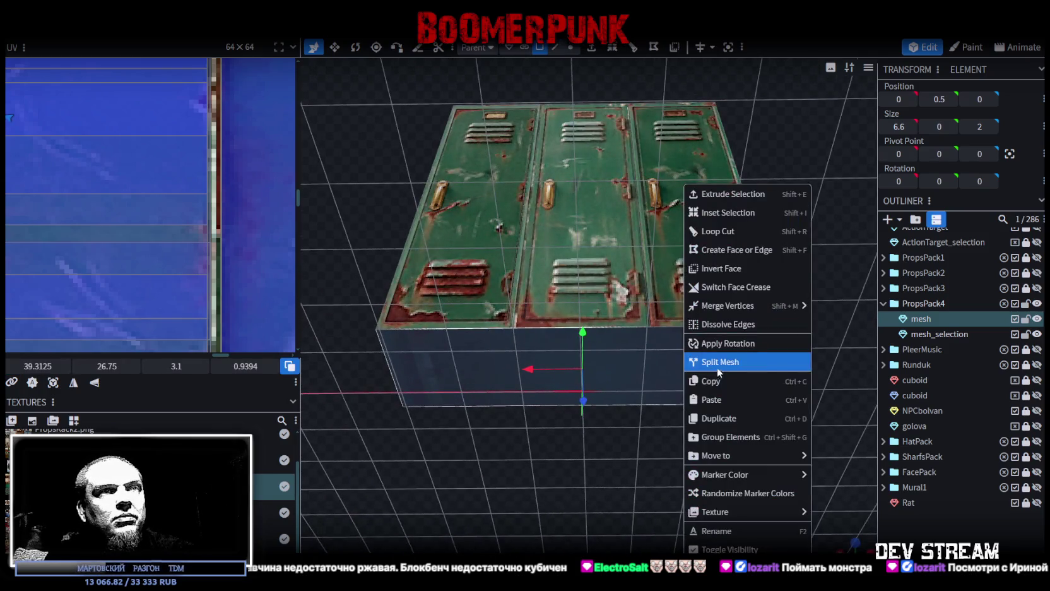
left_click(684, 374)
right_click(675, 369)
left_click(733, 397)
left_click(777, 408)
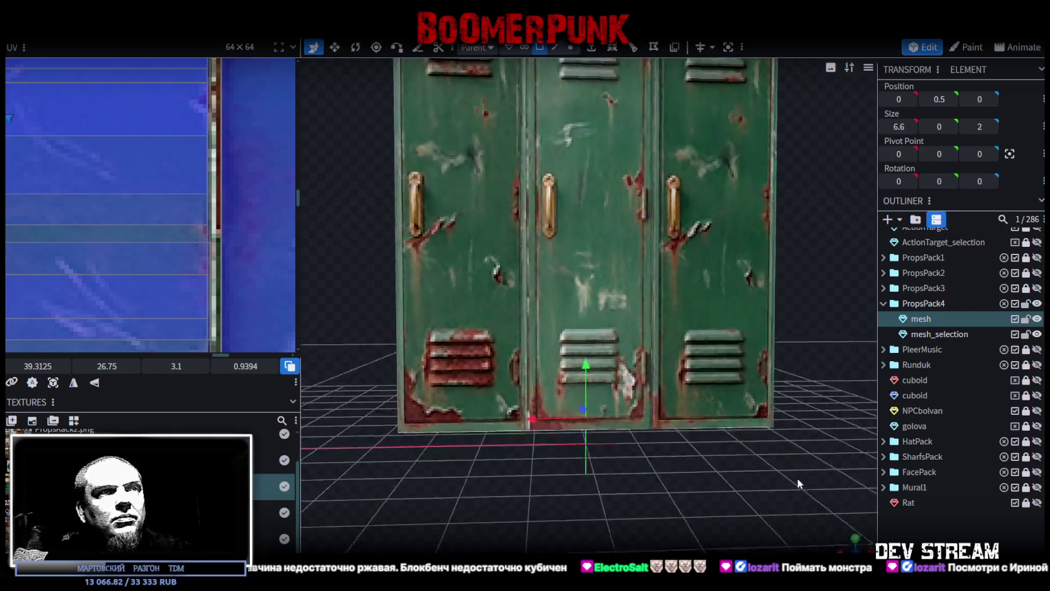
mouse_move(693, 468)
left_mouse_down()
mouse_move(692, 396)
mouse_move(665, 372)
mouse_move(453, 369)
left_mouse_up()
Step: Shrink the pasted face to 0.2 × 0.2, move it to the bottom corner, and extrude it
key("s")
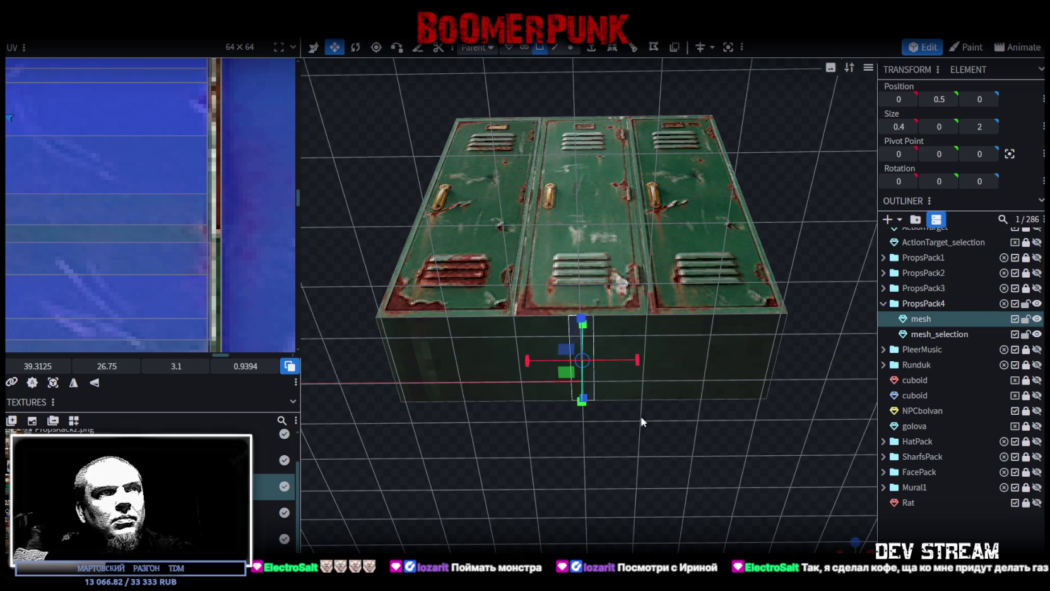
mouse_move(637, 360)
left_mouse_down()
mouse_move(638, 432)
mouse_move(588, 411)
mouse_move(585, 395)
mouse_move(589, 411)
mouse_move(708, 418)
mouse_move(650, 360)
mouse_move(720, 273)
mouse_move(792, 382)
mouse_move(669, 397)
mouse_move(679, 298)
left_mouse_up()
key("v")
left_click(679, 299)
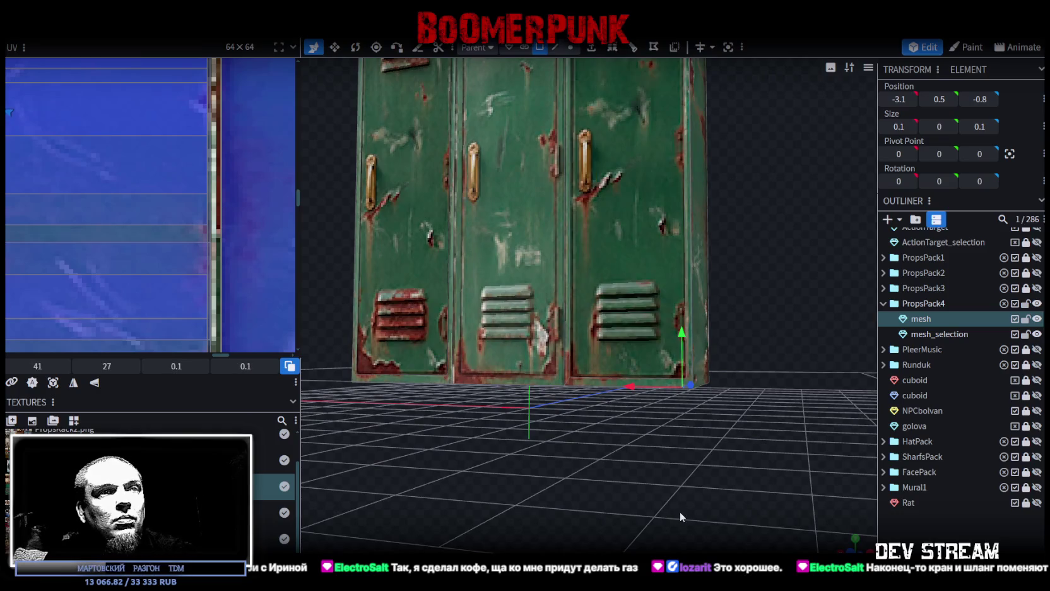
left_click_drag(701, 366, 720, 328)
left_click(720, 328)
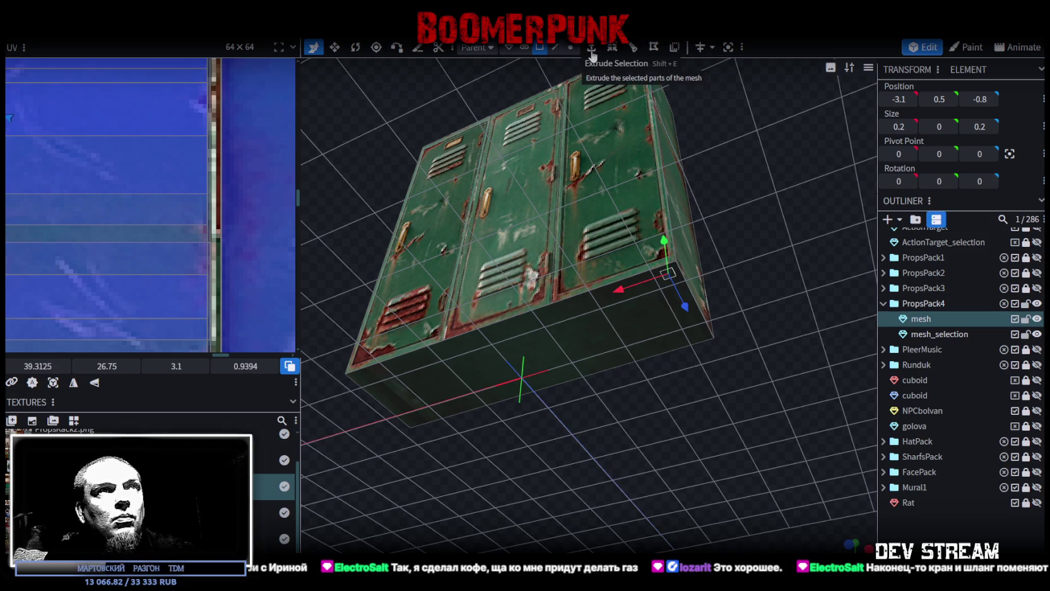
left_click(592, 54)
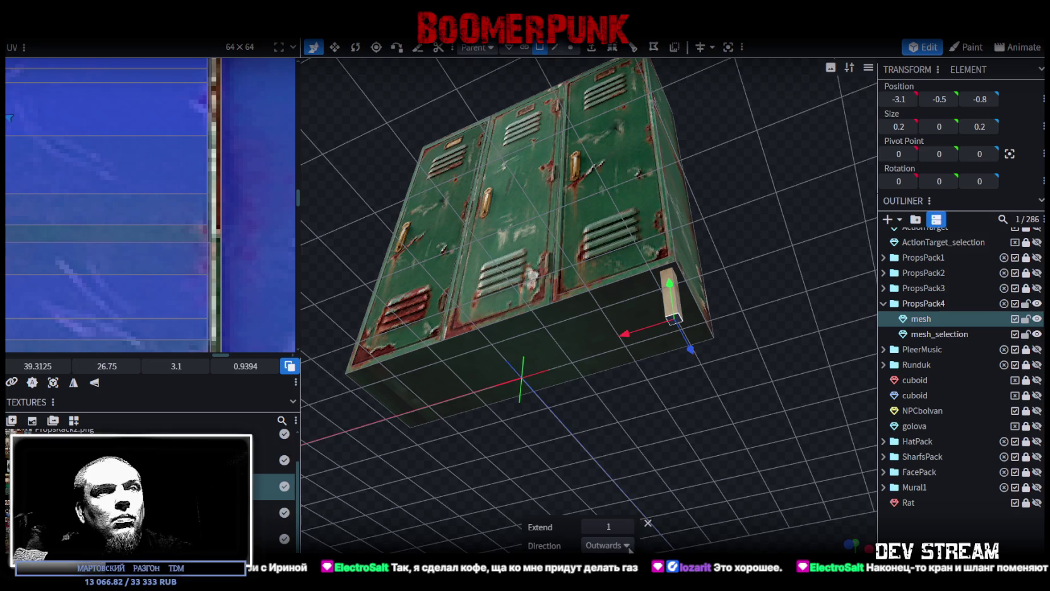
Step: Extrude the corner face downward along Y- and set its Y position to 0
left_click(608, 545)
left_click(593, 454)
key("KP_1")
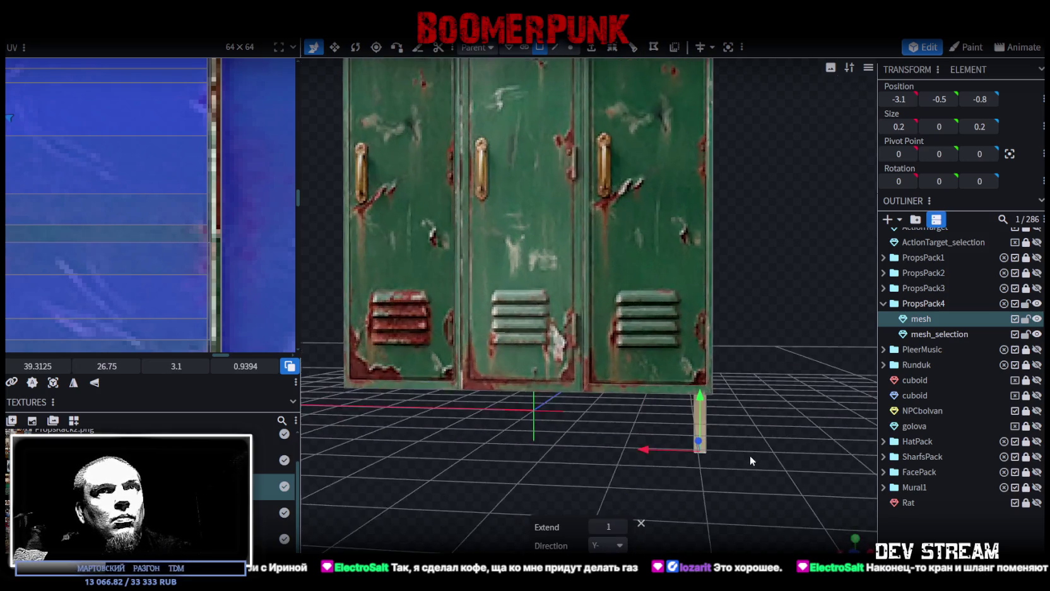
left_click(939, 99)
type("0")
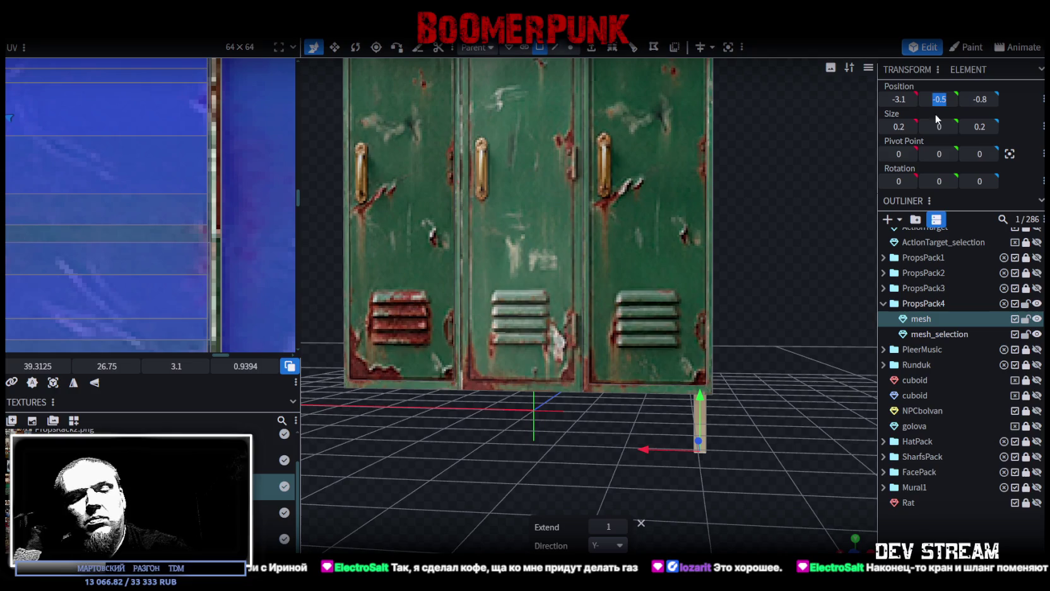
key("Return")
Step: Inspect the new leg from below the locker, selecting its parts
scroll(757, 402, "up", 3)
left_click_drag(722, 383, 644, 407)
mouse_move(668, 384)
left_mouse_down()
mouse_move(725, 375)
mouse_move(637, 439)
mouse_move(689, 433)
left_mouse_up()
left_click(738, 326)
mouse_move(776, 454)
left_mouse_down()
mouse_move(486, 472)
mouse_move(525, 469)
mouse_move(511, 453)
left_mouse_up()
left_click(518, 410)
mouse_move(518, 410)
left_mouse_down()
mouse_move(427, 410)
mouse_move(663, 447)
mouse_move(656, 391)
mouse_move(782, 373)
mouse_move(845, 410)
mouse_move(826, 427)
mouse_move(807, 408)
mouse_move(718, 471)
mouse_move(648, 169)
left_mouse_up()
left_click(662, 447)
Step: Adjust the leg's edges into a 0.2 × 0.5 × 0.2 block under the corner
left_click(554, 48)
mouse_move(599, 214)
left_mouse_down()
mouse_move(627, 484)
mouse_move(720, 462)
mouse_move(662, 430)
left_mouse_up()
left_click(617, 468)
left_click(663, 430)
mouse_move(745, 433)
left_mouse_down()
mouse_move(601, 427)
mouse_move(577, 456)
mouse_move(559, 439)
mouse_move(618, 497)
mouse_move(604, 514)
left_mouse_up()
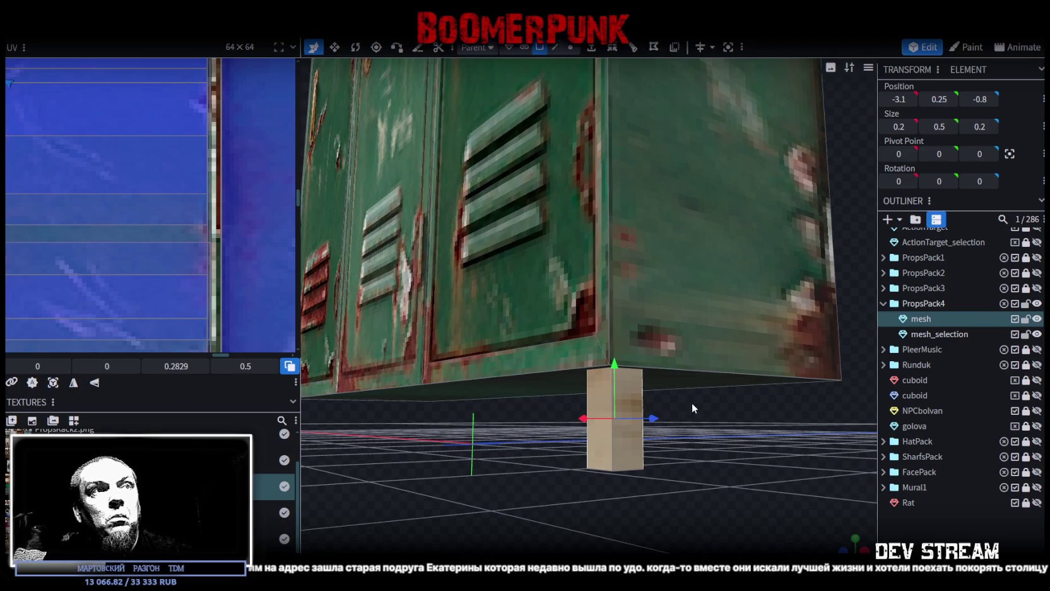
left_click_drag(692, 408, 703, 422)
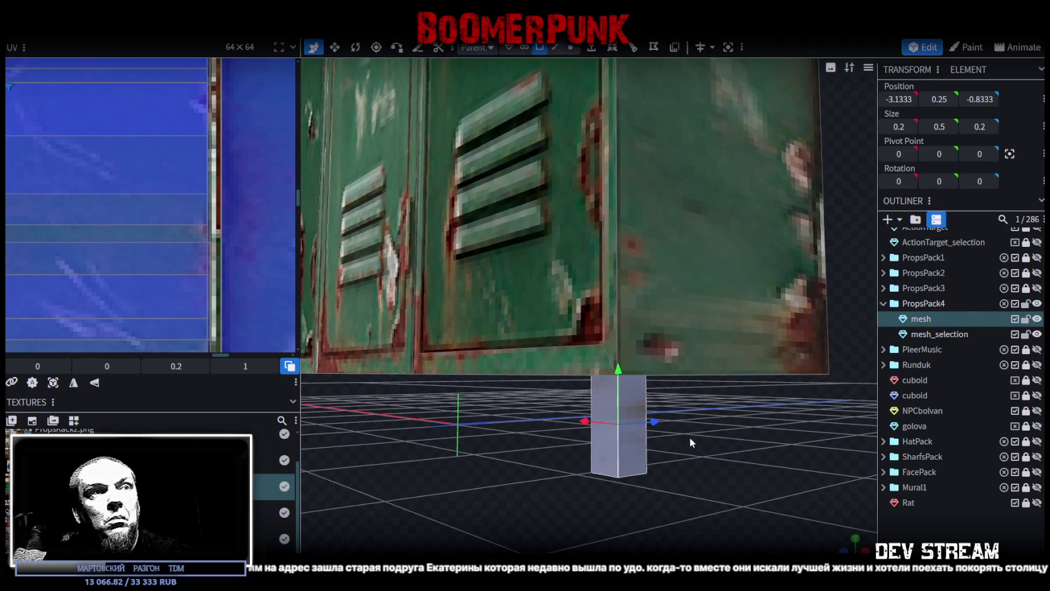
Step: Give the leg a fresh UV map, enlarge it, and place it on a metal patch of the atlas
left_click(74, 420)
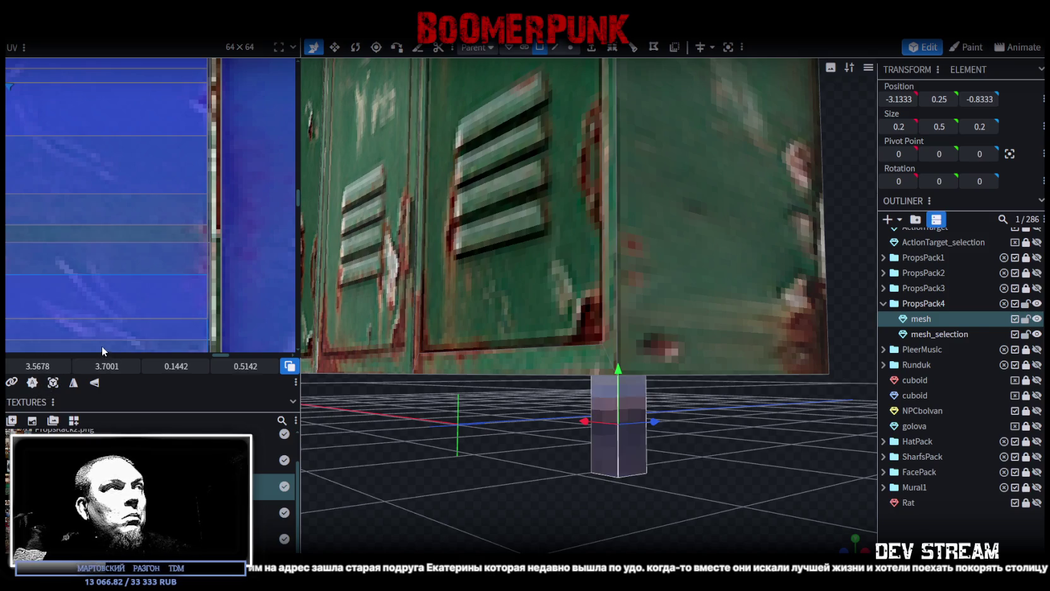
scroll(46, 219, "down", 3)
scroll(39, 238, "down", 3)
scroll(39, 237, "up", 3)
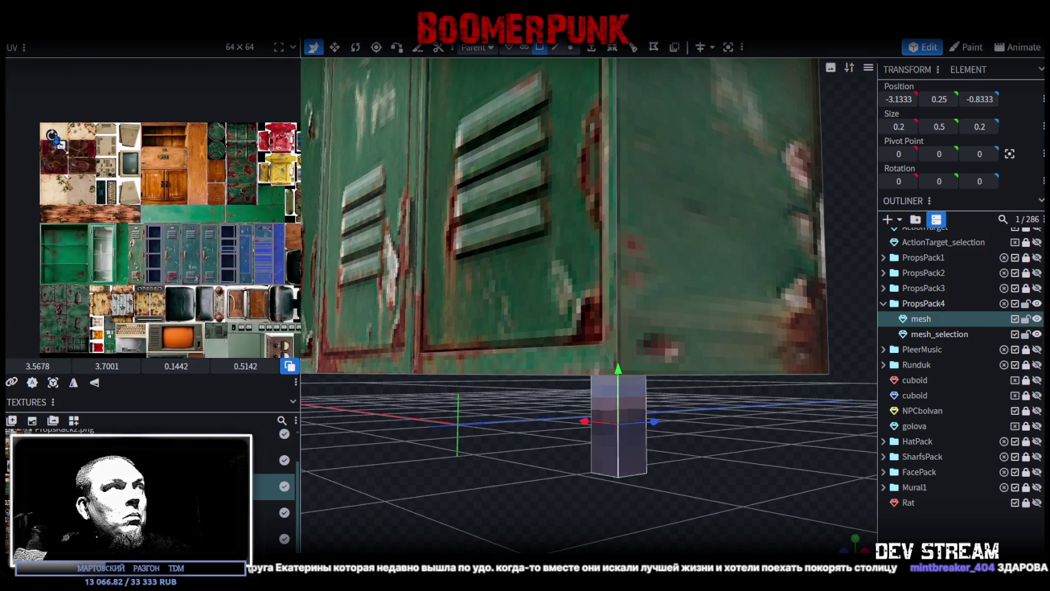
left_click_drag(60, 143, 241, 301)
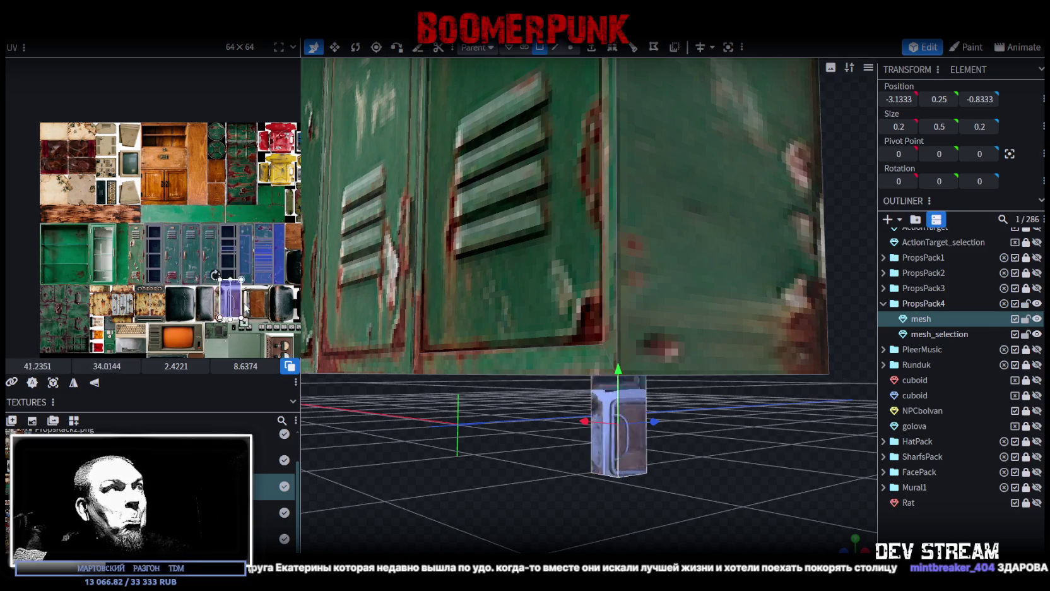
scroll(243, 305, "up", 4)
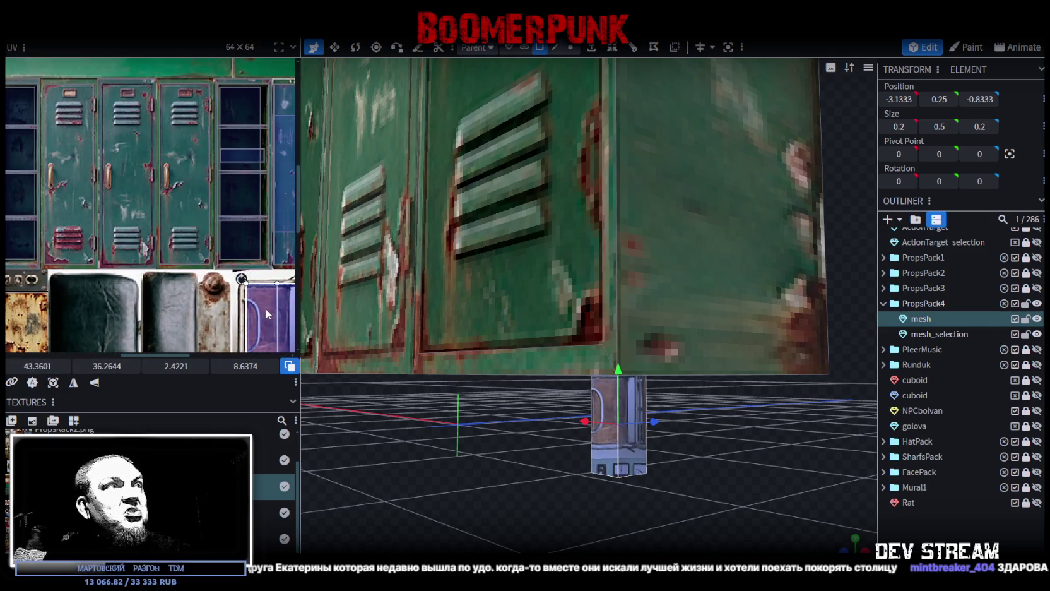
middle_click_drag(269, 295, 171, 277)
mouse_move(170, 278)
left_mouse_down()
mouse_move(195, 238)
mouse_move(202, 244)
left_mouse_up()
scroll(209, 252, "down", 2)
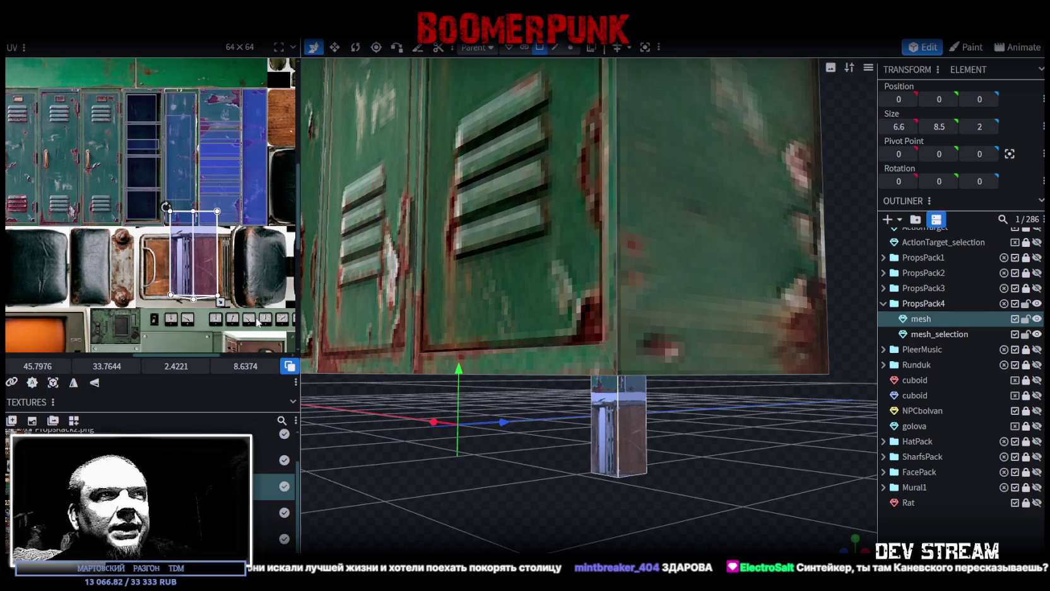
Step: Map the leg's UV to a small, 90°-rotated patch of the blue metal strip
mouse_move(325, 372)
left_mouse_down()
mouse_move(535, 498)
mouse_move(550, 525)
mouse_move(557, 498)
mouse_move(251, 313)
left_mouse_up()
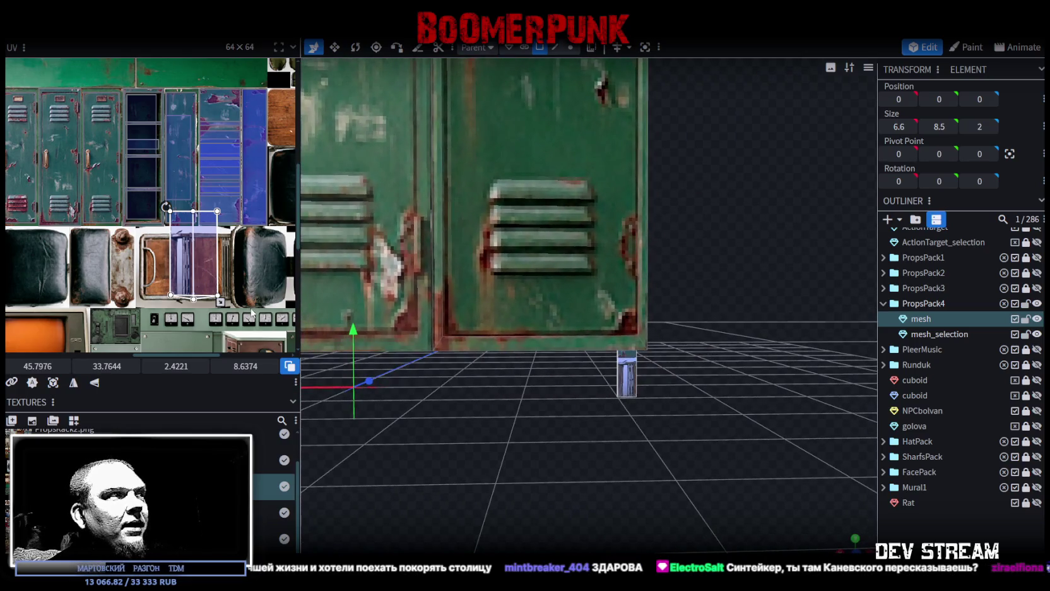
scroll(164, 272, "up", 2)
mouse_move(148, 280)
middle_mouse_down()
mouse_move(137, 240)
mouse_move(154, 193)
mouse_move(188, 272)
mouse_move(161, 277)
middle_mouse_up()
scroll(153, 193, "down", 2)
scroll(161, 276, "up", 1)
scroll(160, 278, "up", 1)
scroll(162, 275, "up", 1)
mouse_move(162, 271)
left_mouse_down()
mouse_move(213, 253)
mouse_move(166, 259)
mouse_move(232, 254)
left_mouse_up()
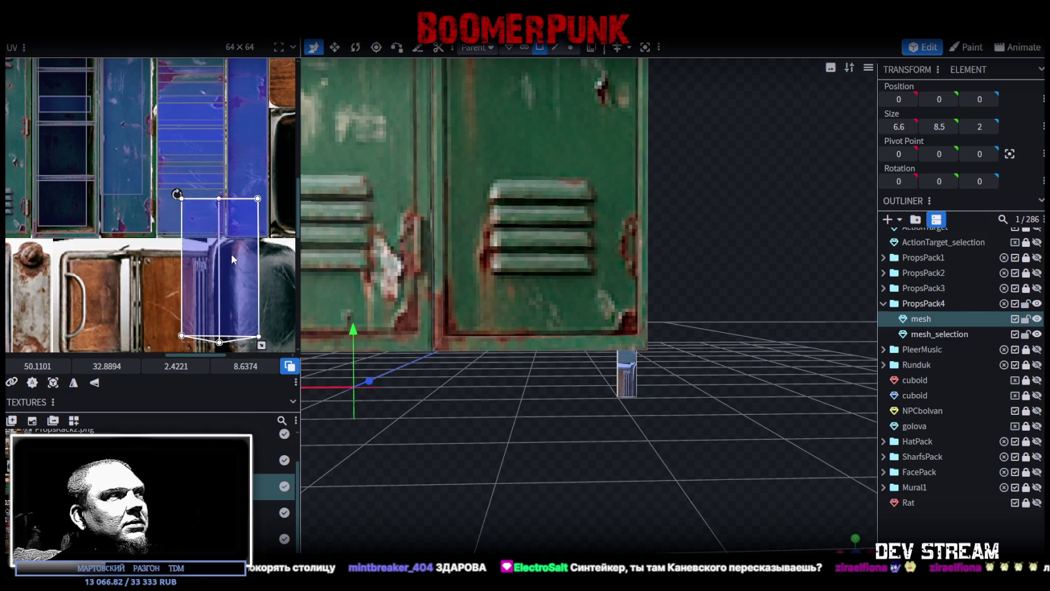
left_click_drag(263, 344, 205, 300)
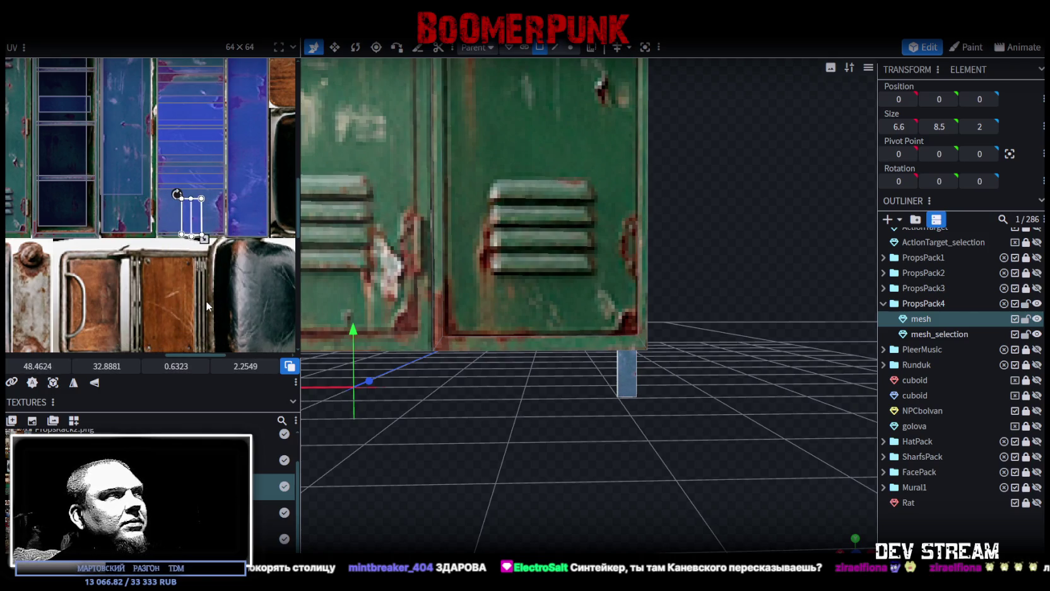
scroll(199, 229, "up", 3)
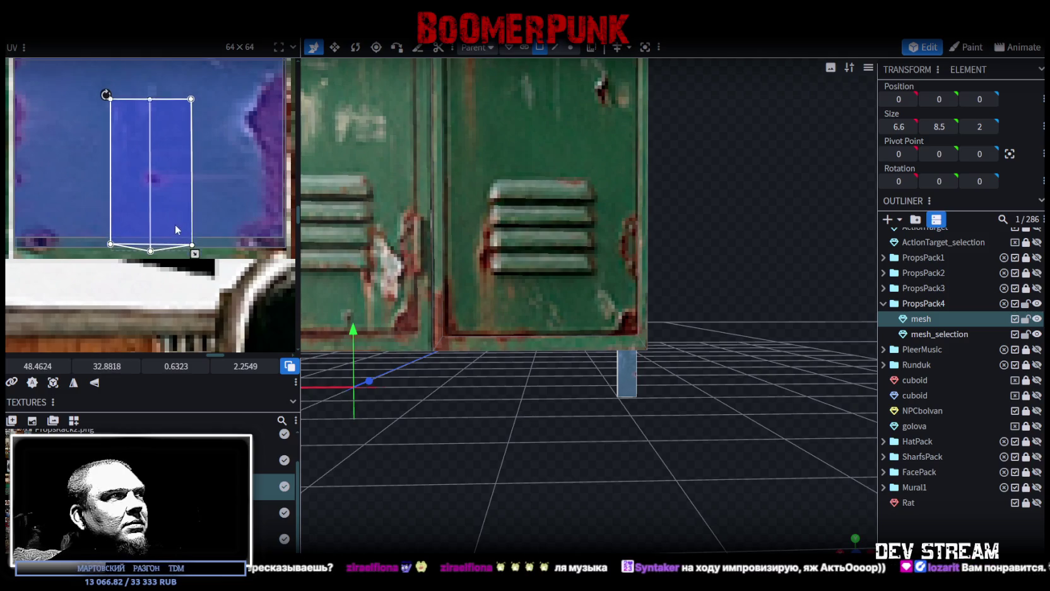
right_click(178, 227)
left_click(232, 380)
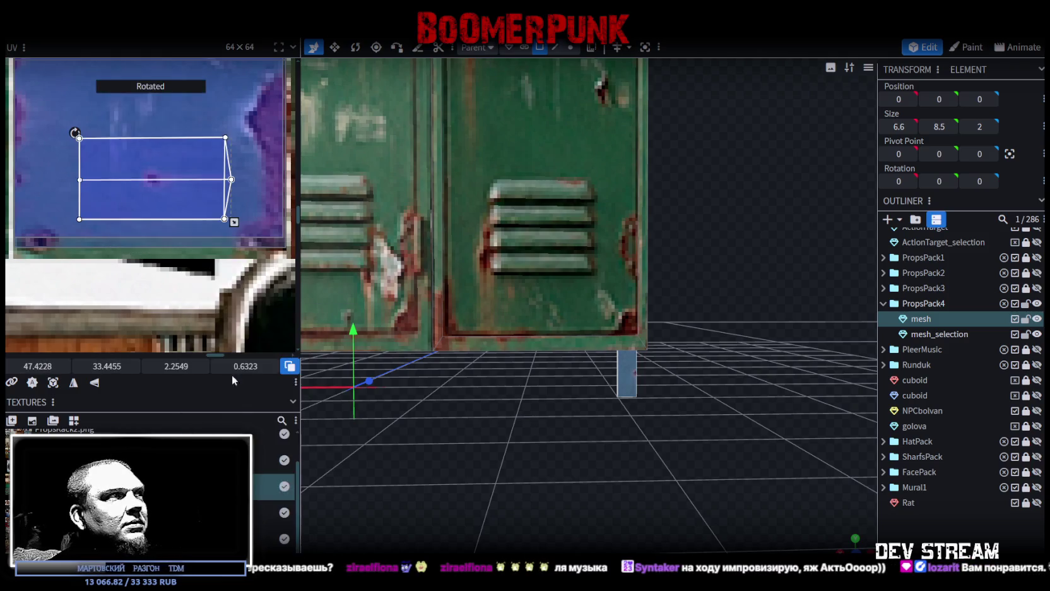
left_click_drag(189, 204, 239, 167)
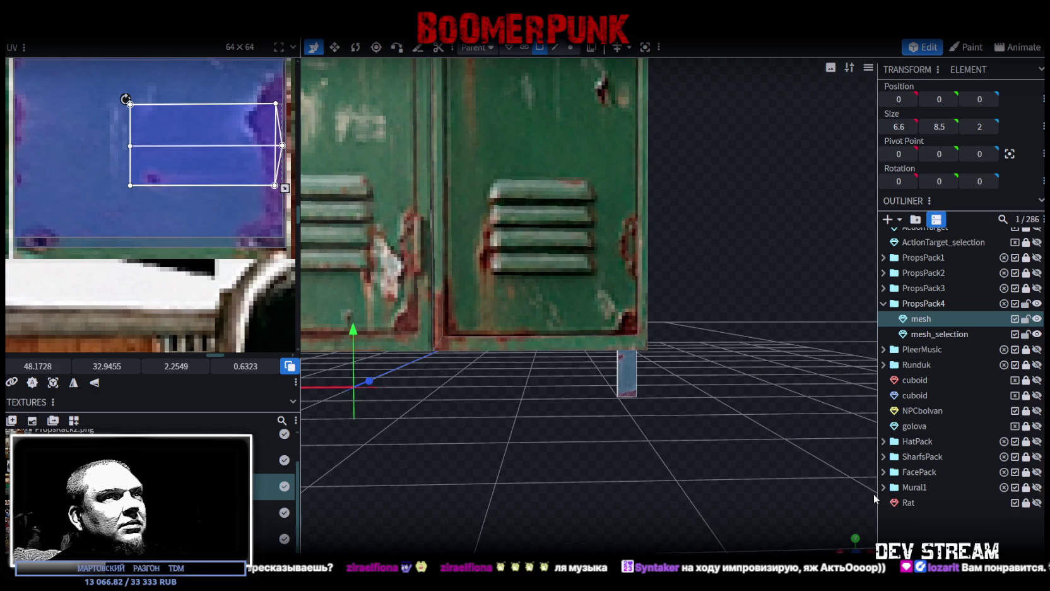
Step: Check the textured leg under the locker corner and bring up its context menu
left_click(922, 521)
left_click_drag(664, 425, 644, 429)
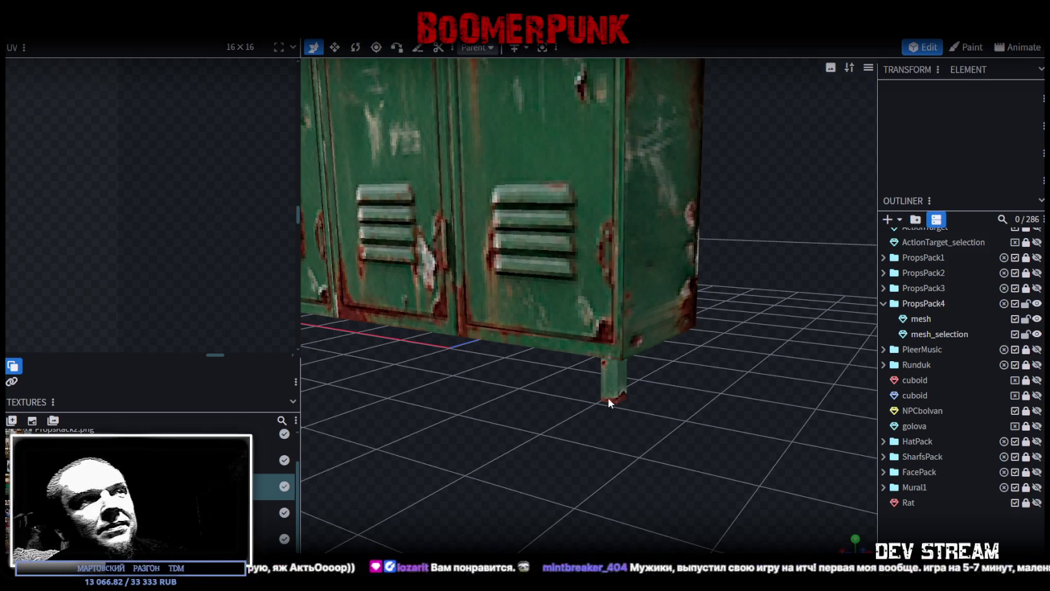
scroll(629, 459, "up", 3)
left_click(618, 430)
mouse_move(703, 391)
left_mouse_down()
mouse_move(423, 416)
mouse_move(403, 403)
mouse_move(508, 397)
left_mouse_up()
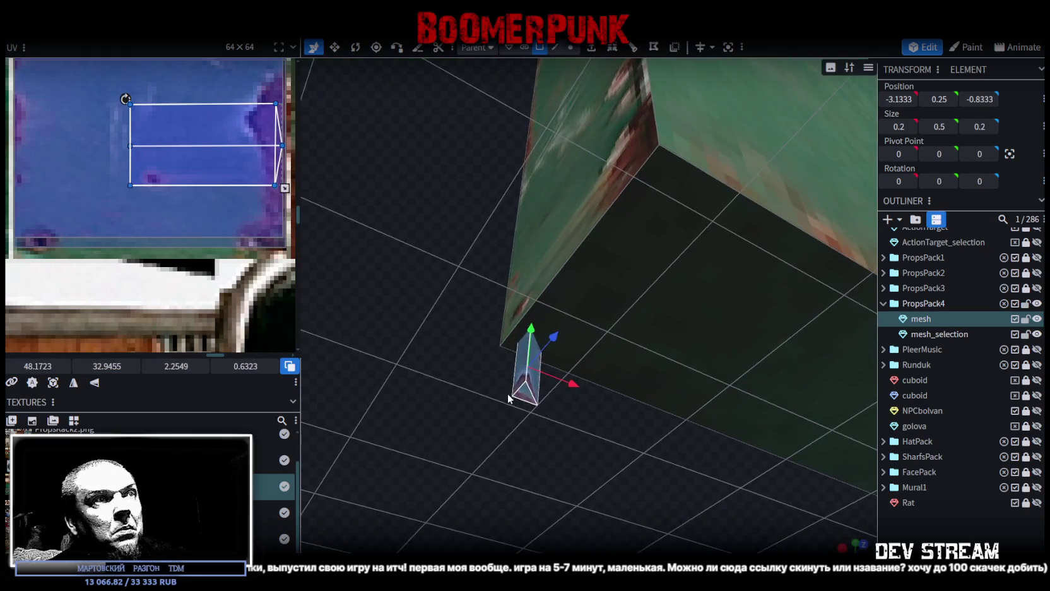
left_click_drag(425, 377, 596, 464)
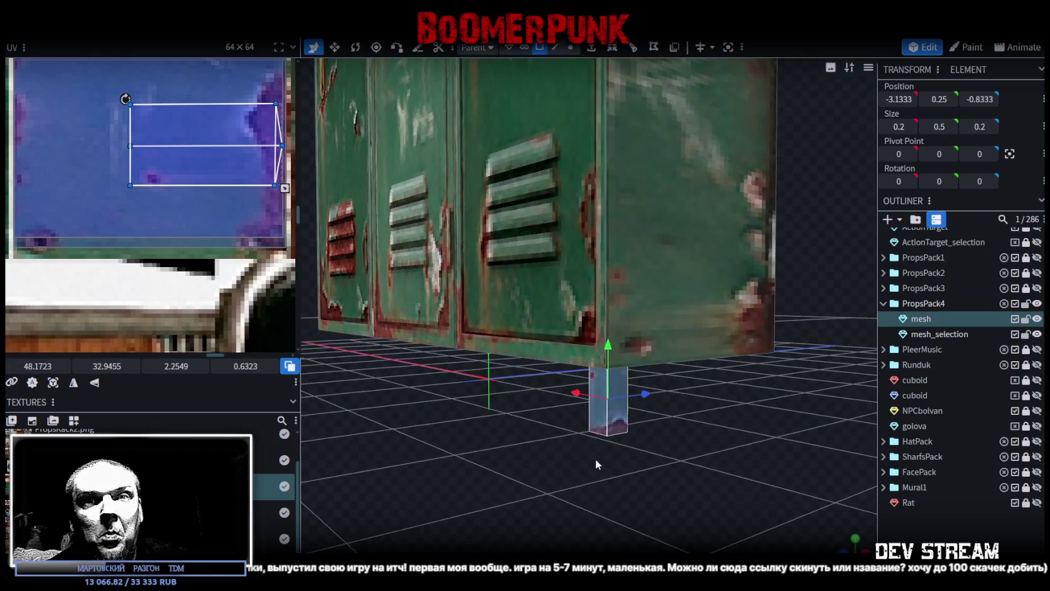
mouse_move(596, 465)
left_mouse_down()
mouse_move(594, 452)
mouse_move(616, 464)
mouse_move(612, 474)
left_mouse_up()
mouse_move(578, 443)
left_mouse_down()
mouse_move(565, 465)
mouse_move(594, 473)
mouse_move(549, 461)
mouse_move(561, 462)
left_mouse_up()
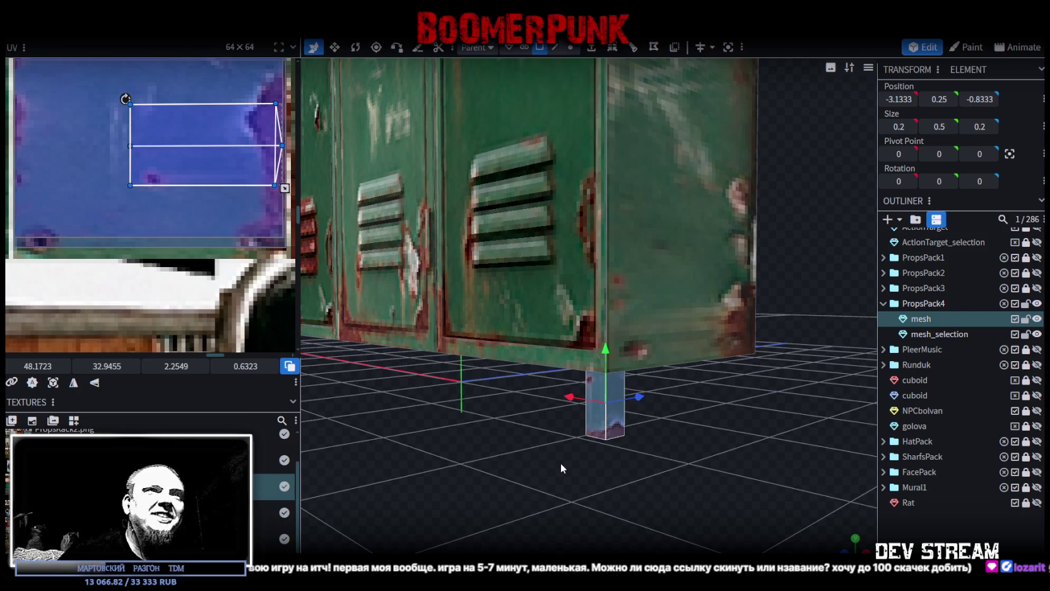
right_click(597, 434)
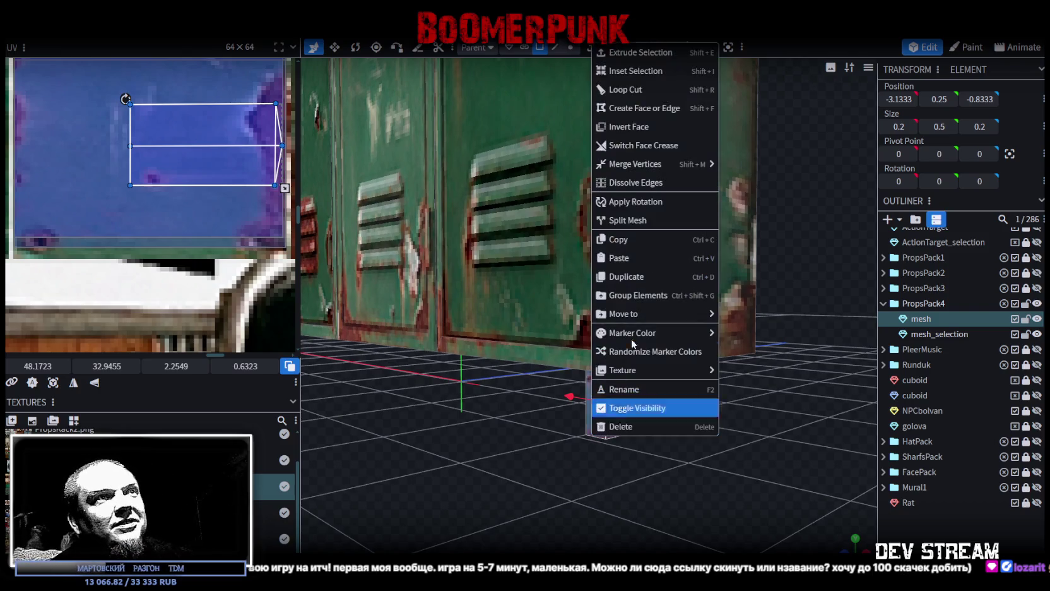
Step: Copy and paste the leg, then flip the copy along X to the opposite corner
left_click(625, 237)
right_click(605, 403)
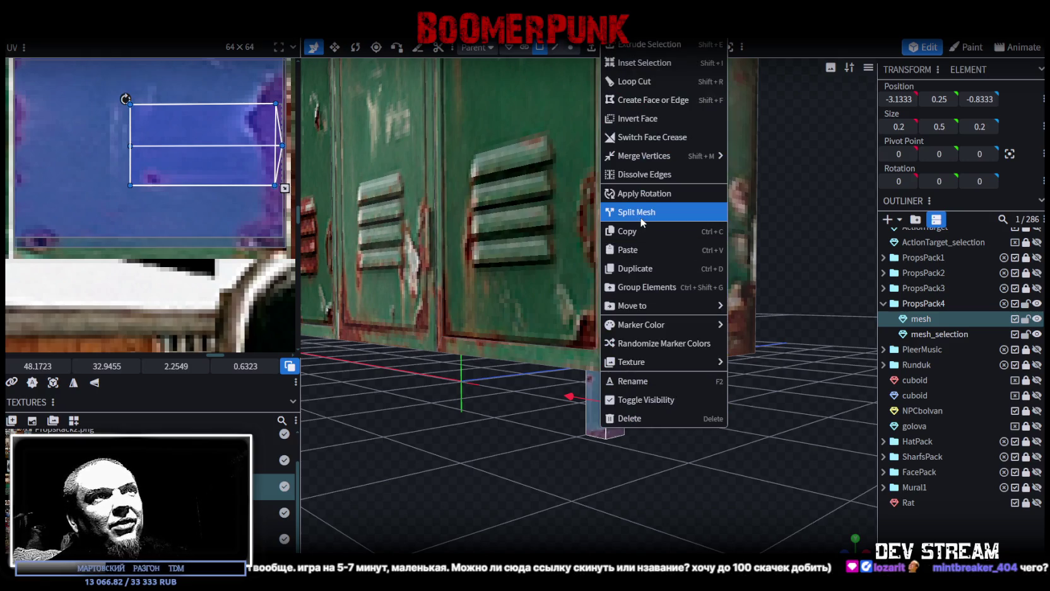
left_click(643, 251)
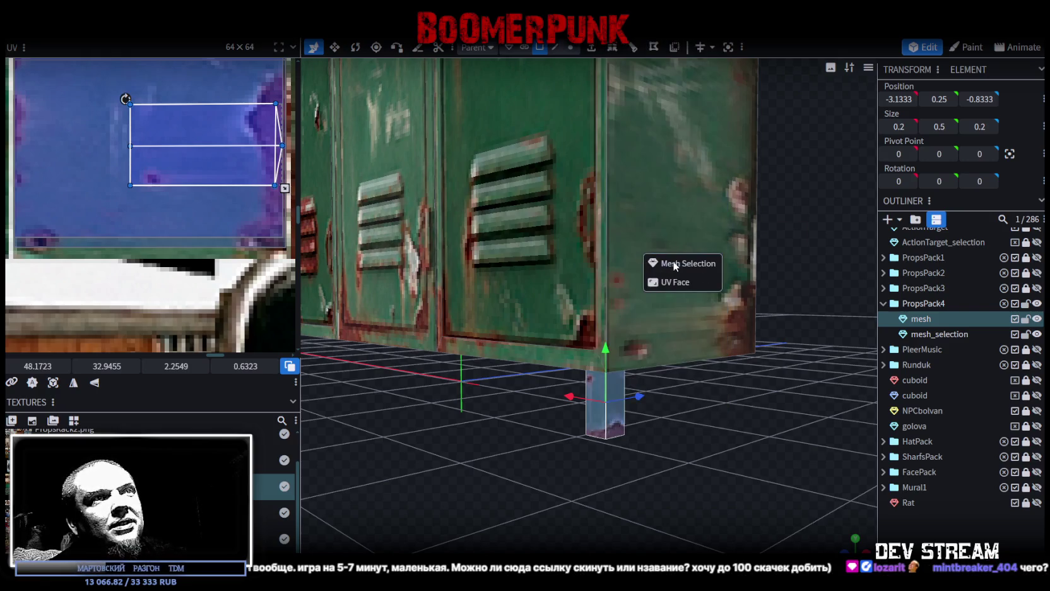
left_click(142, 28)
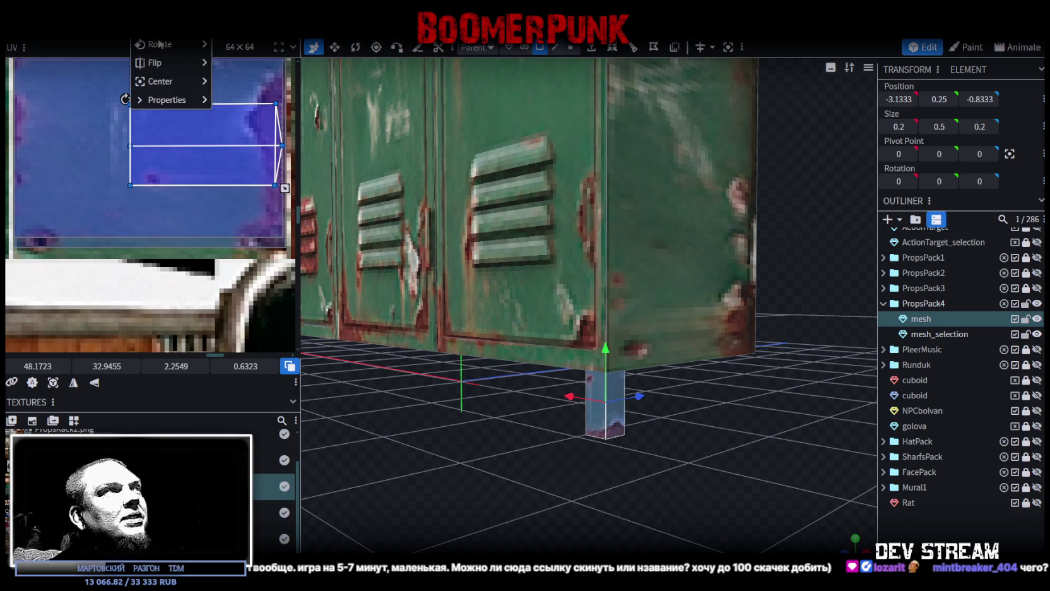
left_click(227, 63)
Step: Shift the mirrored leg's UV area to a slightly higher patch of the texture
left_click_drag(433, 382, 489, 380)
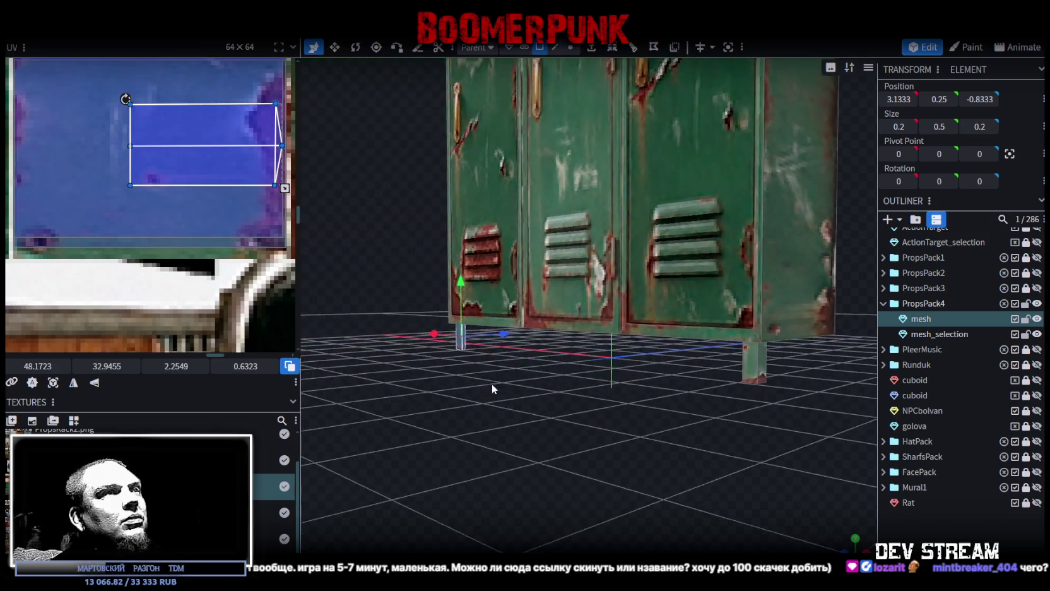
scroll(528, 397, "up", 3)
scroll(186, 300, "up", 5)
scroll(185, 299, "down", 2)
left_click_drag(115, 316, 112, 257)
left_click_drag(217, 269, 215, 273)
mouse_move(615, 346)
left_mouse_down()
mouse_move(664, 350)
mouse_move(560, 294)
mouse_move(652, 325)
mouse_move(575, 327)
left_mouse_up()
Step: Copy and paste both legs, flip them along Z, and shift their UV area
right_click(527, 336)
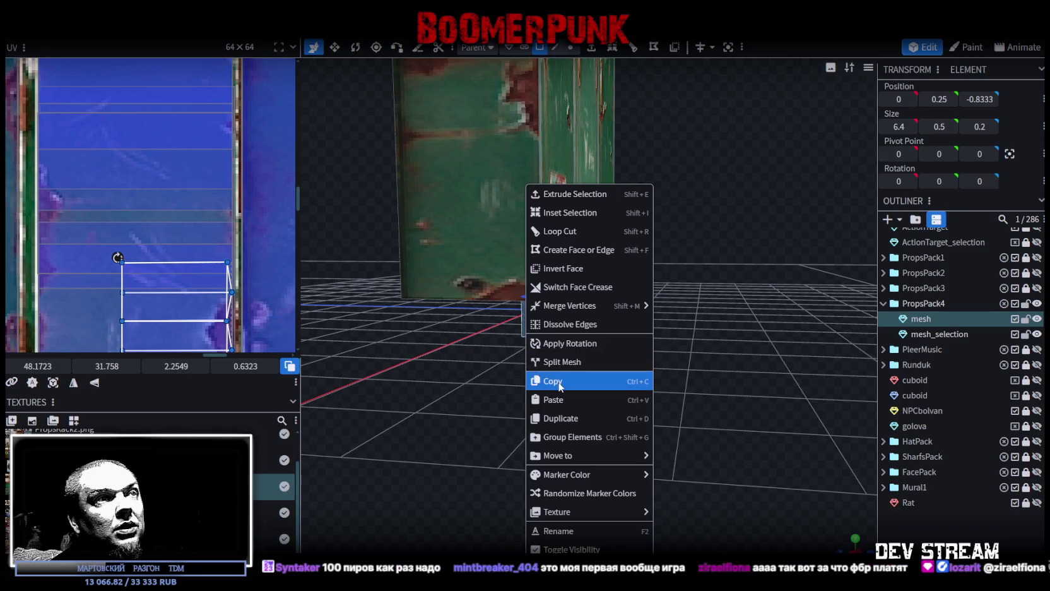
left_click(549, 380)
right_click(528, 335)
left_click(554, 399)
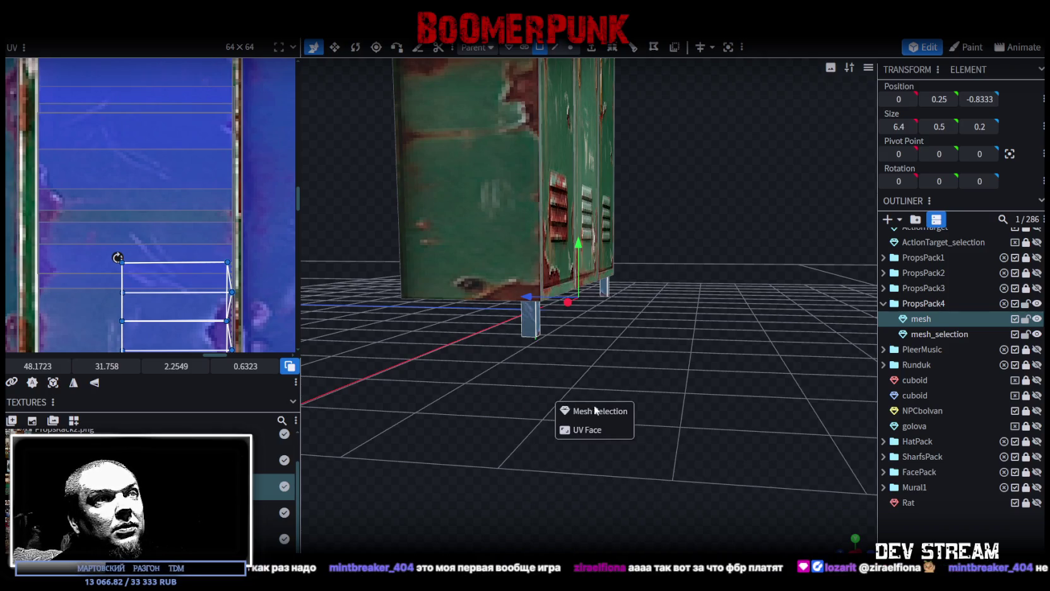
right_click(181, 44)
mouse_move(160, 81)
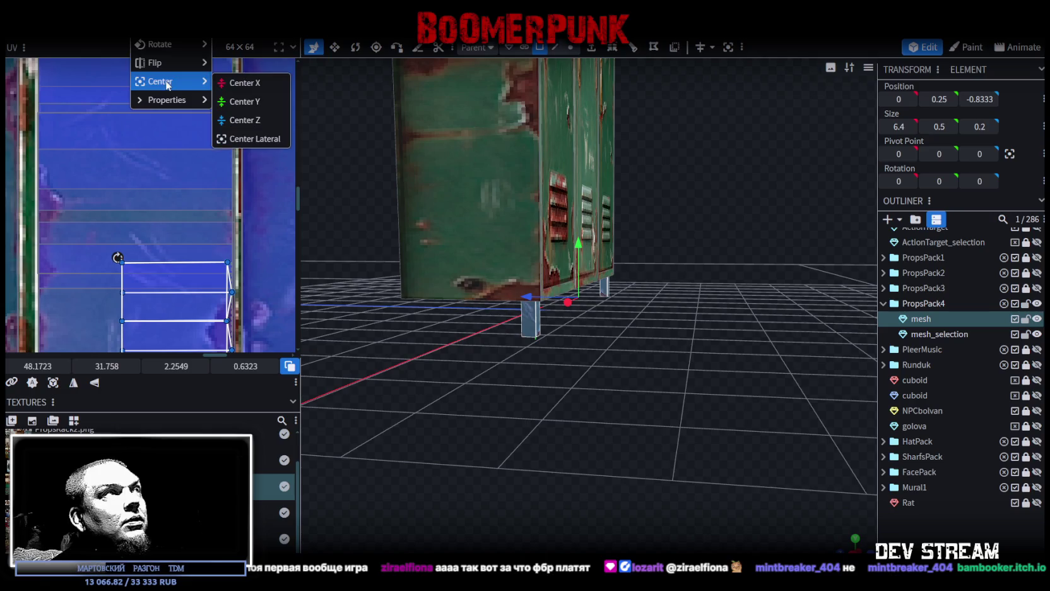
left_click(241, 103)
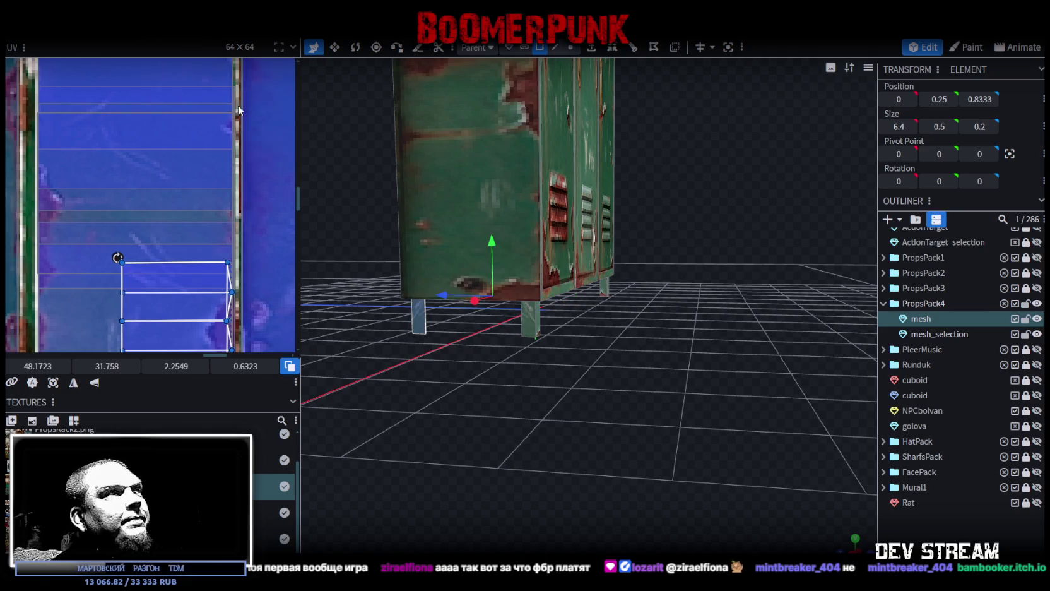
mouse_move(210, 292)
left_mouse_down()
mouse_move(179, 207)
mouse_move(206, 167)
left_mouse_up()
scroll(160, 250, "up", 3)
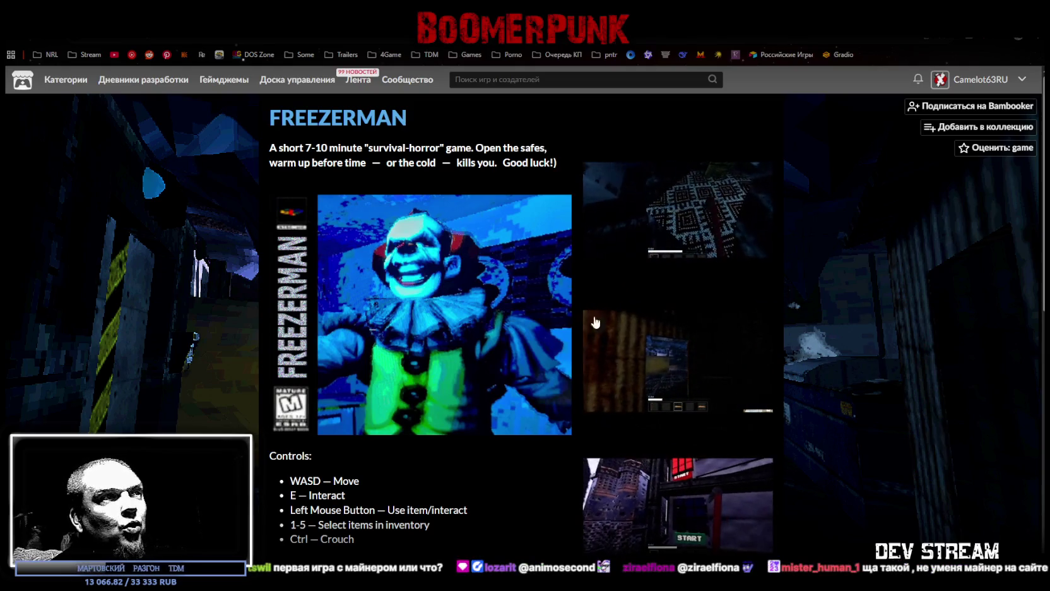
Step: Download FREEZERMAN_v2.rar from the game page and close the thank-you window
scroll(433, 305, "down", 2)
scroll(410, 271, "up", 2)
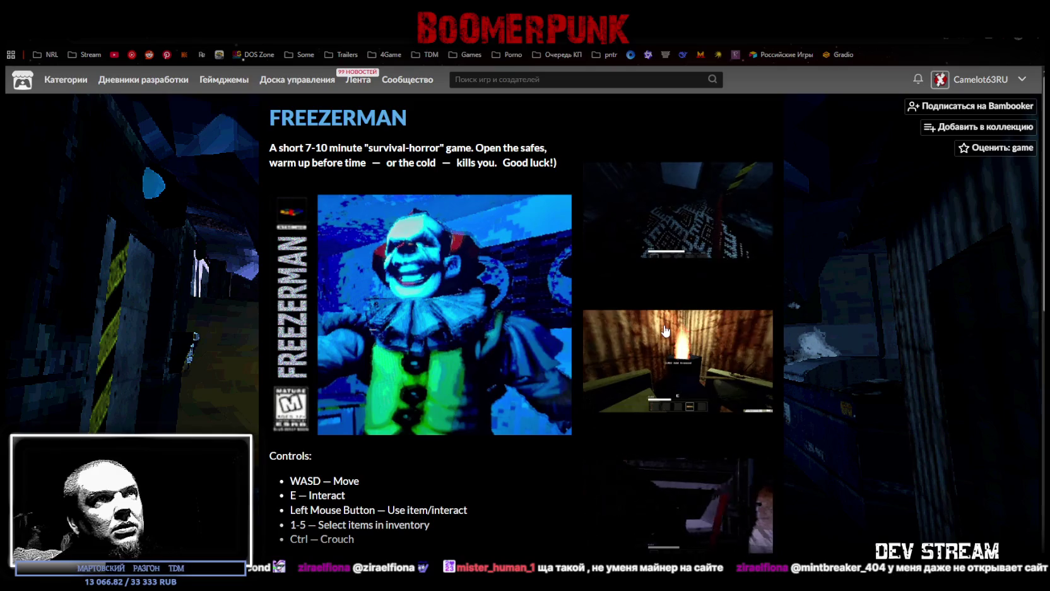
scroll(687, 403, "down", 1)
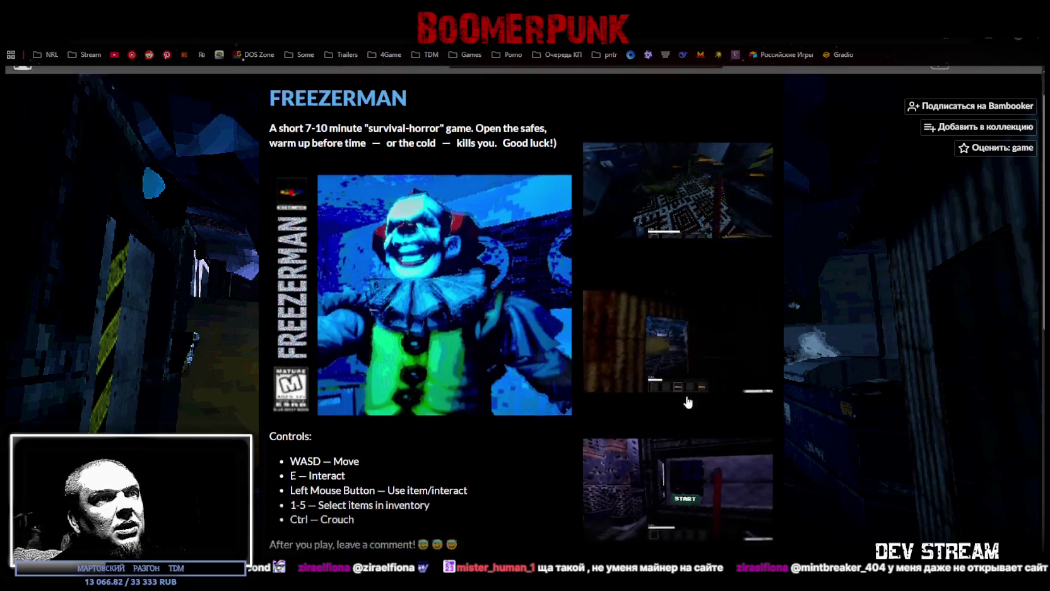
scroll(686, 401, "down", 3)
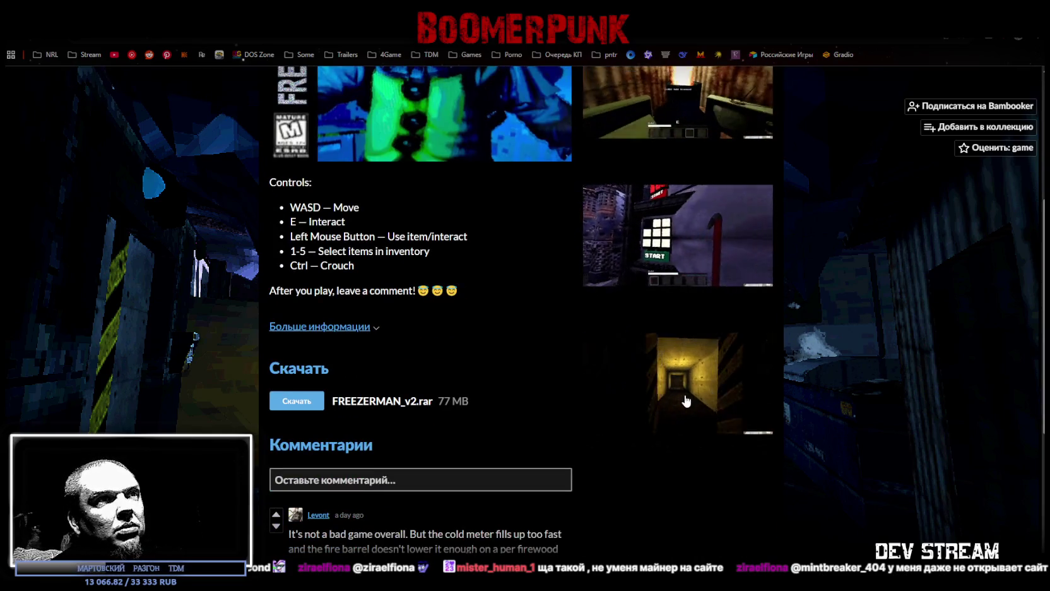
left_click(297, 401)
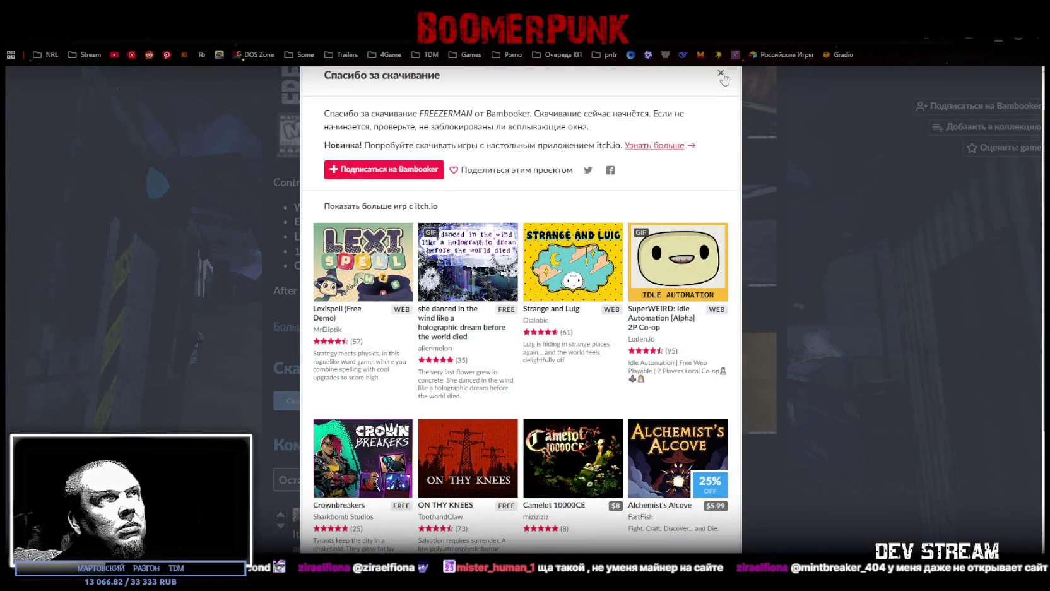
left_click(721, 76)
Step: Scroll to the Комментарии section and start a new comment
scroll(516, 349, "down", 3)
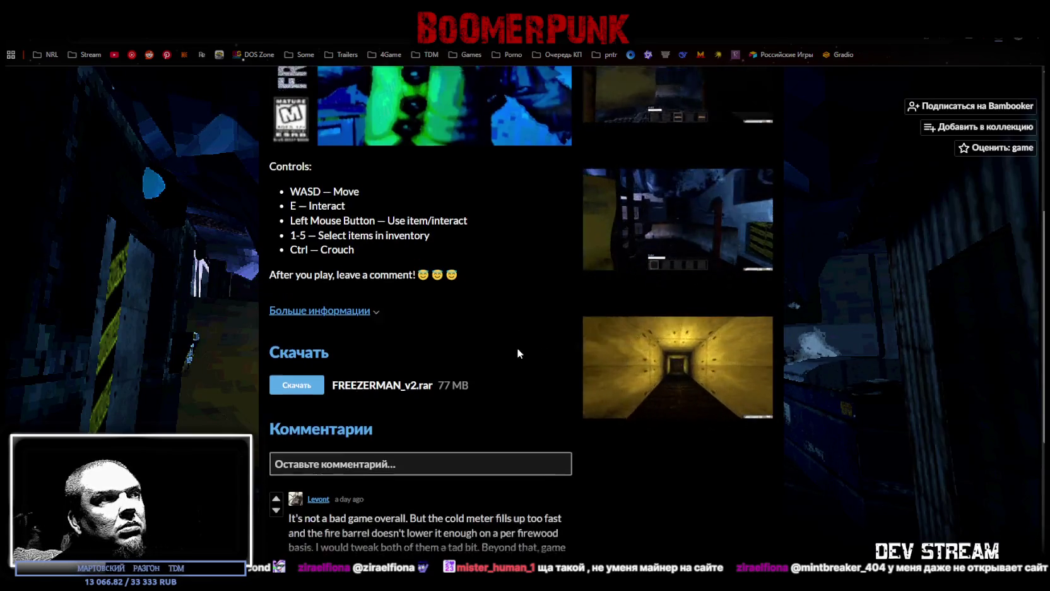
scroll(517, 352, "down", 3)
scroll(516, 347, "up", 1)
scroll(515, 346, "down", 1)
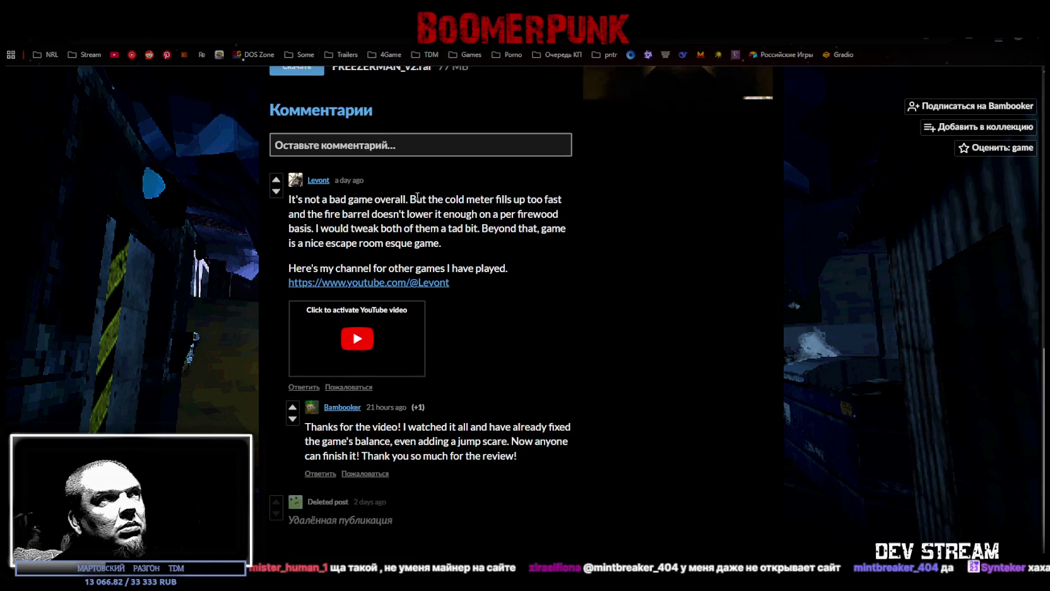
left_click(440, 149)
type("nice?")
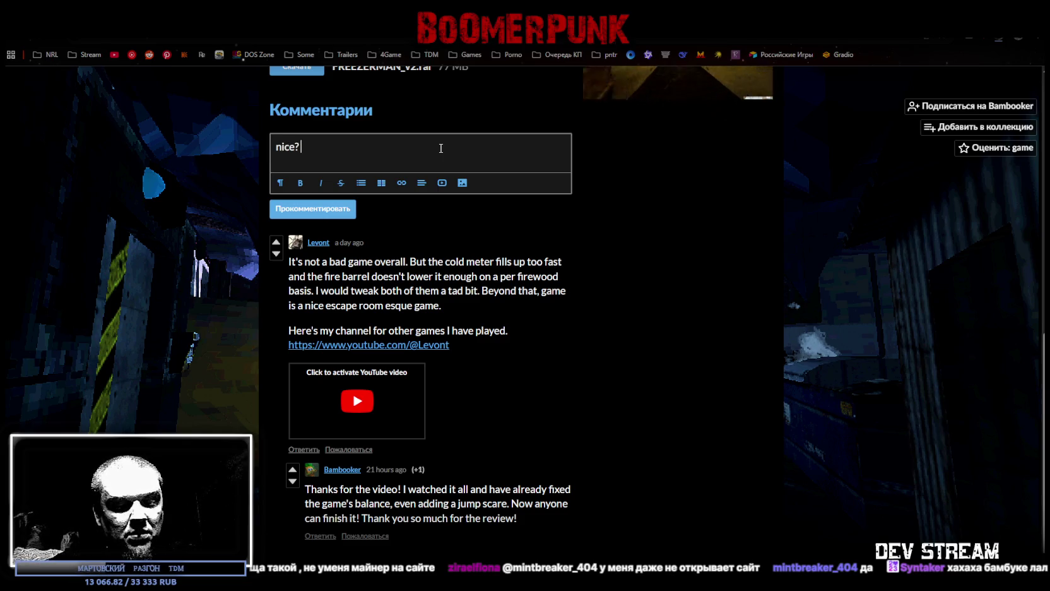
Step: Type the comment "nice, very nice! but to gamey", fixing its punctuation
type("very nice!")
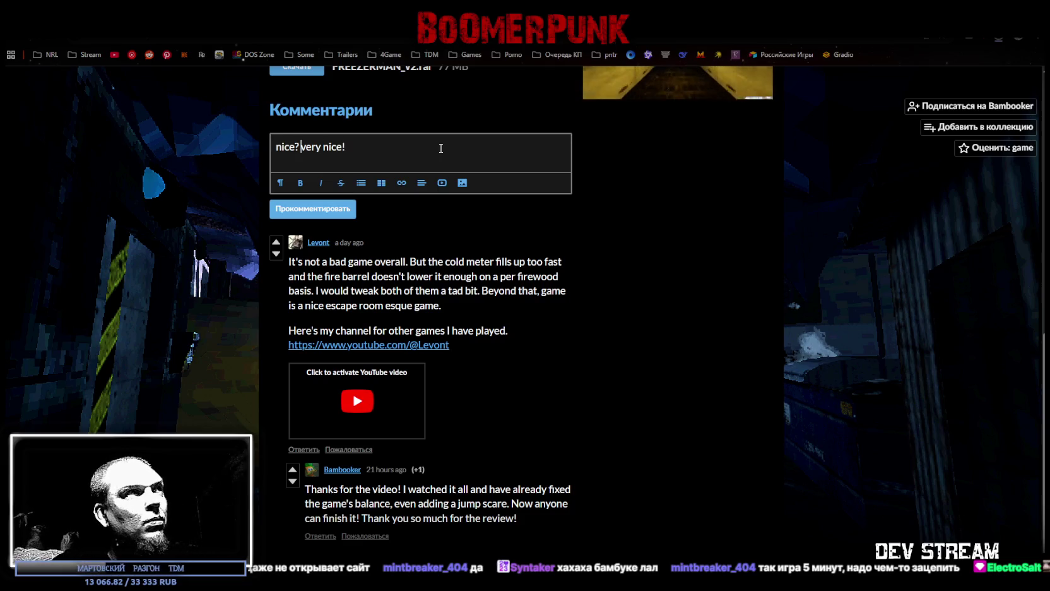
key("Left")
key("Left")
key("Left")
key("BackSpace")
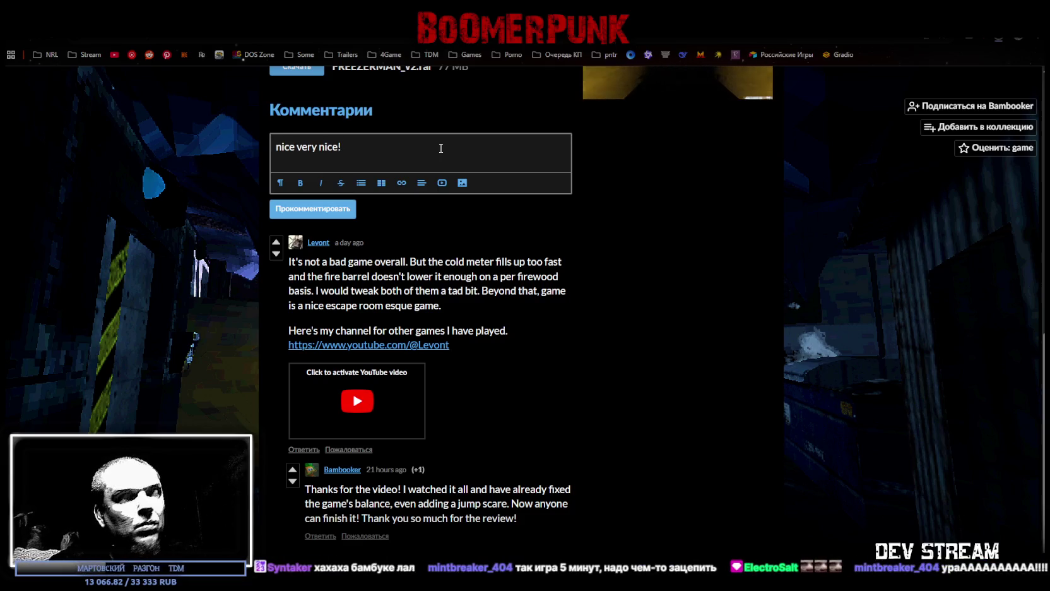
type(",")
key("End")
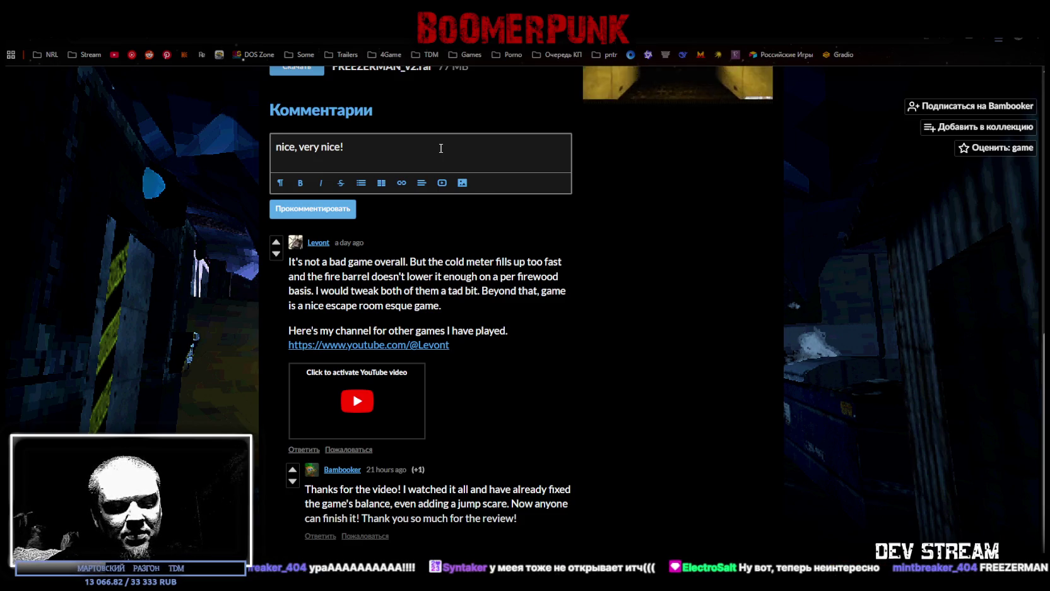
type("gamey")
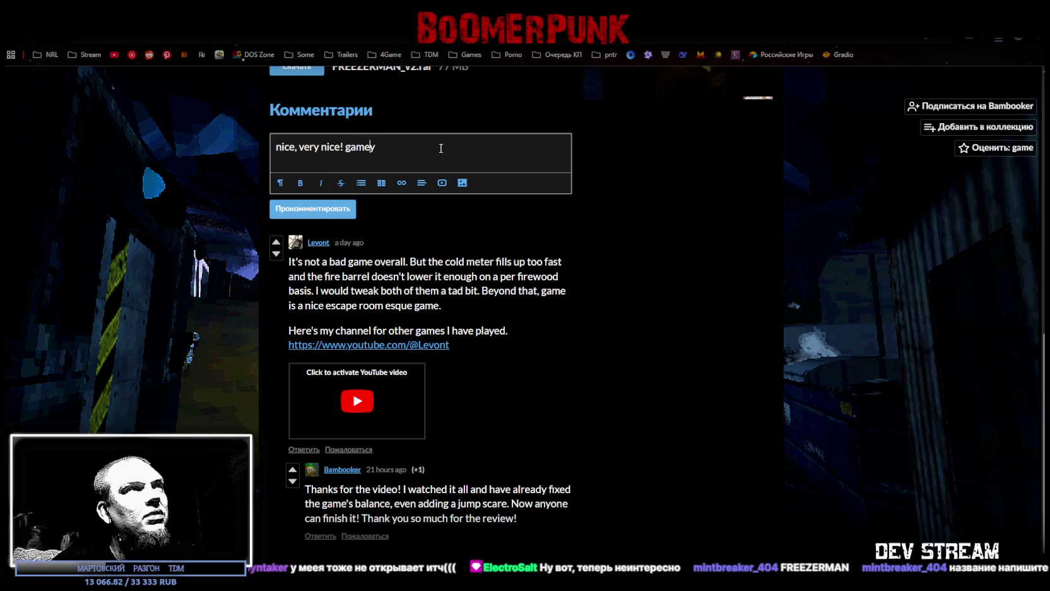
key("Left")
key("Left")
key("Left")
key("Left")
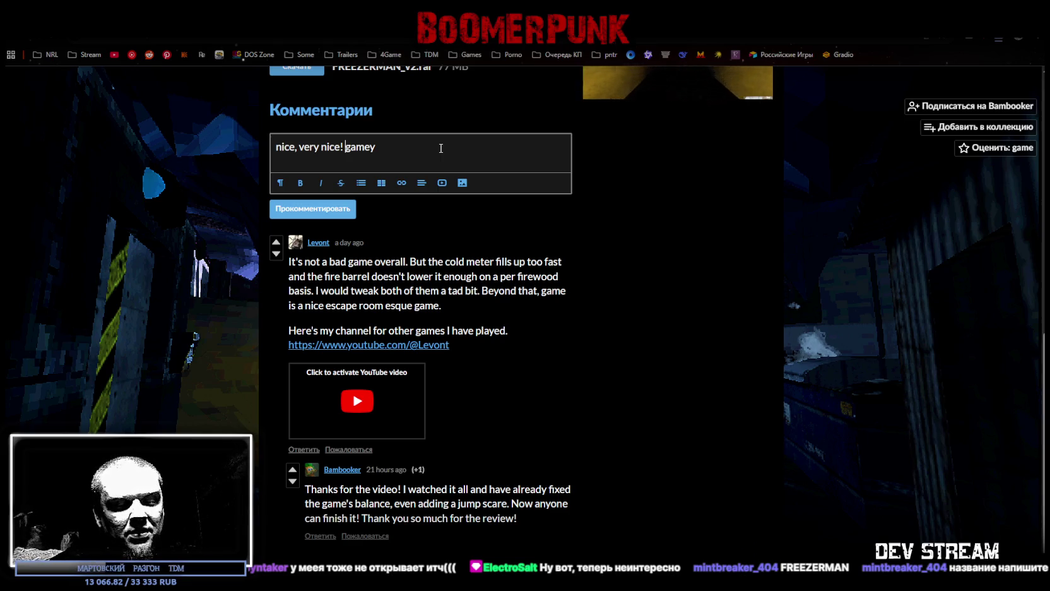
type("but")
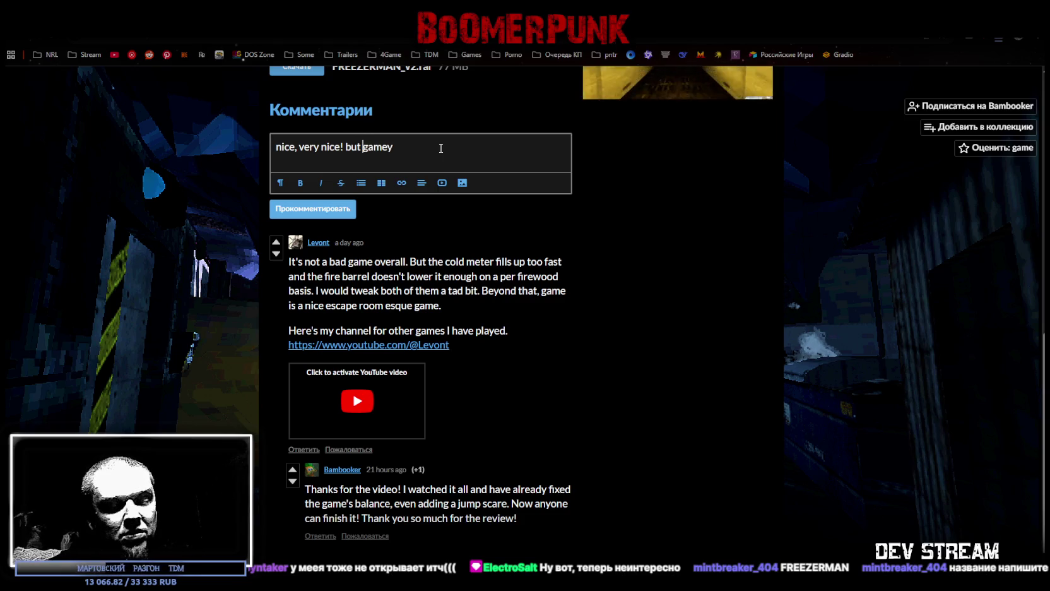
type(" to")
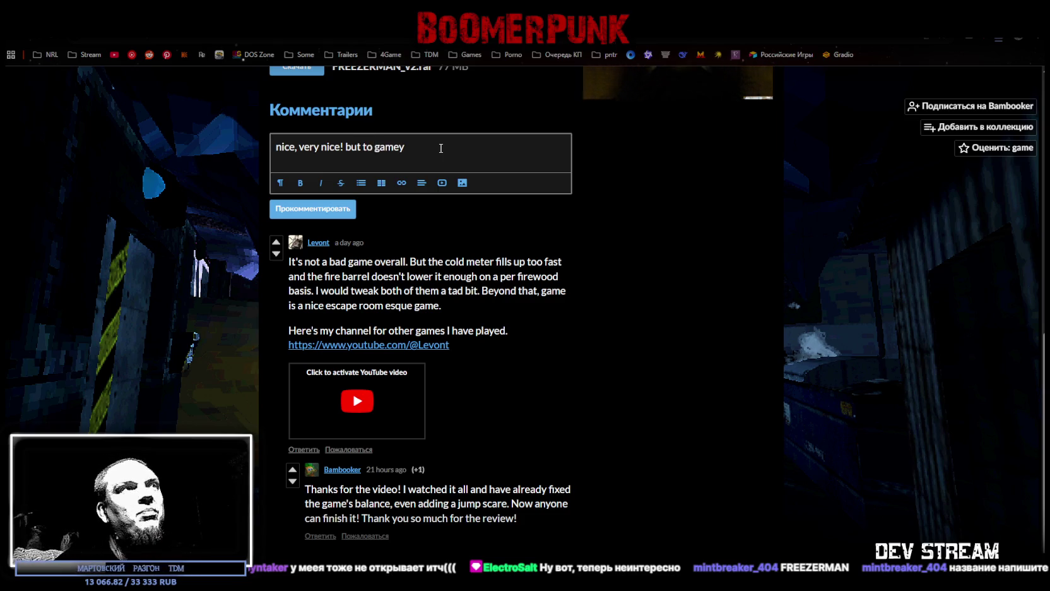
Step: Post the comment with Ctrl+Enter
scroll(508, 268, "up", 1)
scroll(539, 223, "up", 4)
scroll(568, 233, "up", 2)
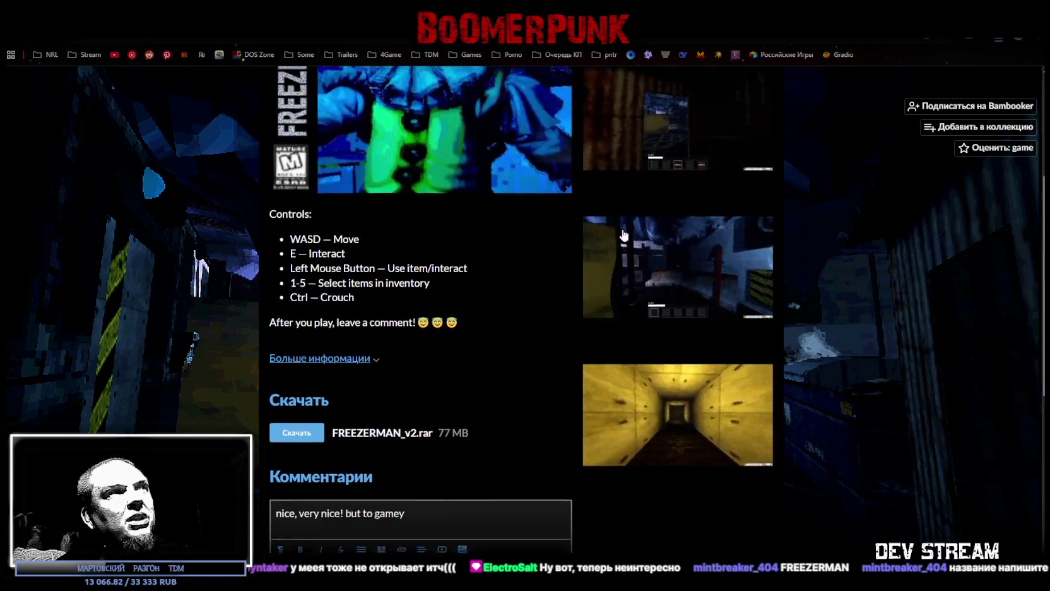
scroll(616, 239, "down", 2)
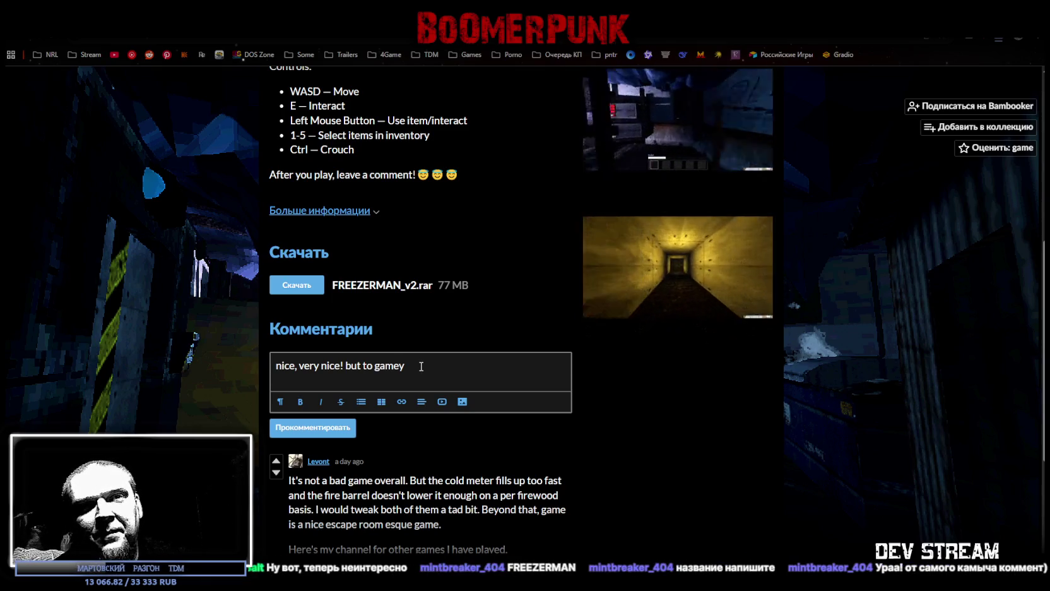
key("ctrl+Return")
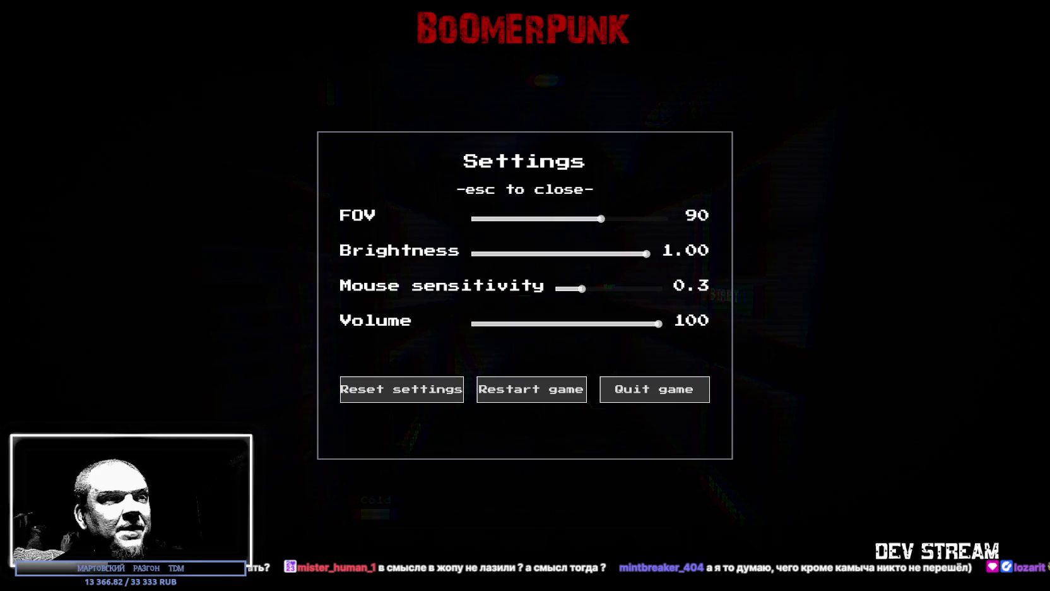
Step: Sit by the fire, then lower mouse sensitivity from 0.3 to 0.1 in Settings
key("Escape")
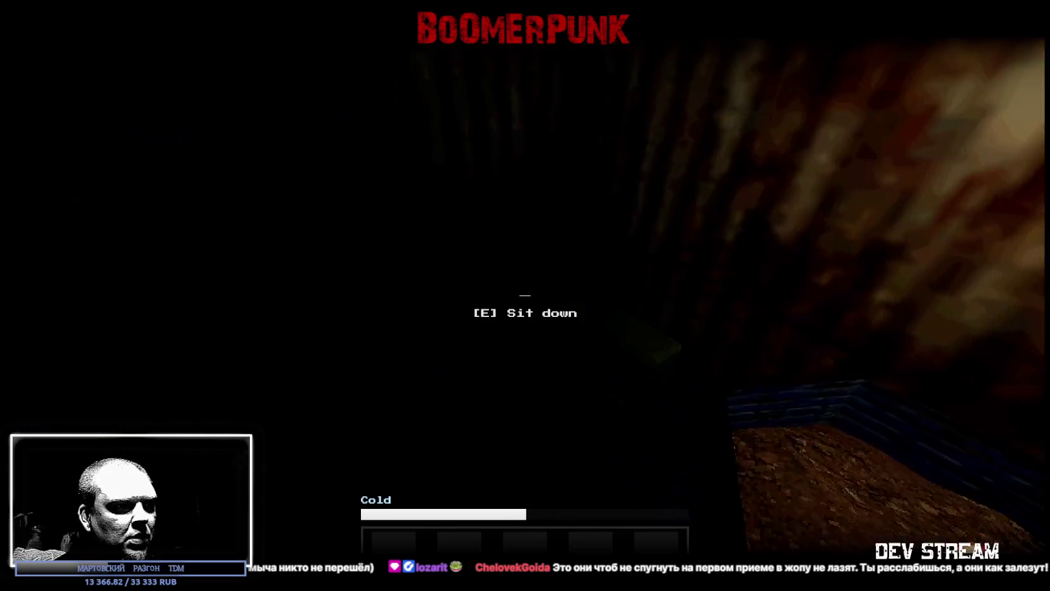
key("e")
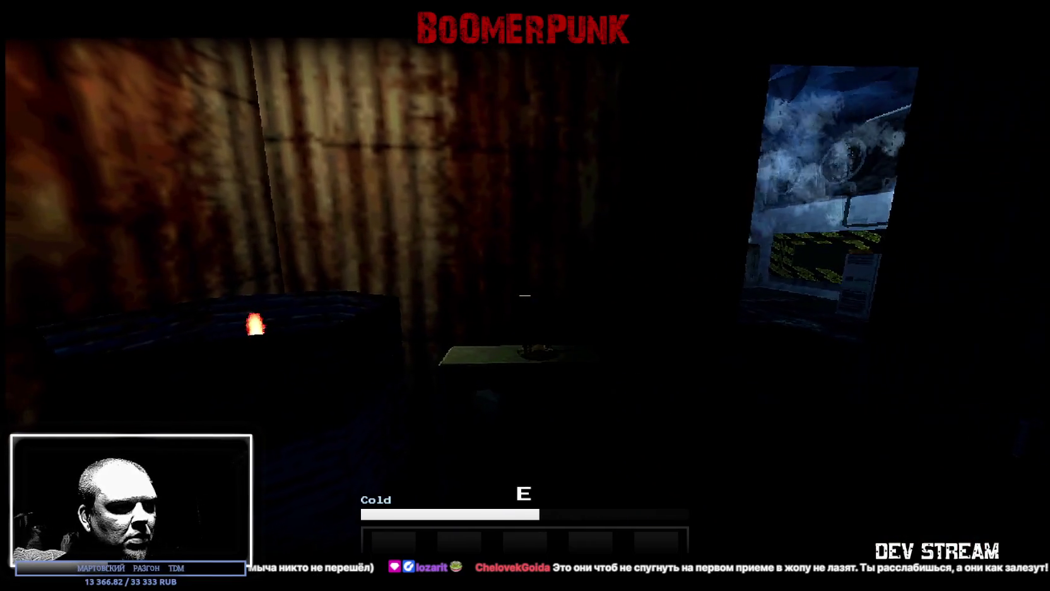
key("Escape")
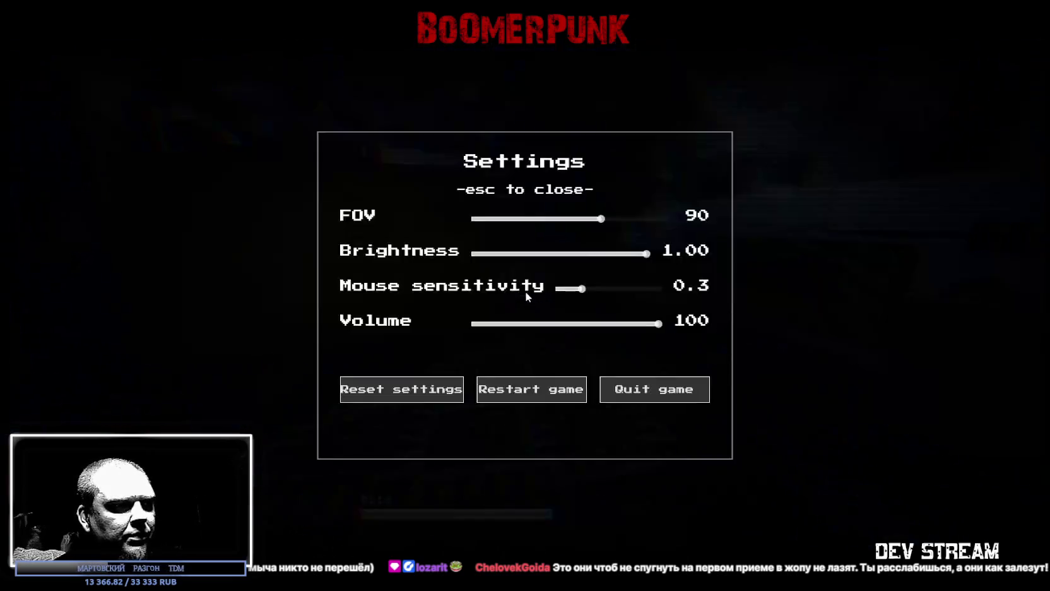
left_click_drag(581, 289, 565, 289)
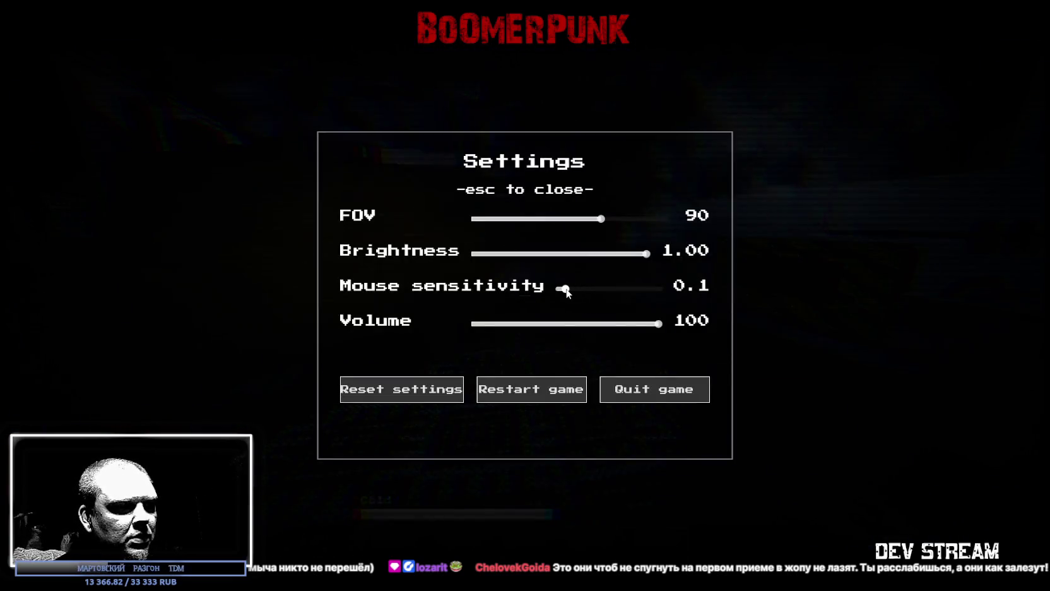
mouse_move(601, 219)
left_mouse_down()
mouse_move(624, 220)
mouse_move(602, 219)
left_mouse_up()
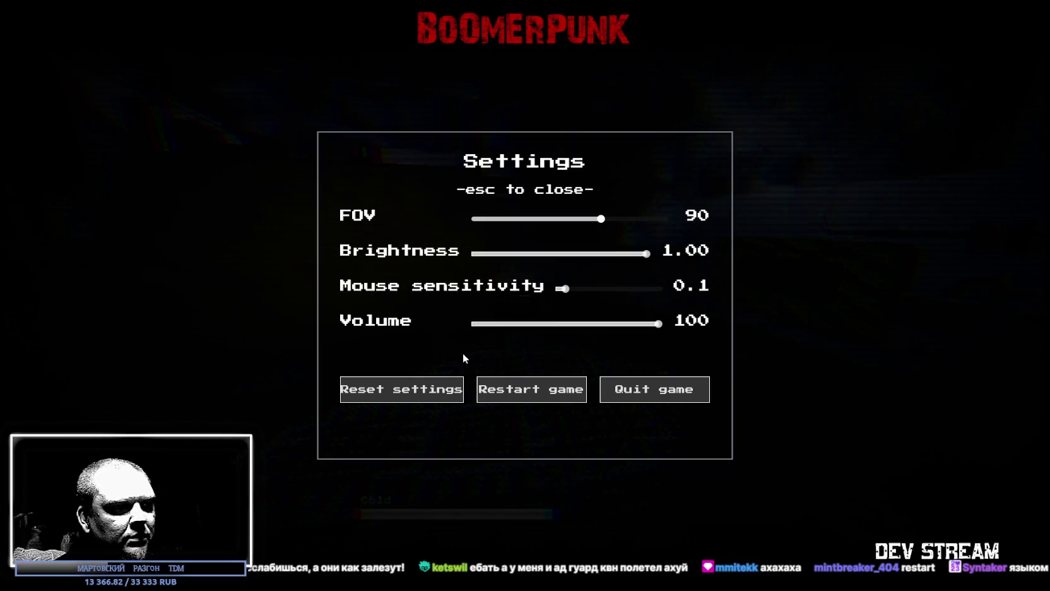
key("Escape")
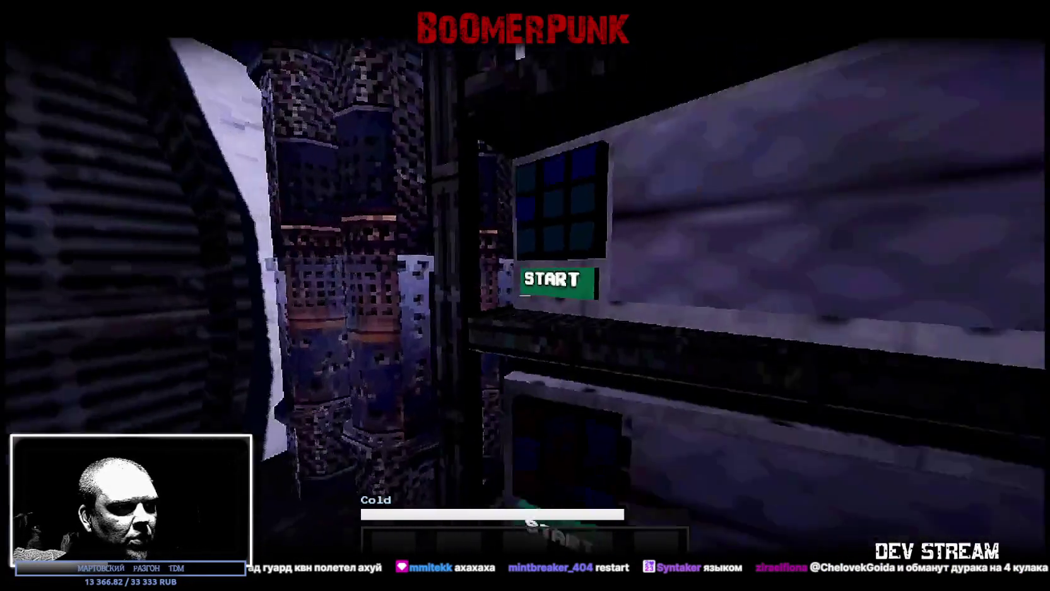
Step: Attempt the START panel puzzle until freezing to death, then restart
left_click(525, 295)
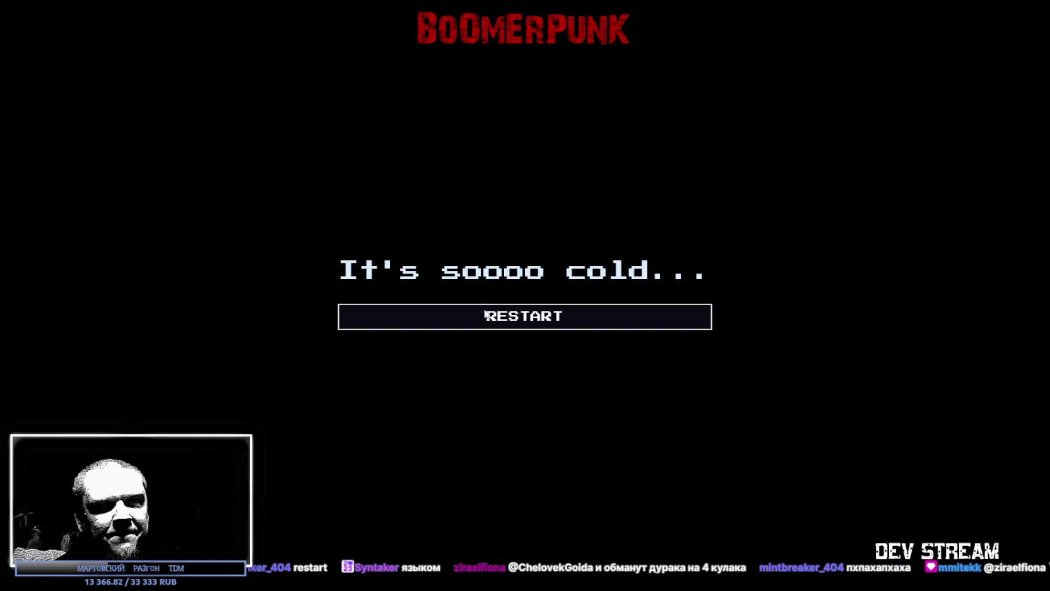
left_click(488, 313)
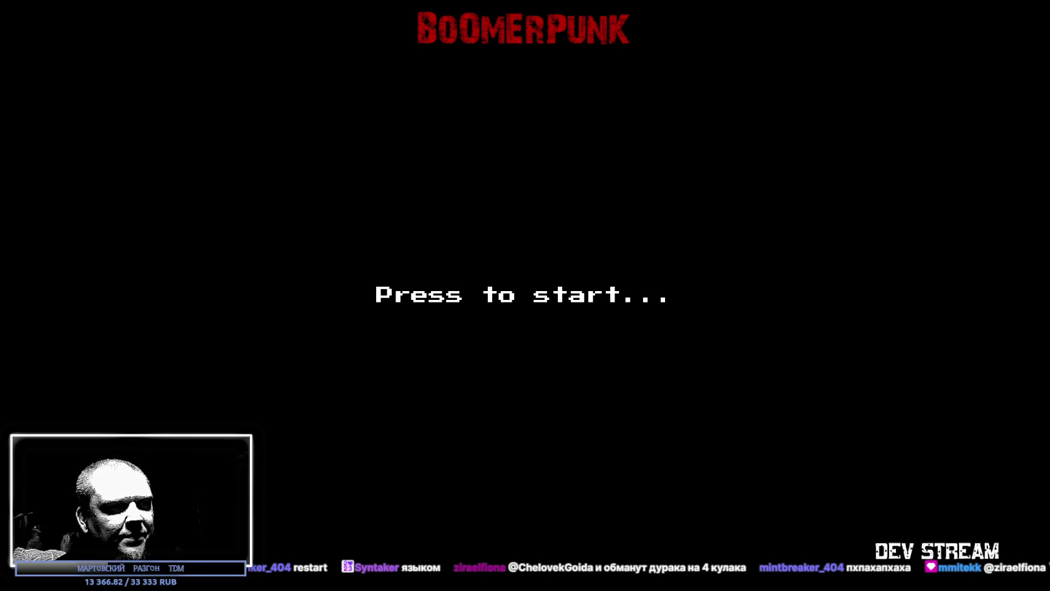
Step: Start the new run, press the START panel, scroll the hotbar, then bring up Settings
key("space")
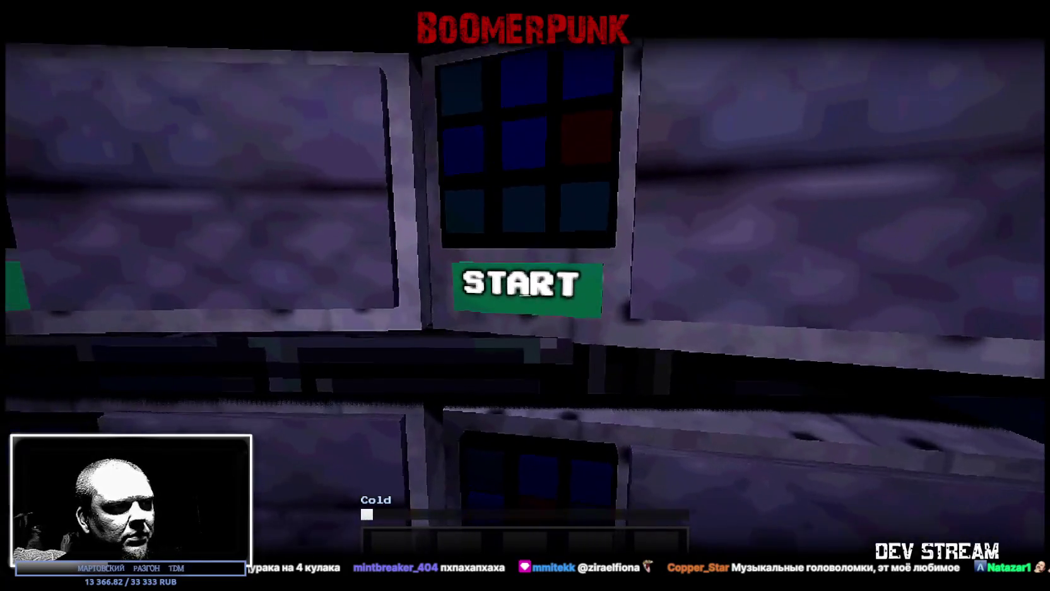
left_click(525, 295)
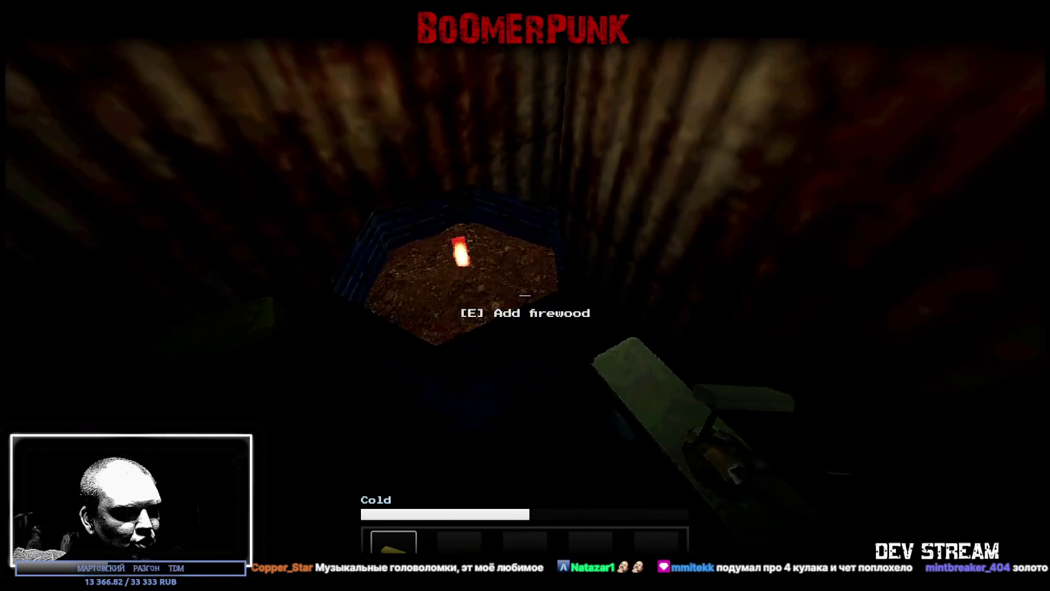
scroll(524, 295, "down", 4)
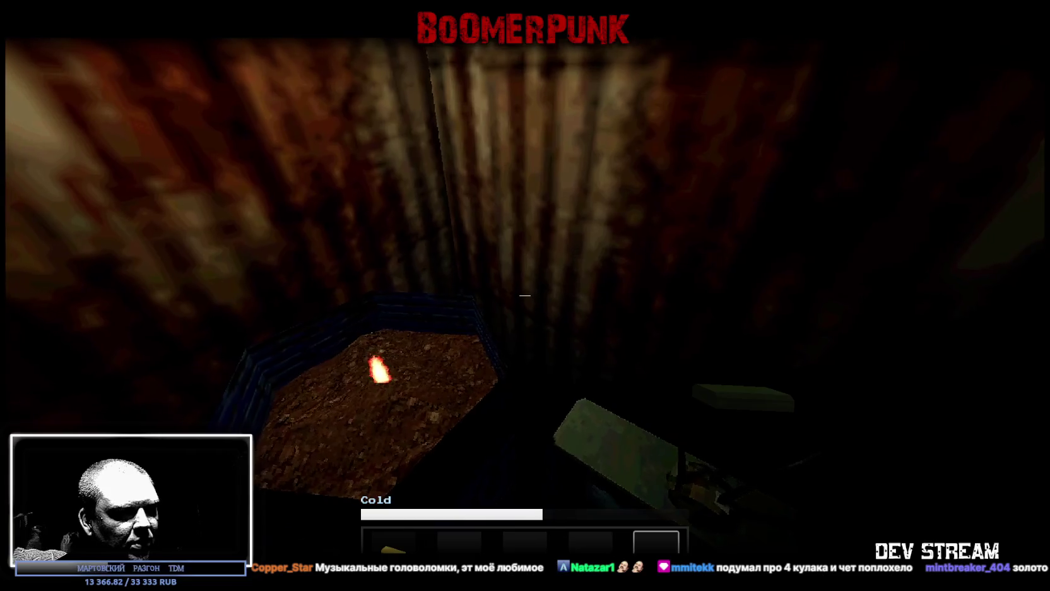
scroll(524, 295, "down", 1)
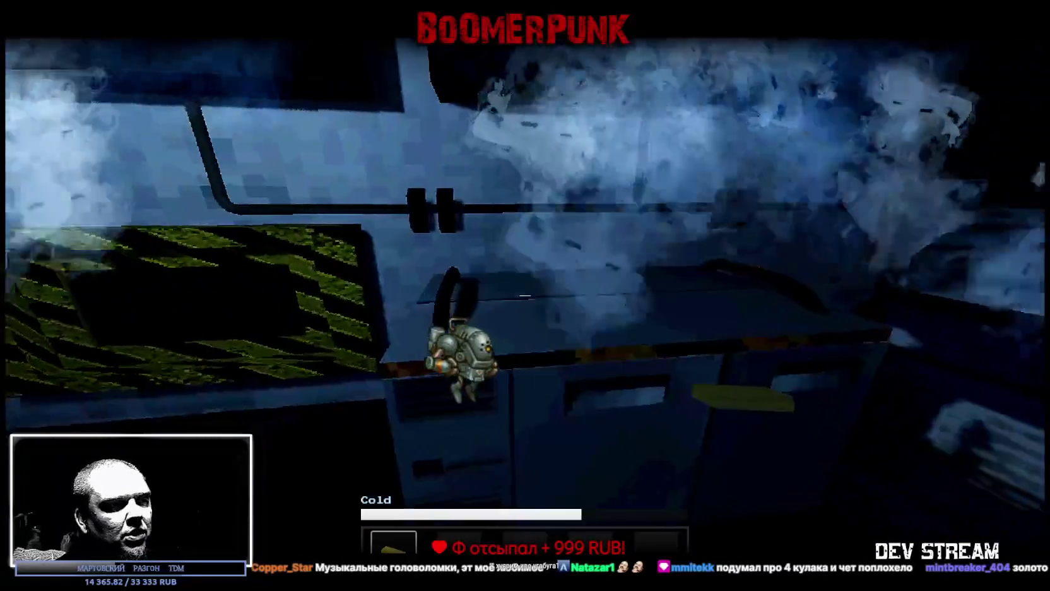
key("Escape")
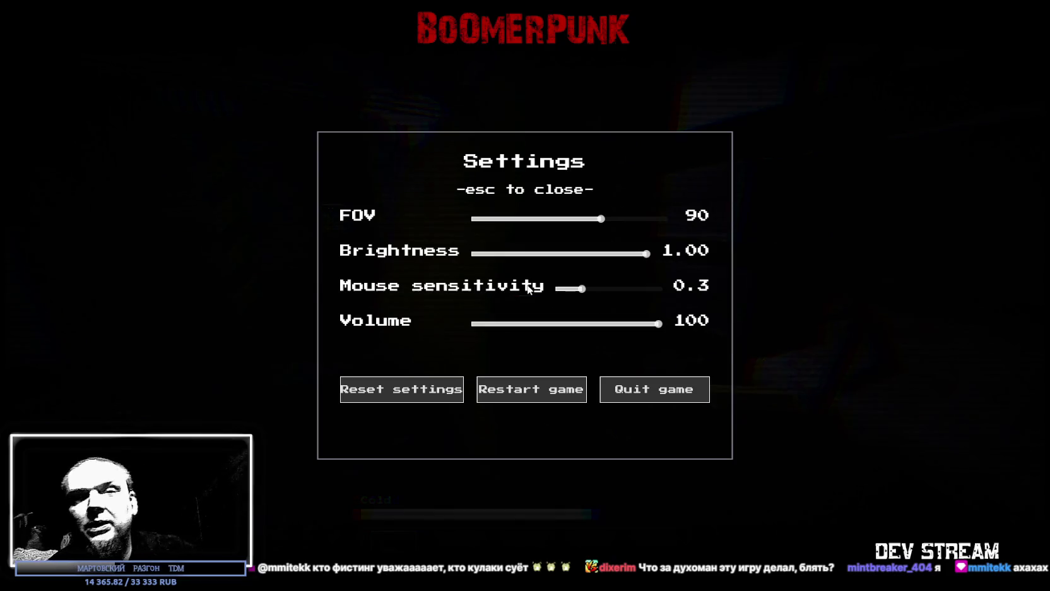
Step: Grab the red item from the counter, then restart the game from Settings
key("Escape")
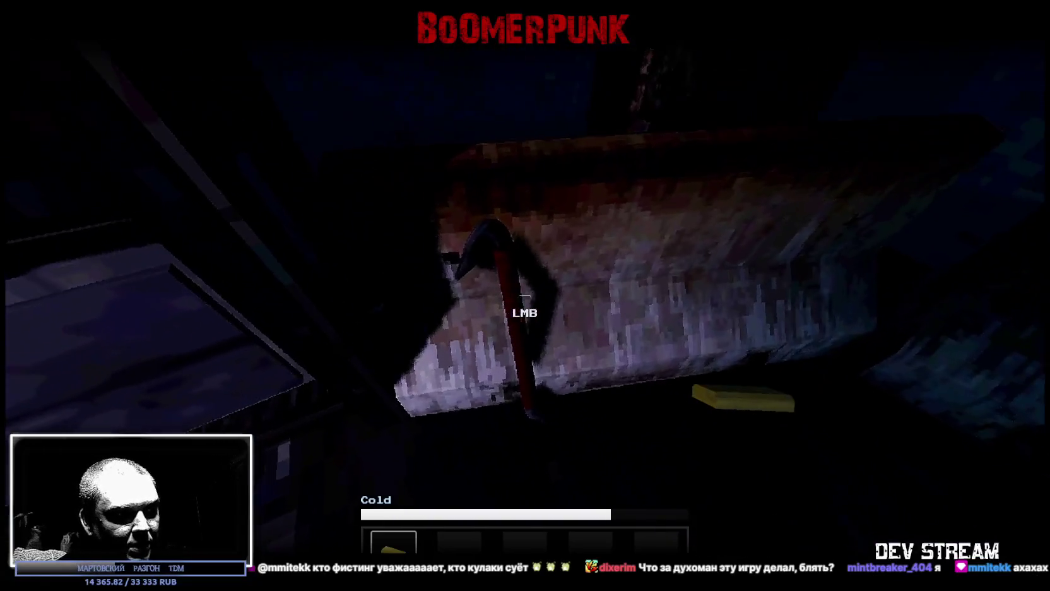
left_click(523, 295)
key("w")
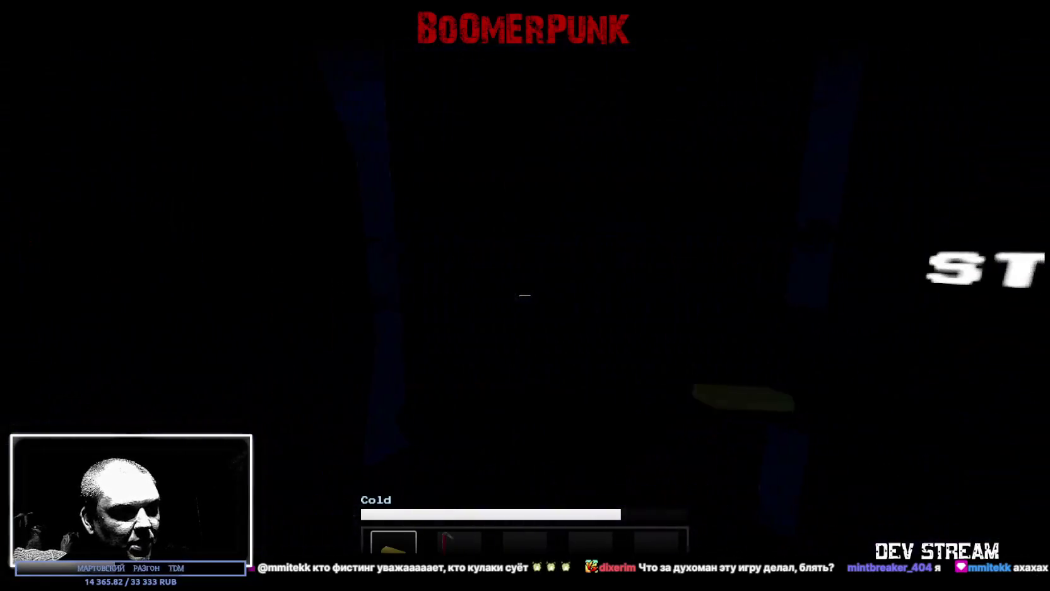
key("Escape")
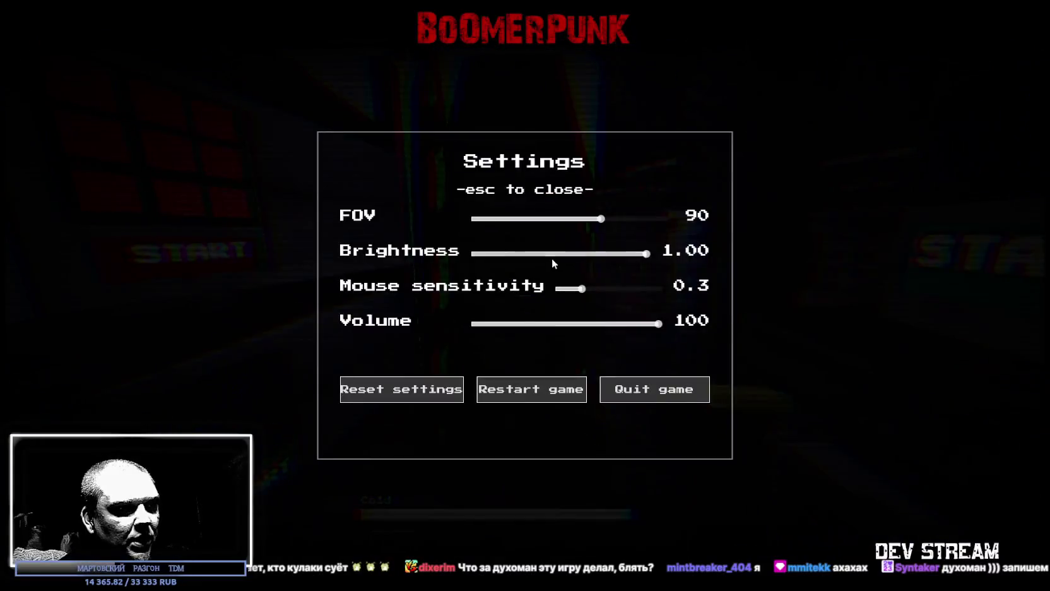
left_click(526, 396)
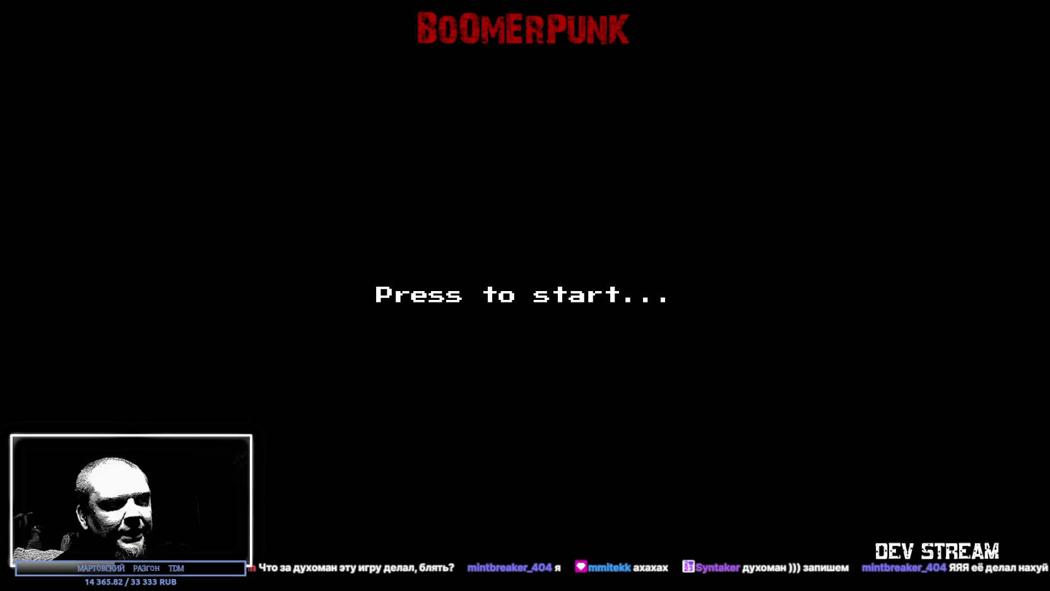
Step: Start the fresh run and walk up close to the START panel
key("space")
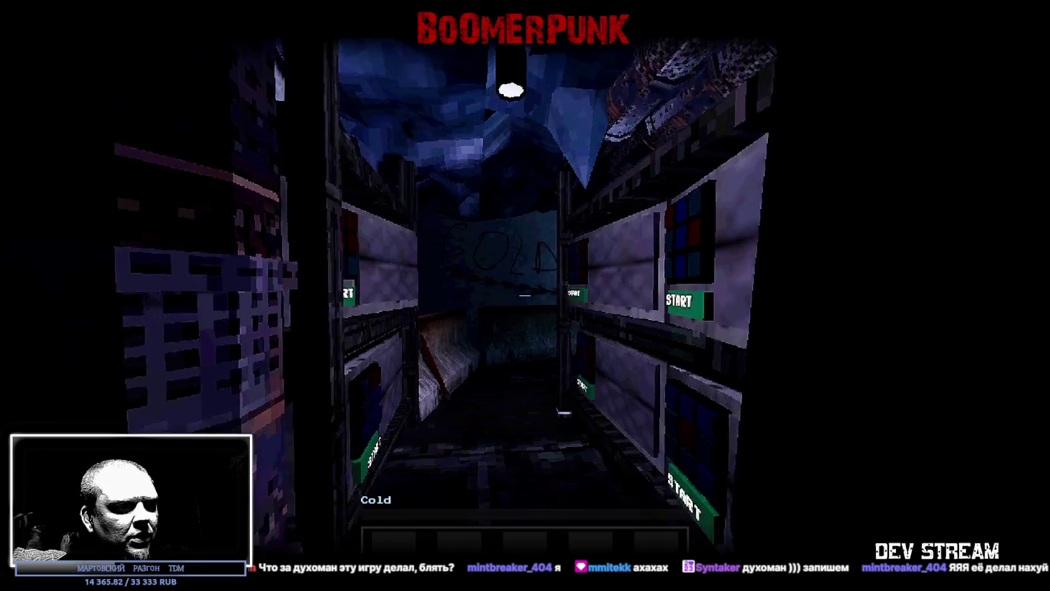
key("s")
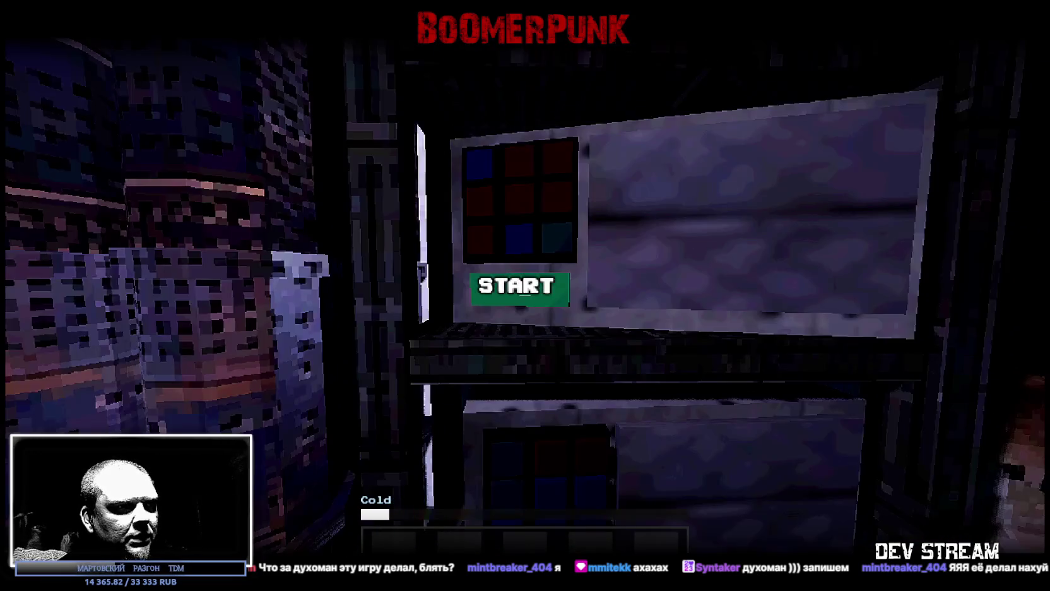
key("w")
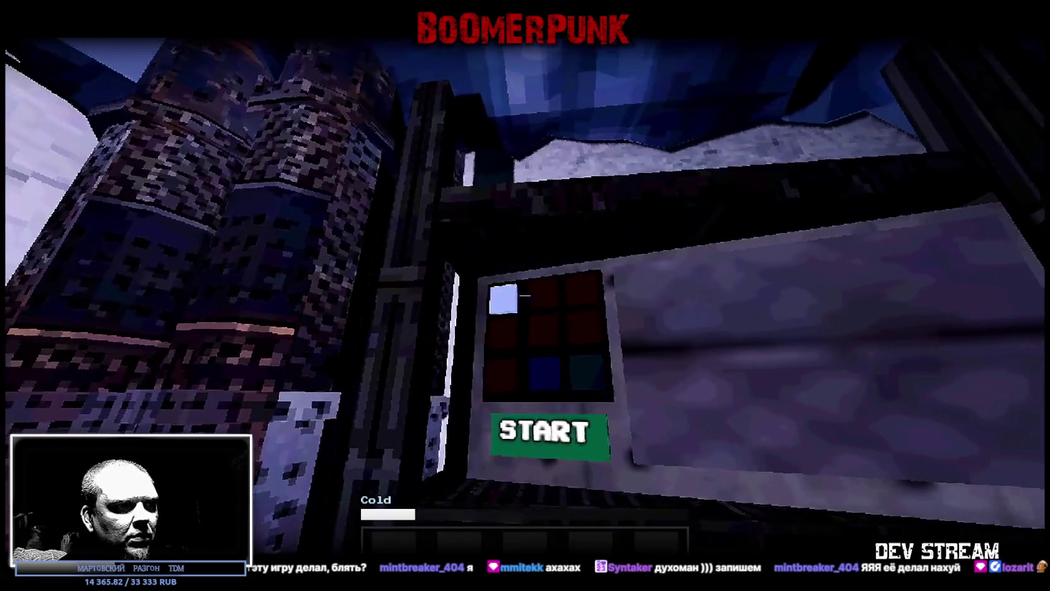
key("w")
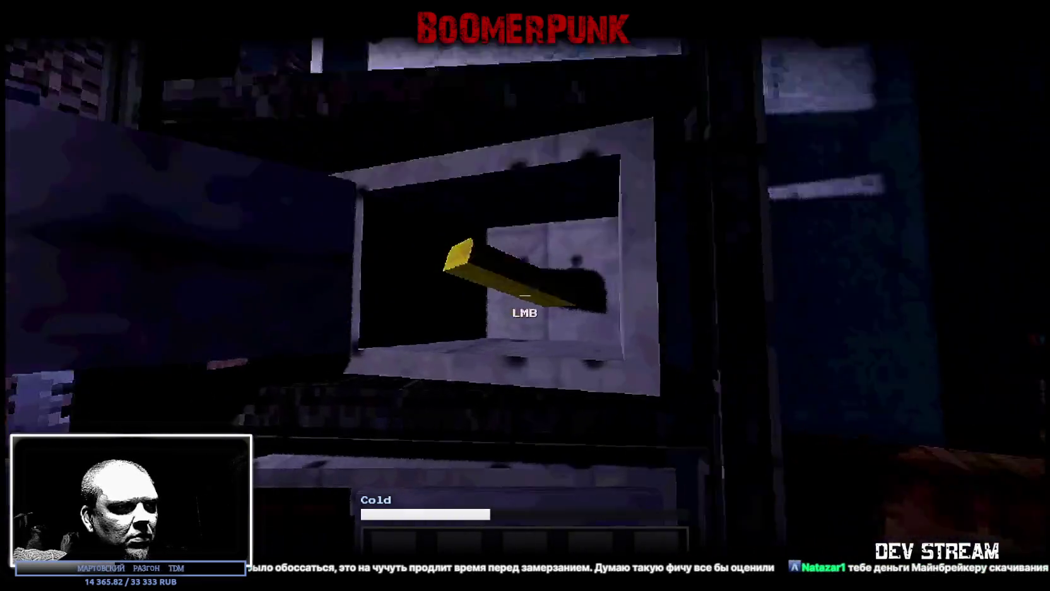
Step: Pull the yellow lever, pick up and equip the red crowbar, then restart after freezing
left_click(524, 295)
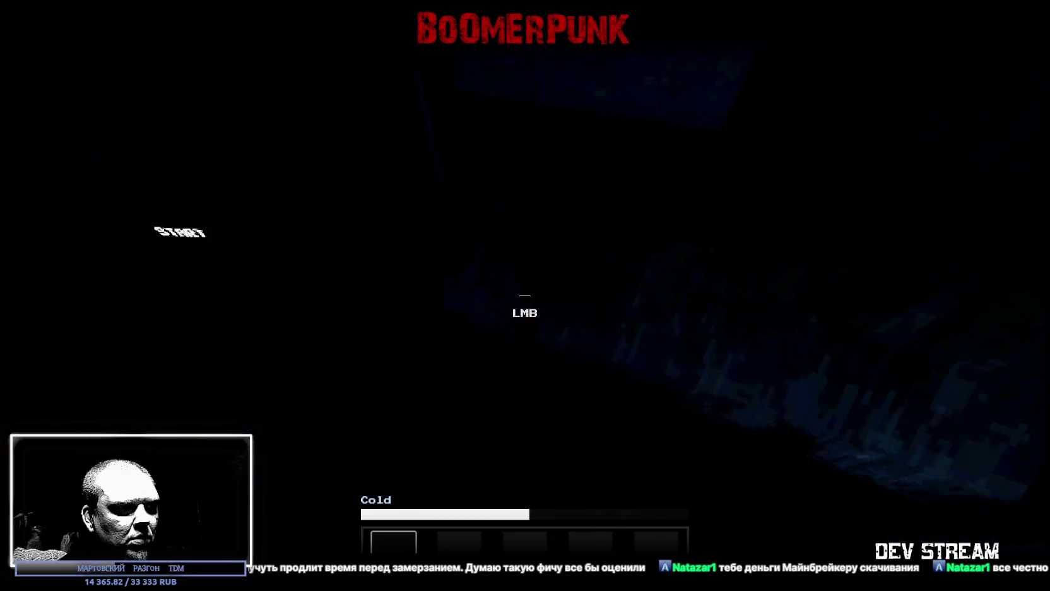
left_click(525, 295)
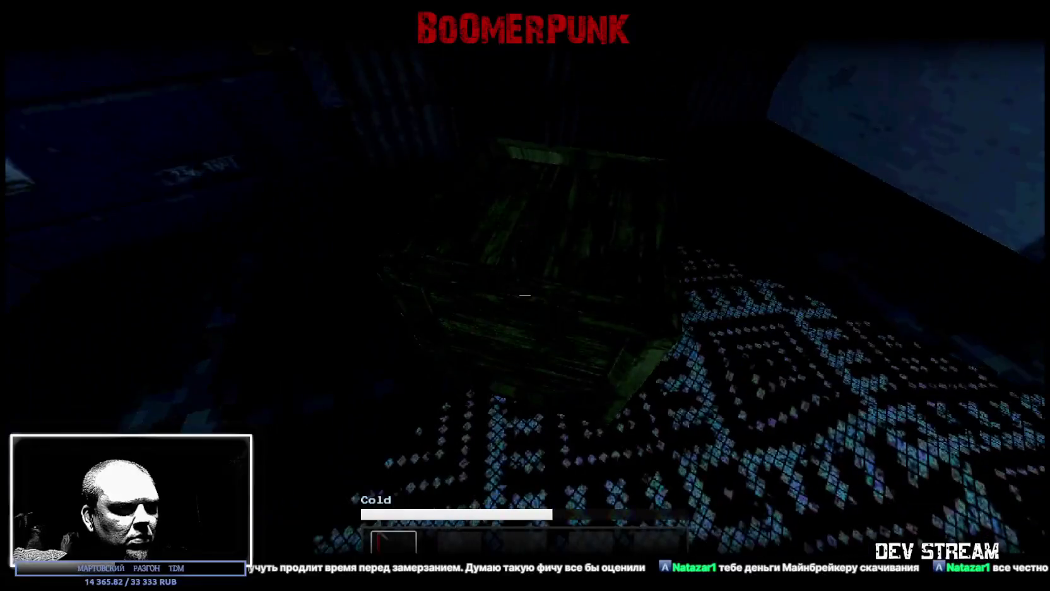
left_click(525, 295)
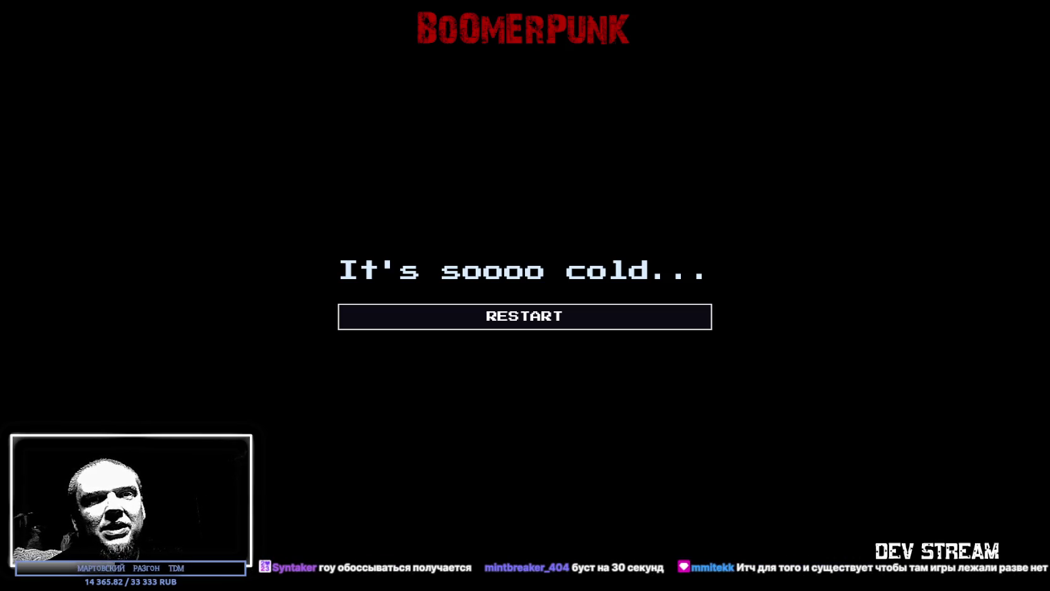
left_click(521, 316)
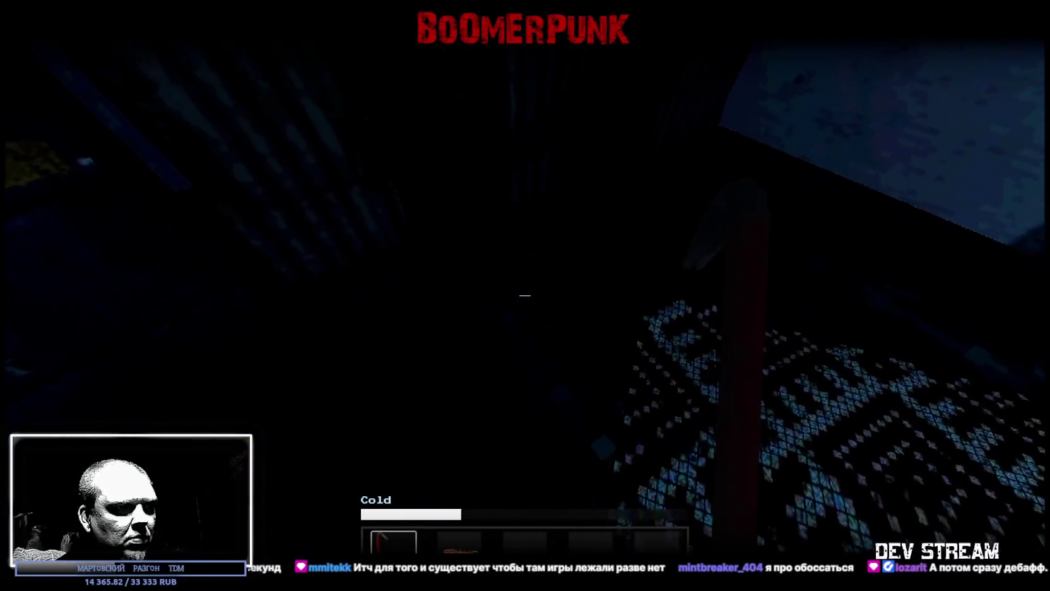
Step: Add firewood to the fire pit, then walk into the dark room and back
key("2")
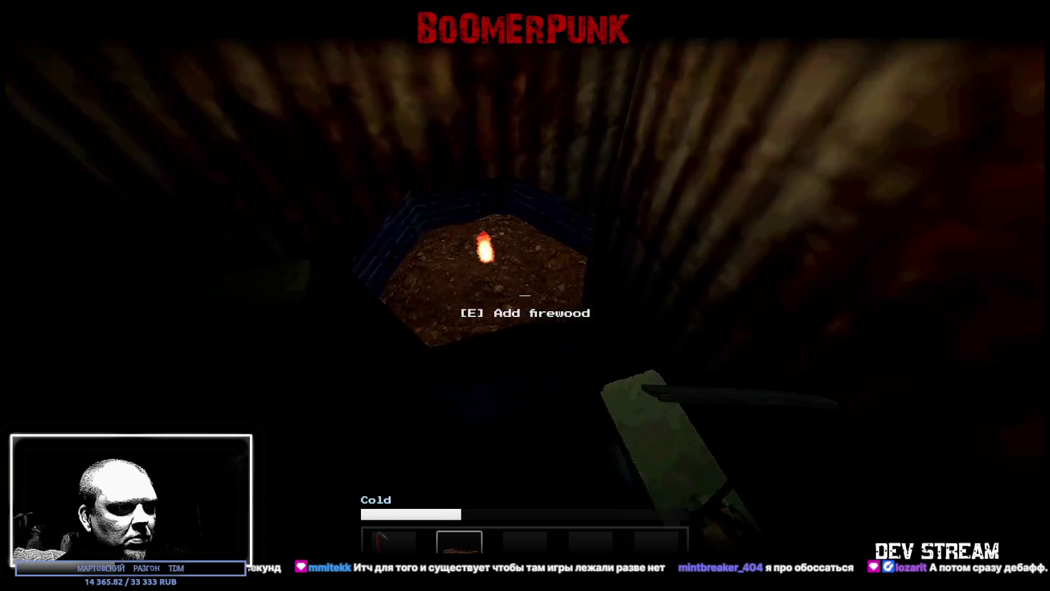
key("e")
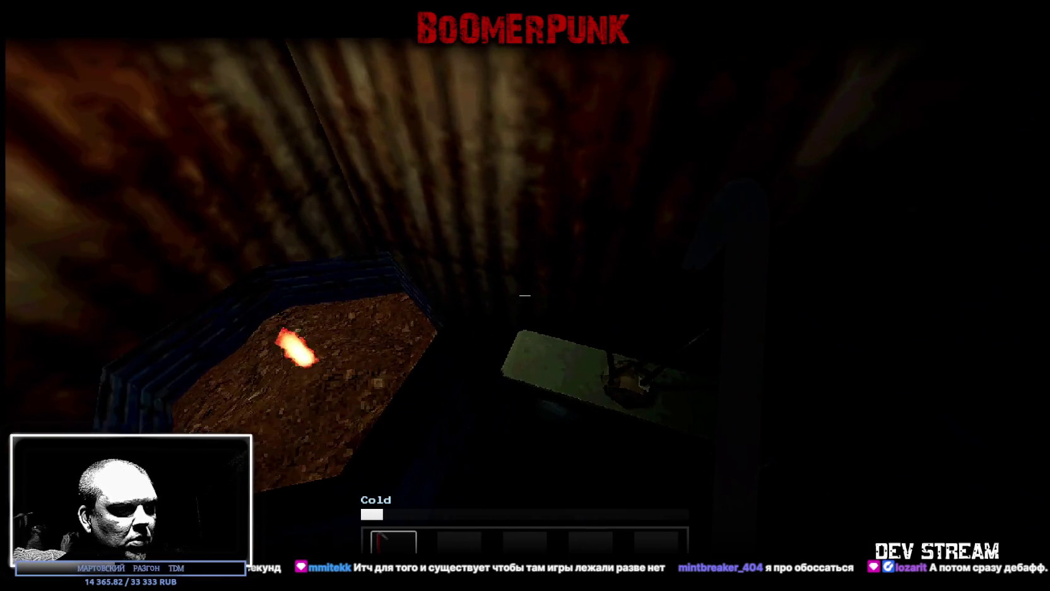
key("w")
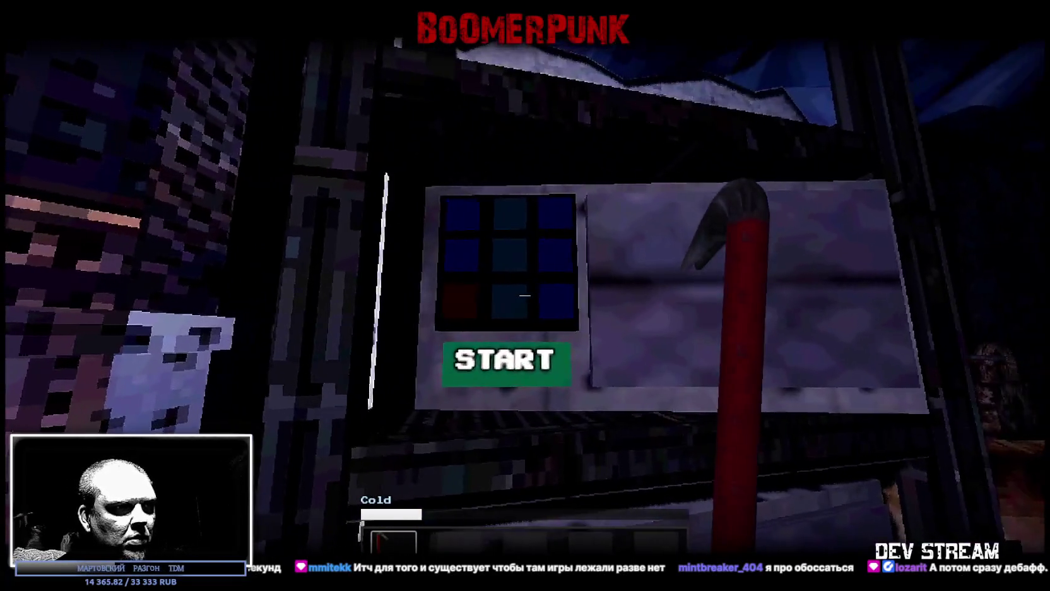
key("w")
key("s")
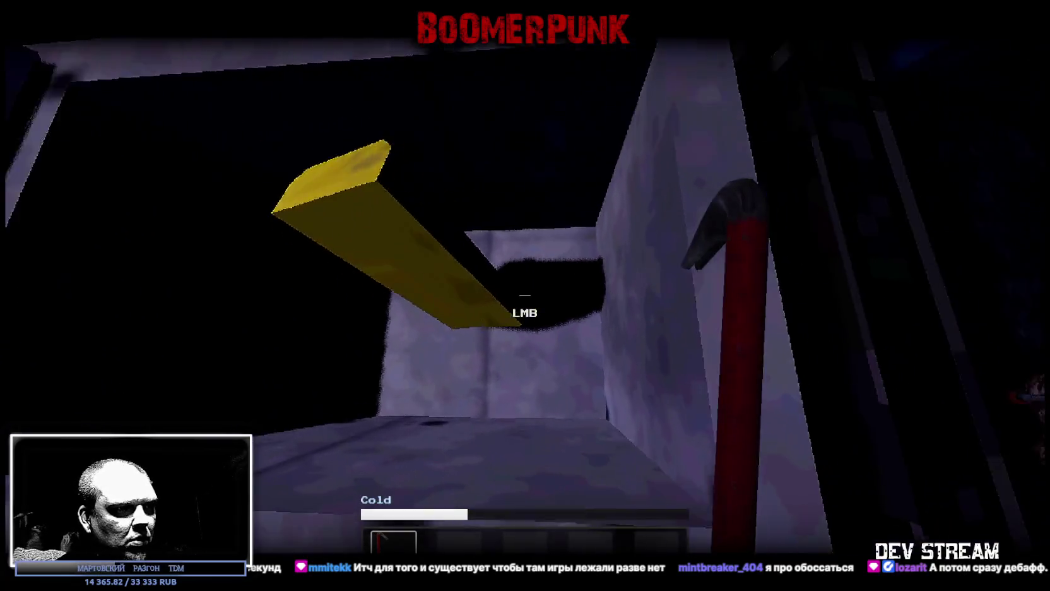
Step: Pick up a yellow firewood piece and throw it on the fire
left_click(525, 295)
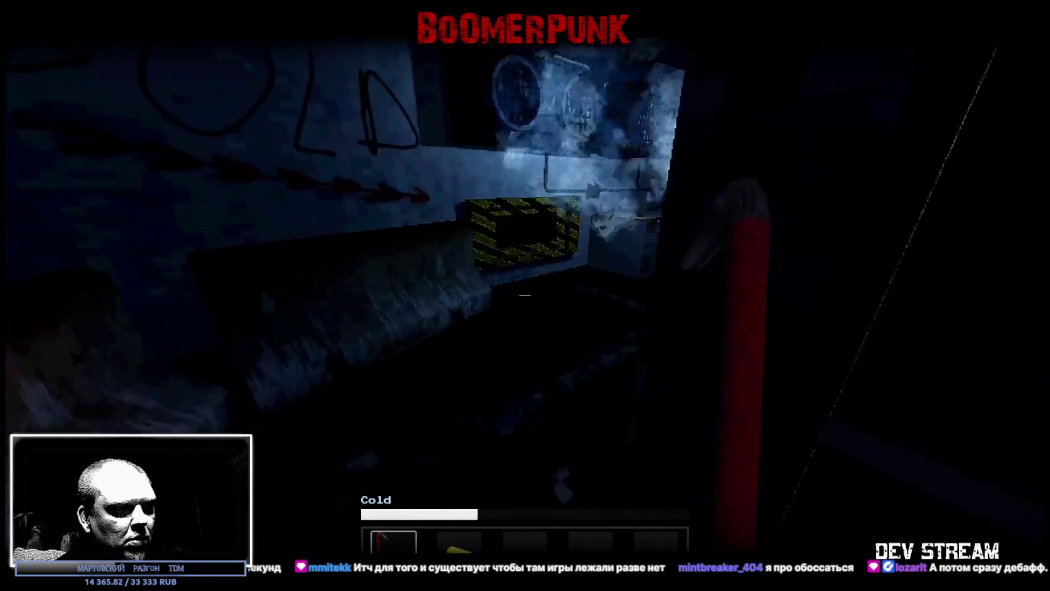
key("2")
key("1")
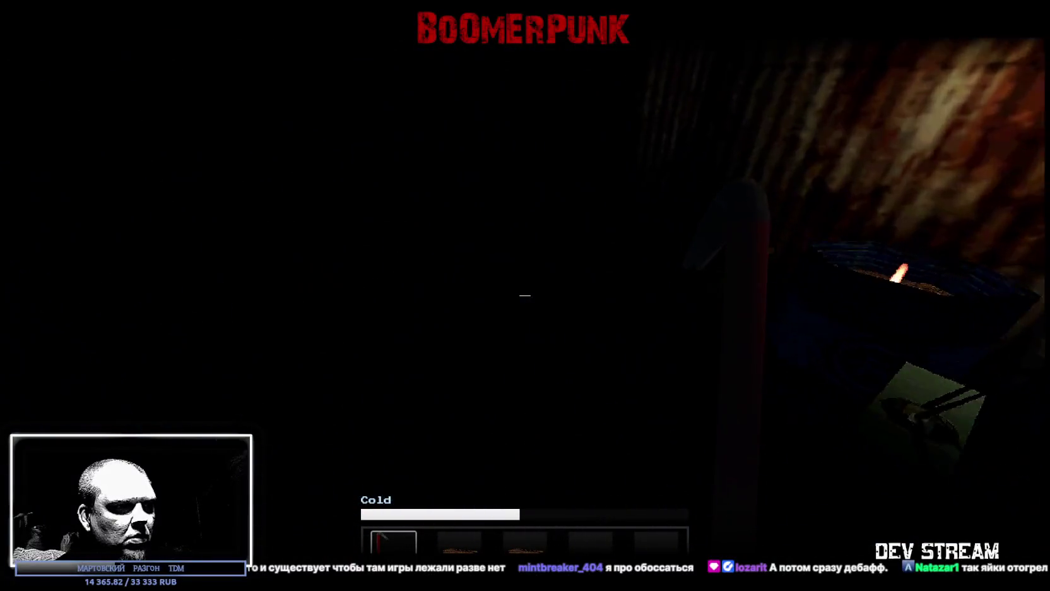
key("e")
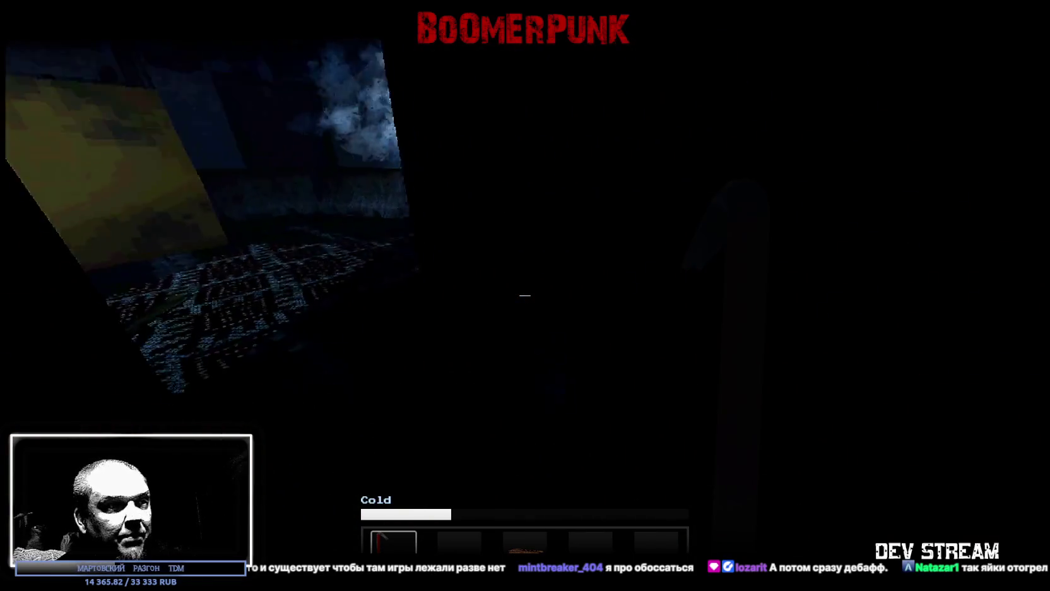
Step: Start the green safe's light puzzle, toggle a cell, then feed another firewood piece to the fire
key("w")
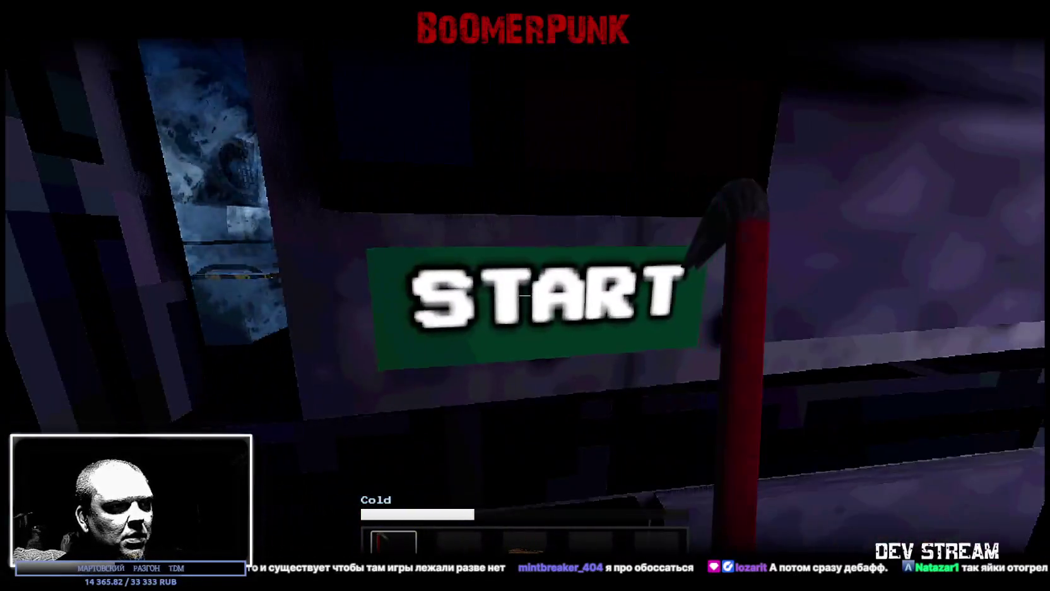
left_click(523, 295)
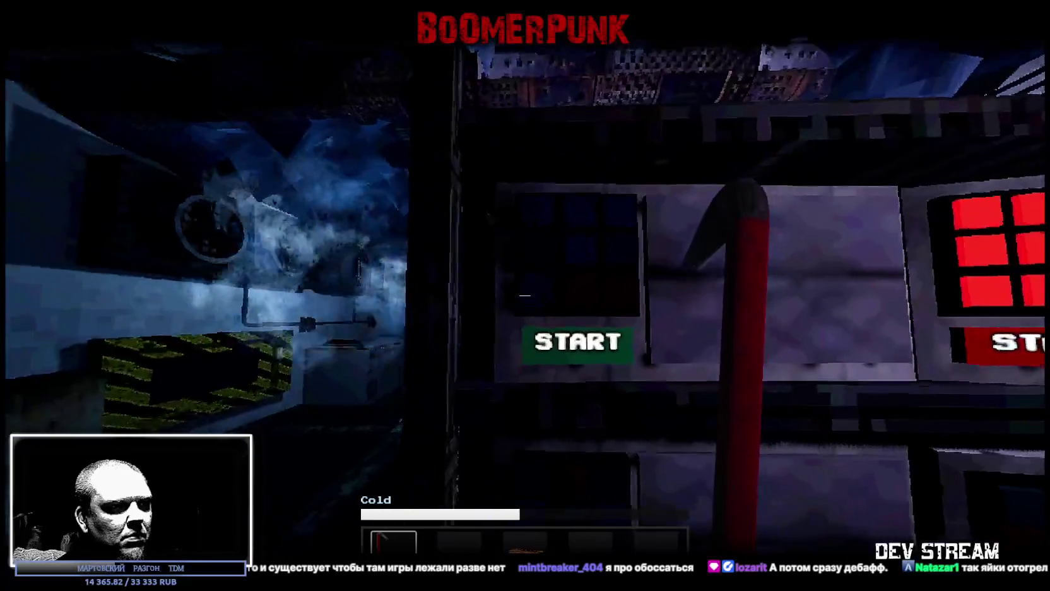
left_click(524, 295)
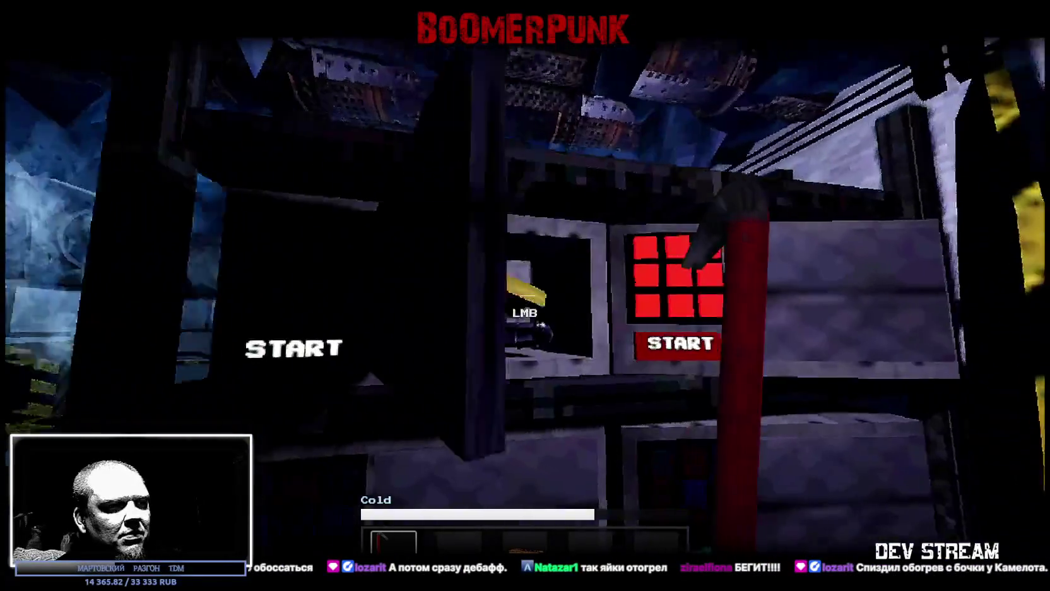
left_click(525, 295)
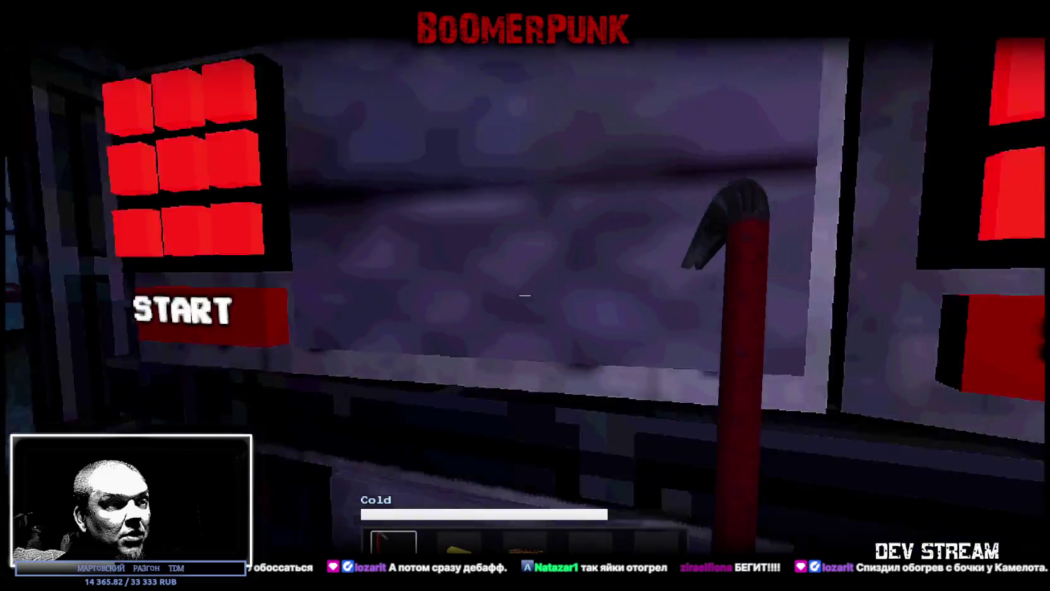
key("2")
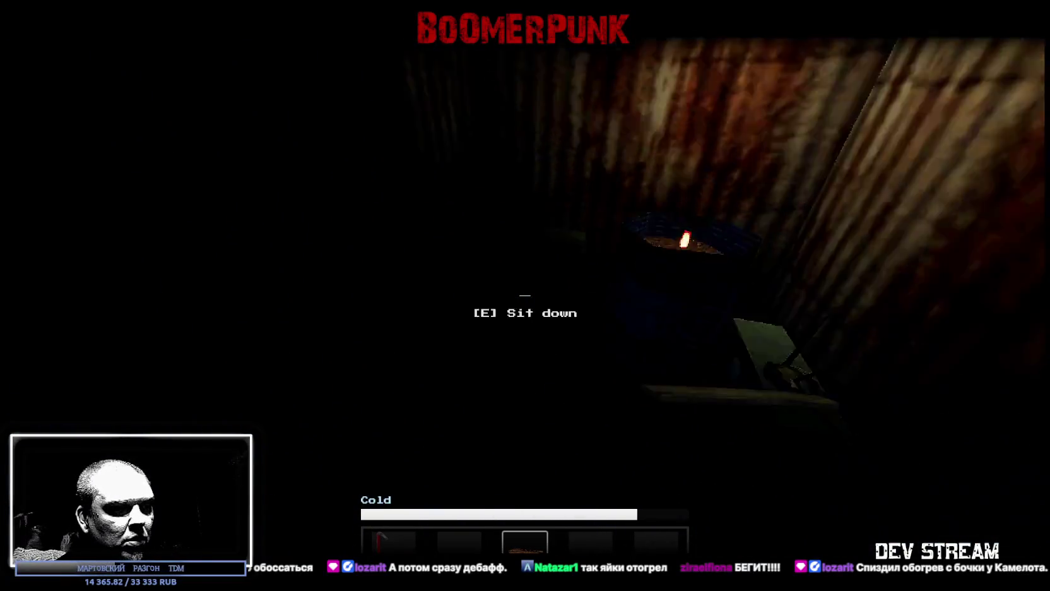
key("e")
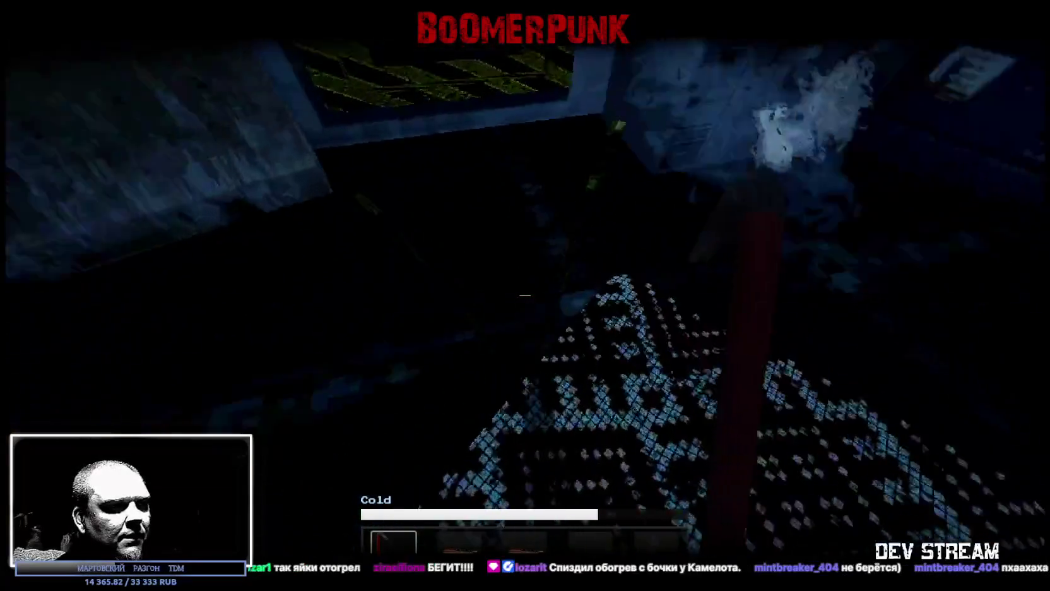
Step: Feed the barrel fire firewood and planks from slot 2, swapping back to the crowbar between
key("2")
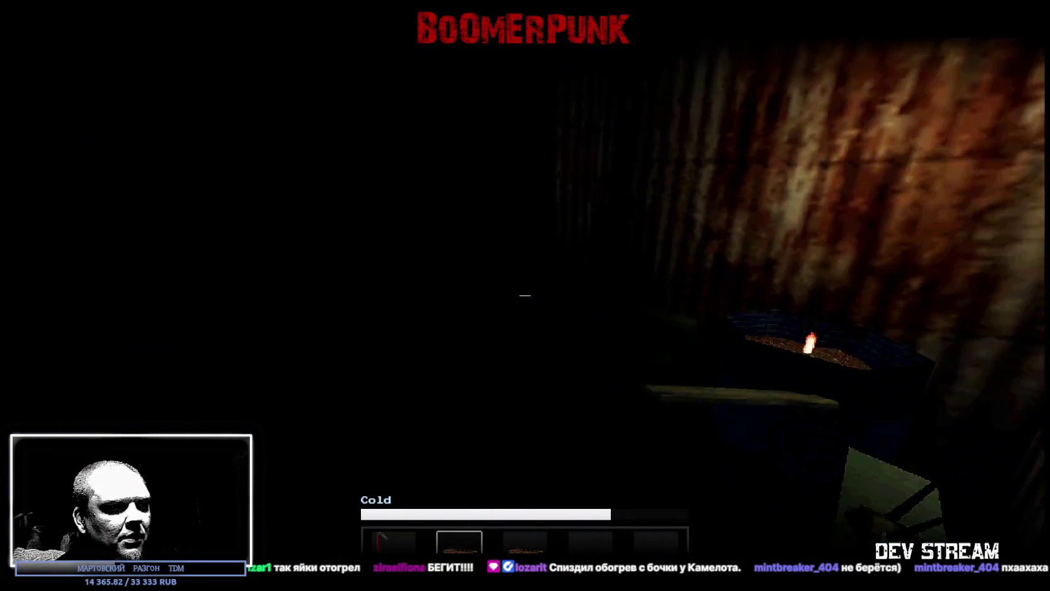
key("e")
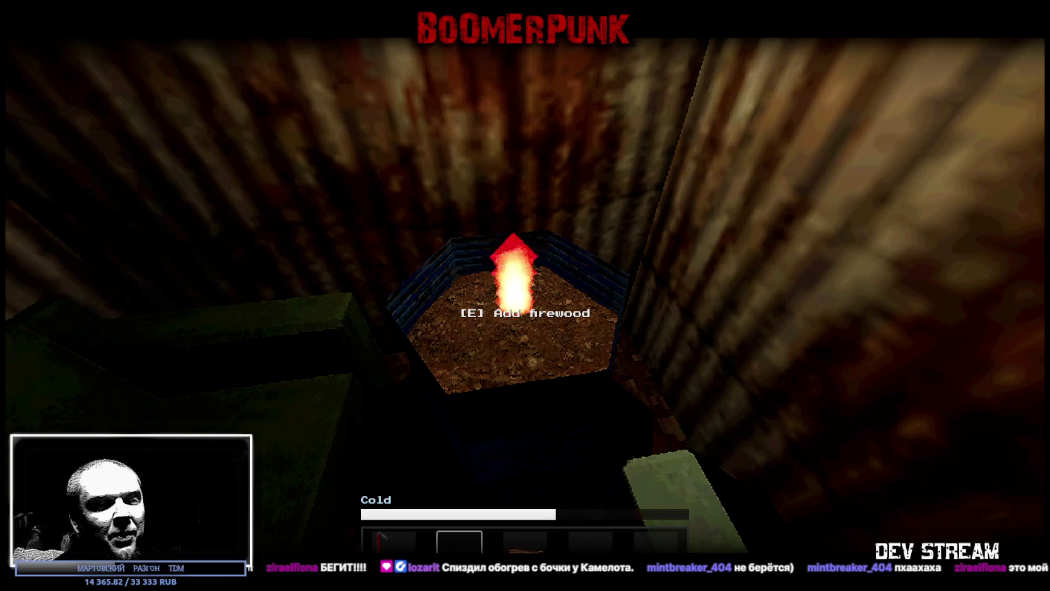
key("e")
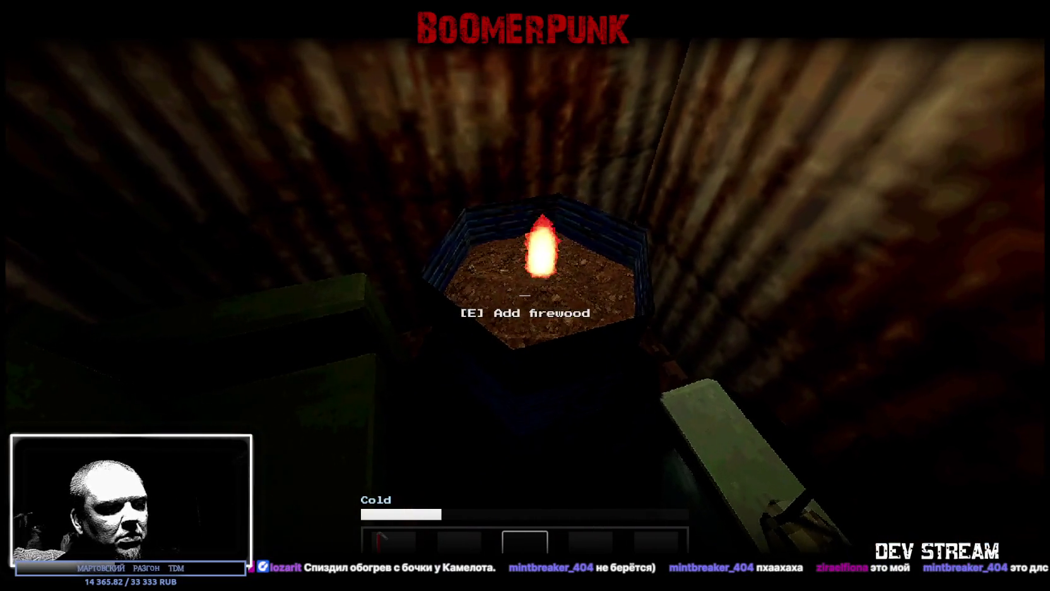
key("1")
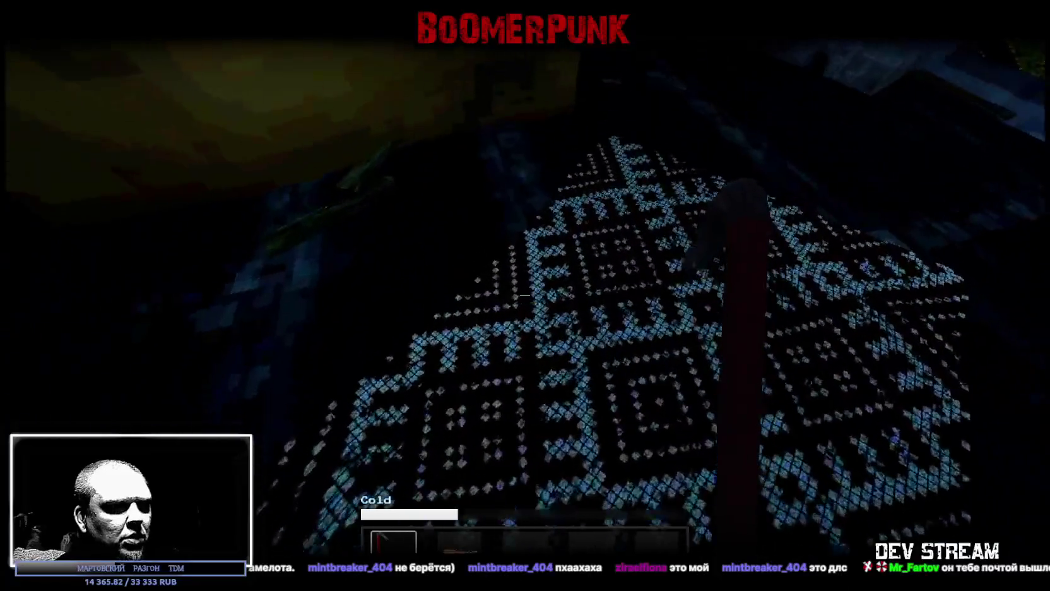
key("2")
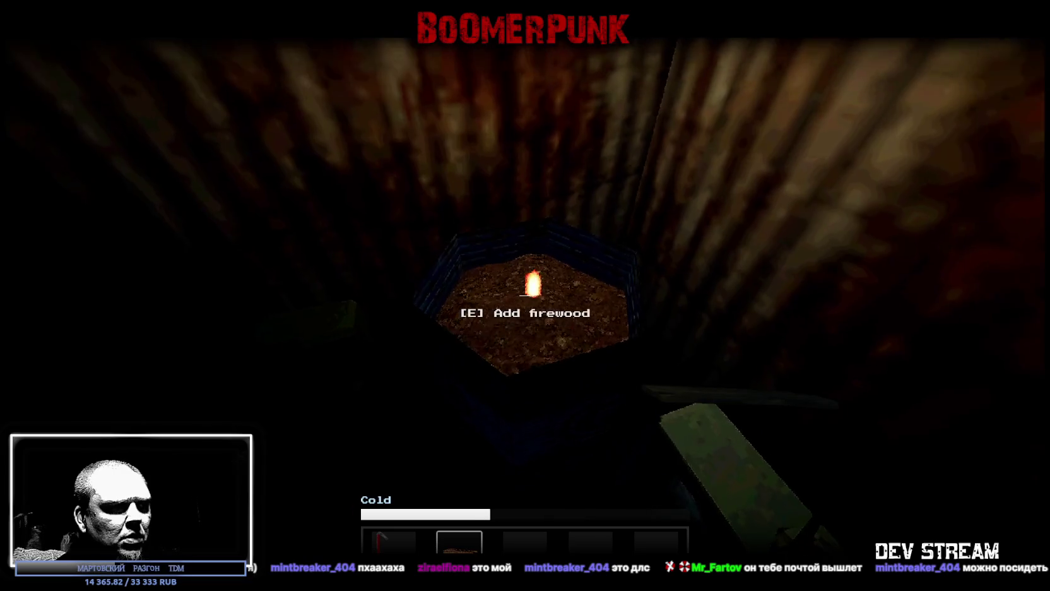
key("e")
key("1")
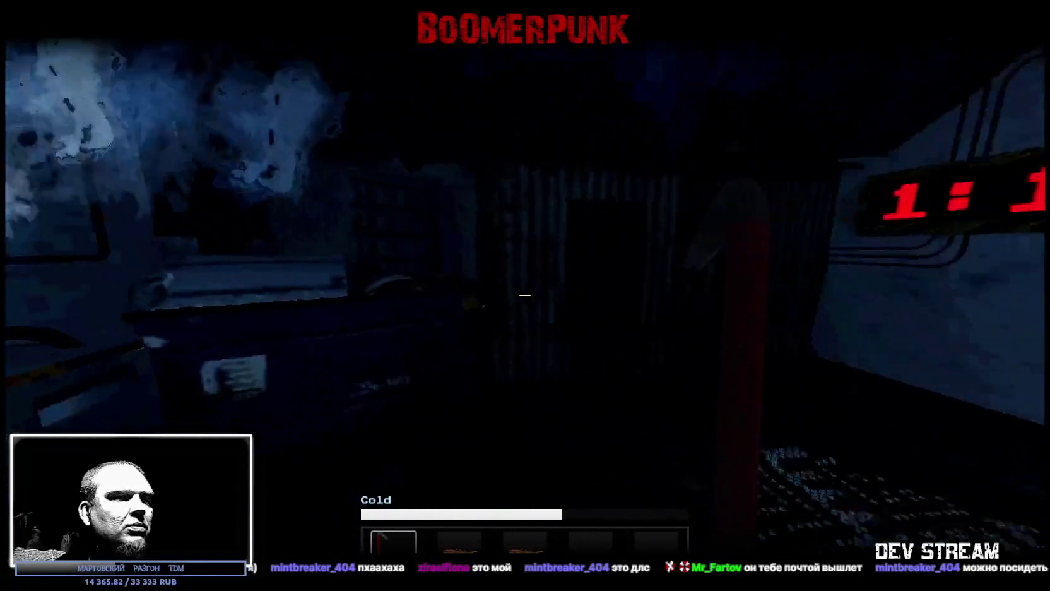
Step: Stoke the fire pit, walk through the window to the green START machine, then return
key("2")
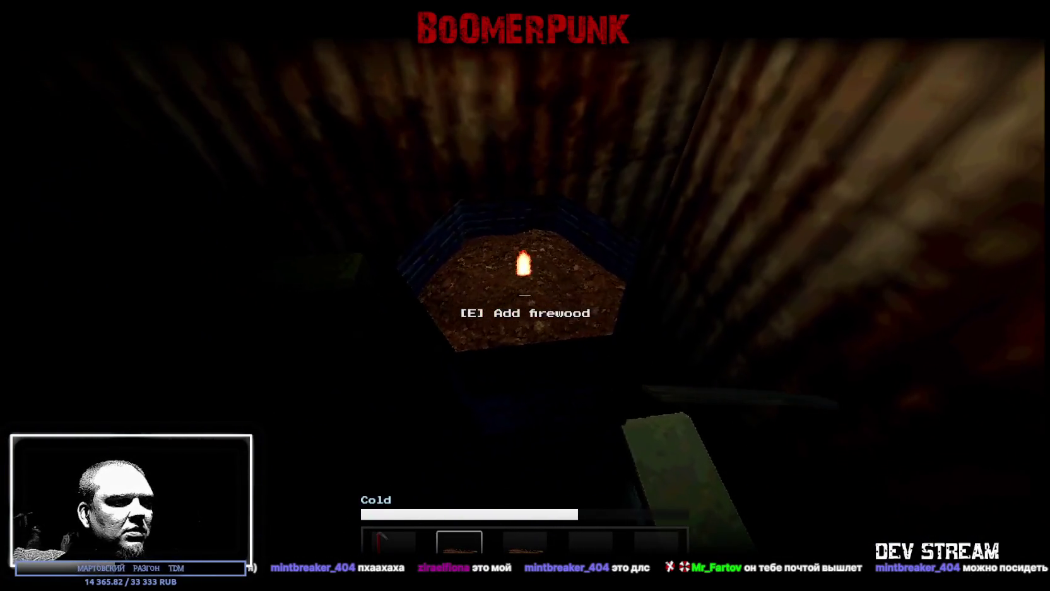
key("e")
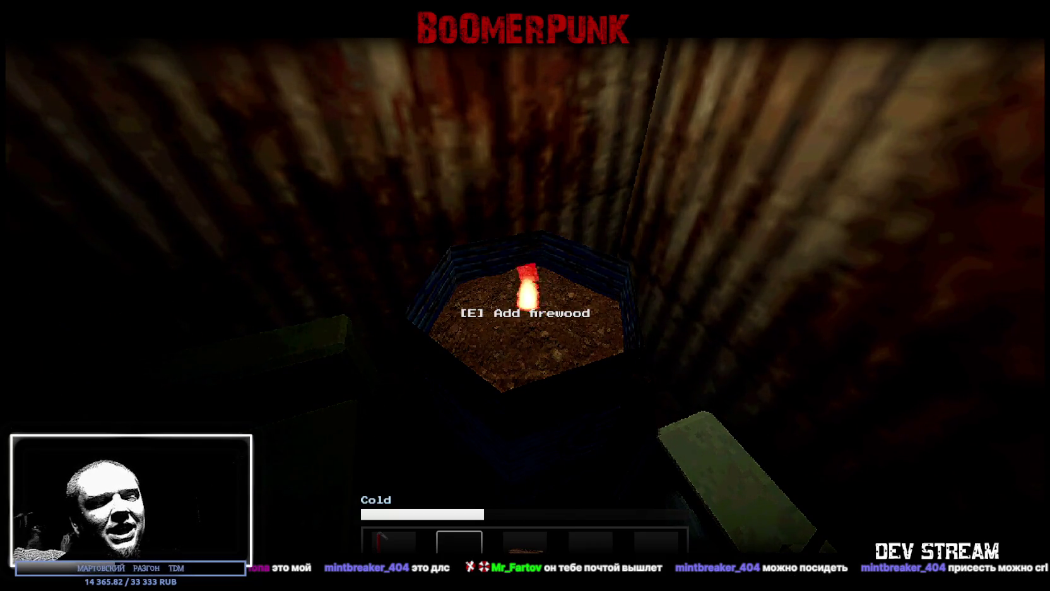
key("w")
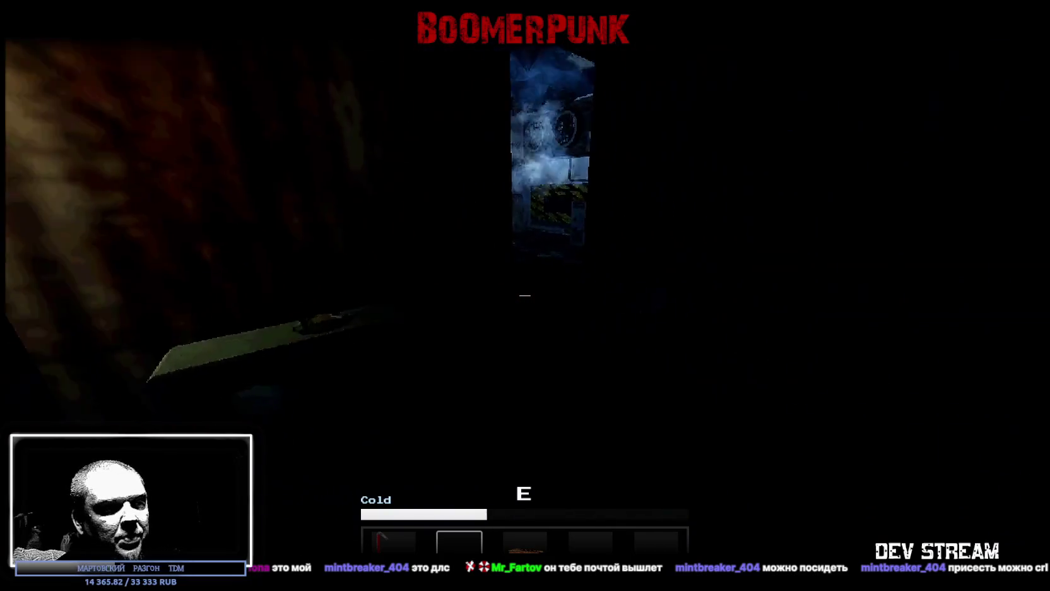
key("w")
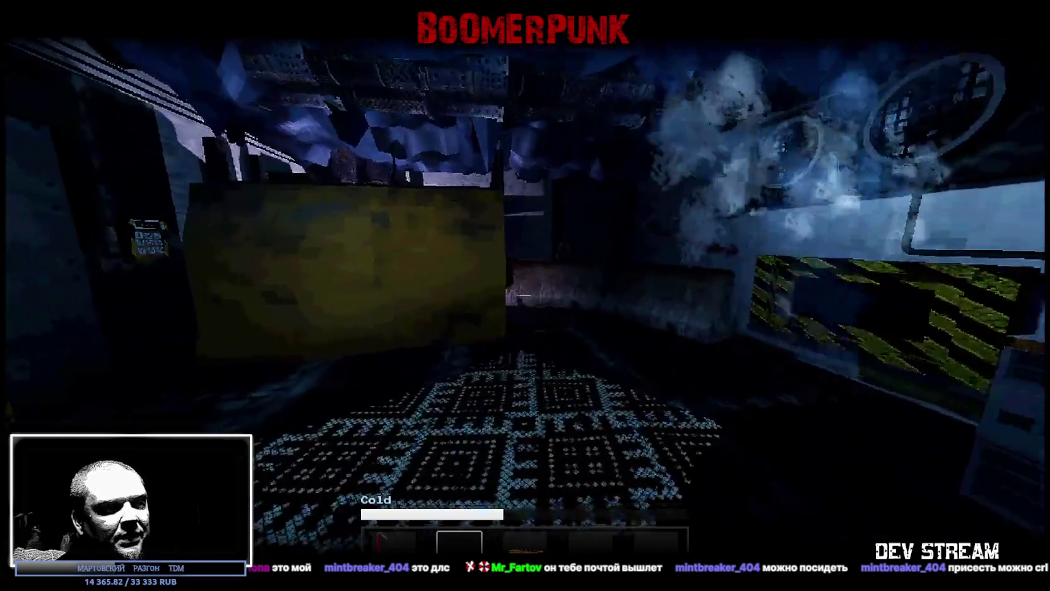
key("w")
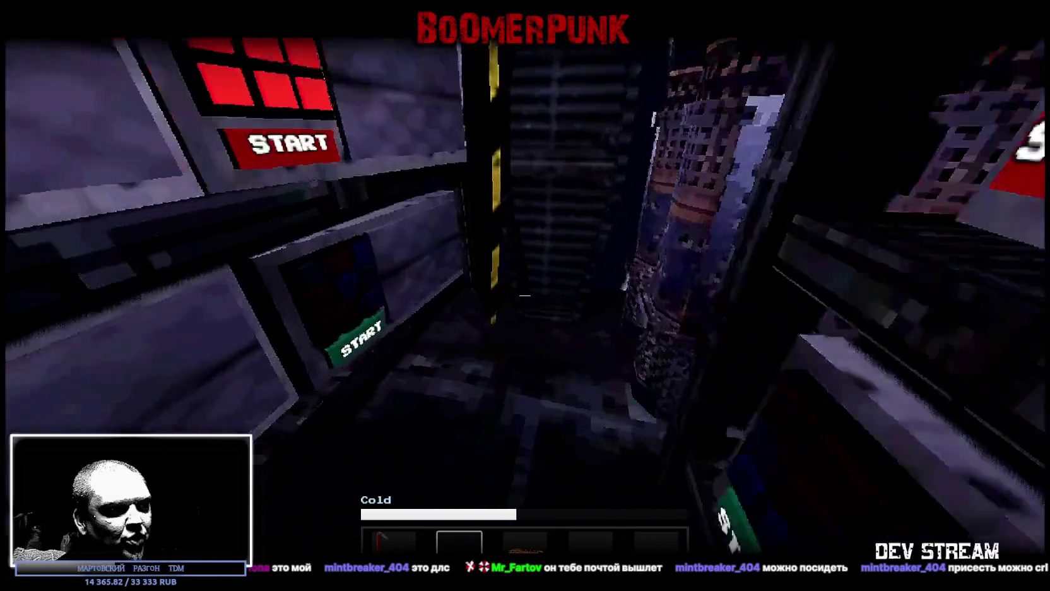
key("w")
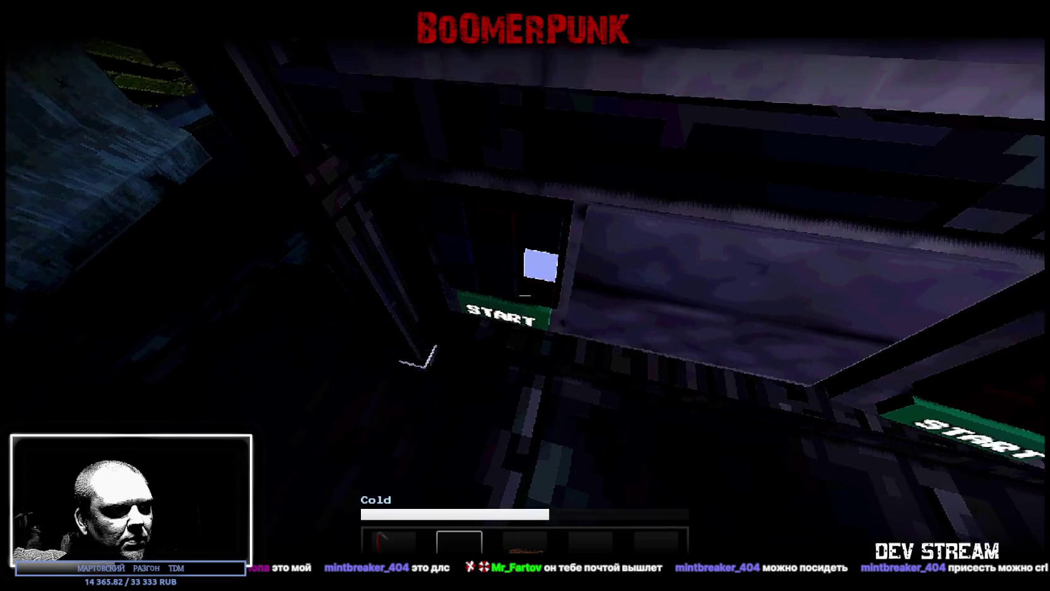
key("w")
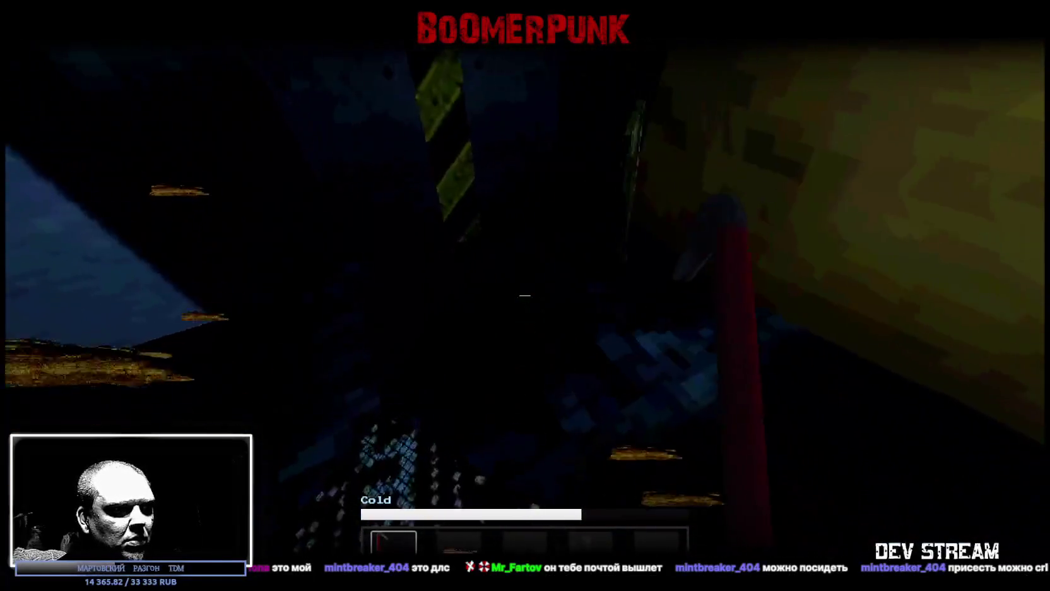
key("2")
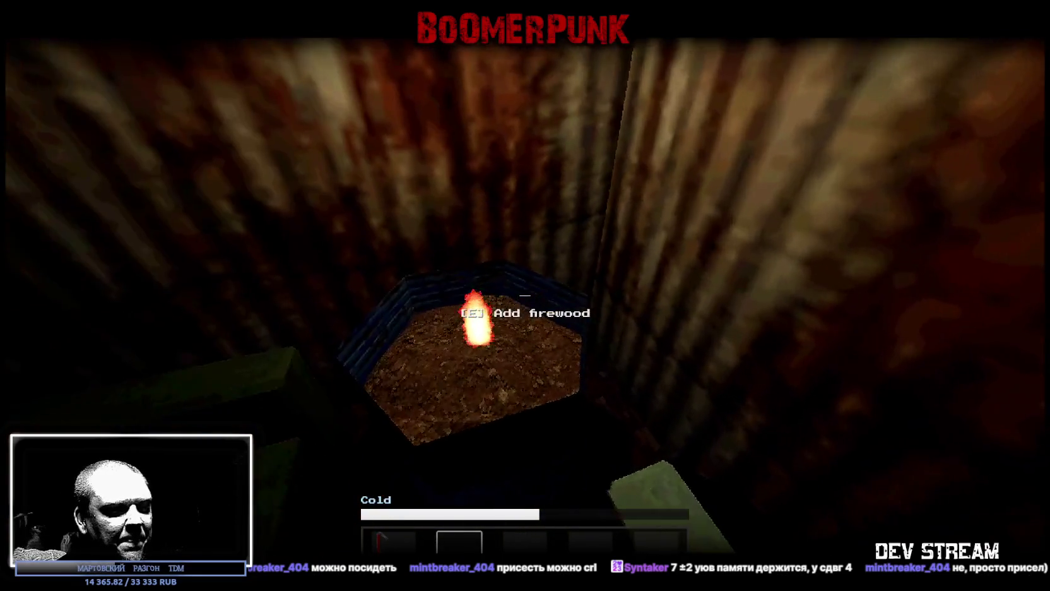
key("1")
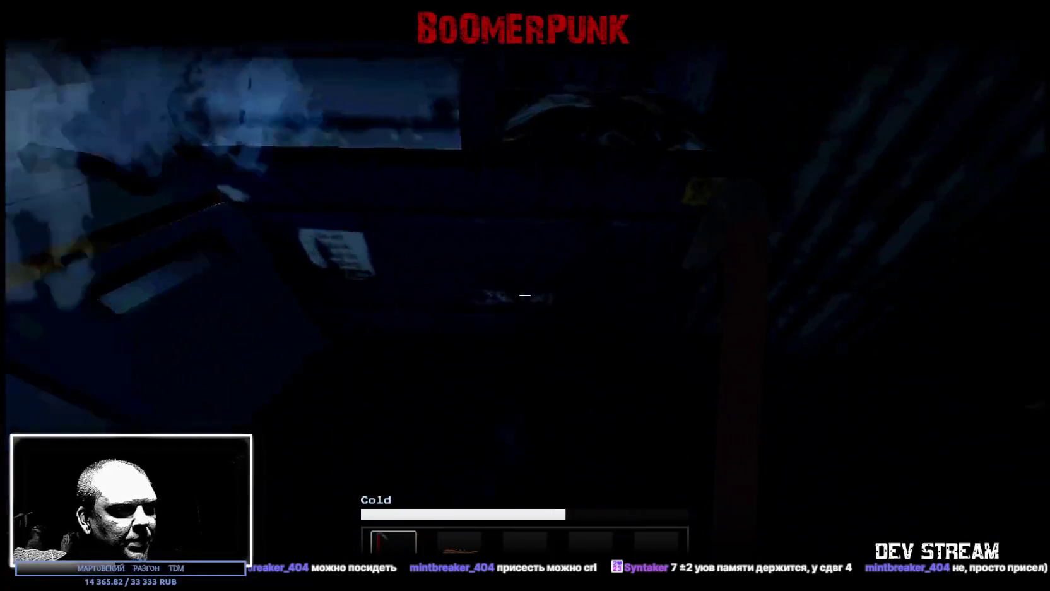
Step: Add another piece of firewood from slot 2 to the stove
key("2")
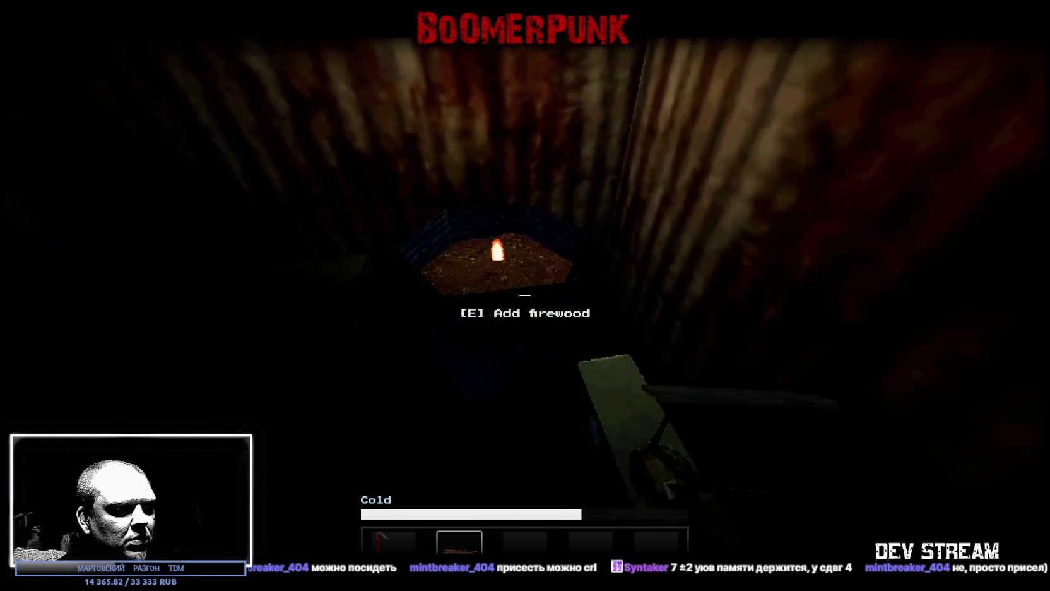
key("e")
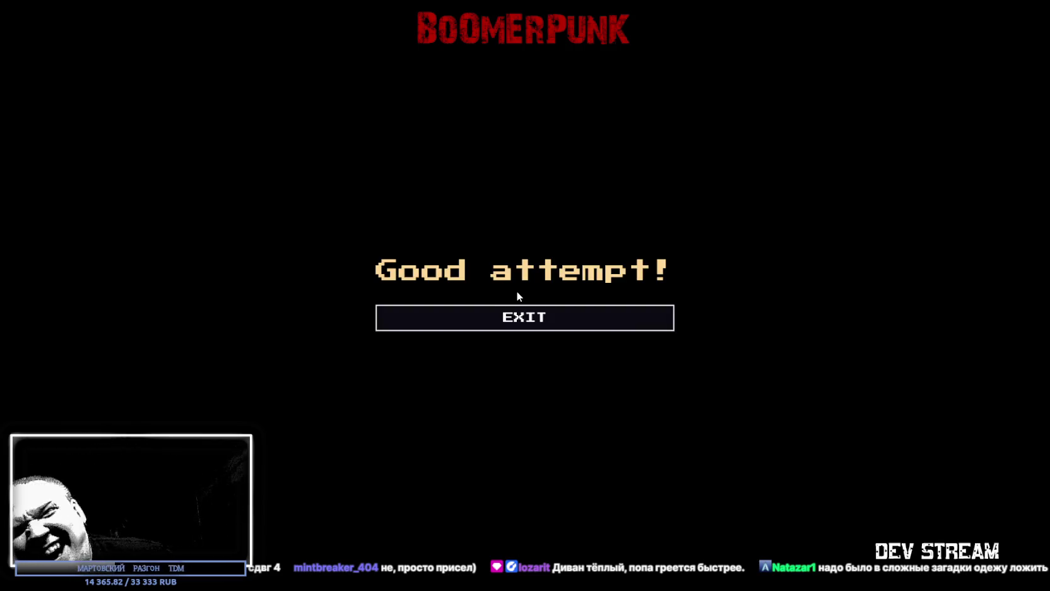
Step: Exit the Good attempt! screen back to the FREEZERMAN itch.io page
left_click(604, 317)
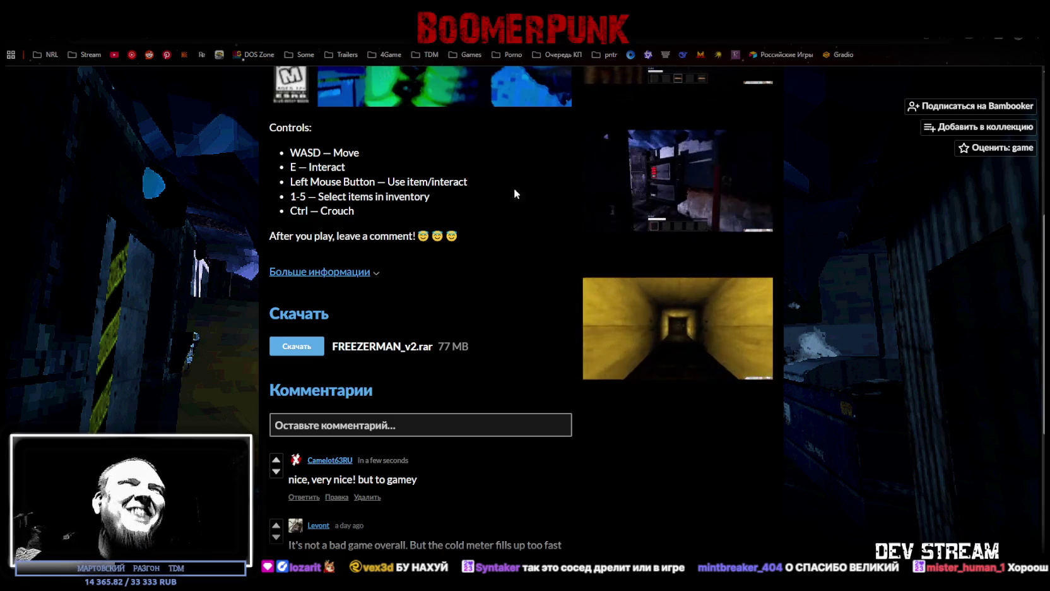
Step: Scroll up to the FREEZERMAN title, survival-horror description and clown cover art
scroll(569, 255, "up", 3)
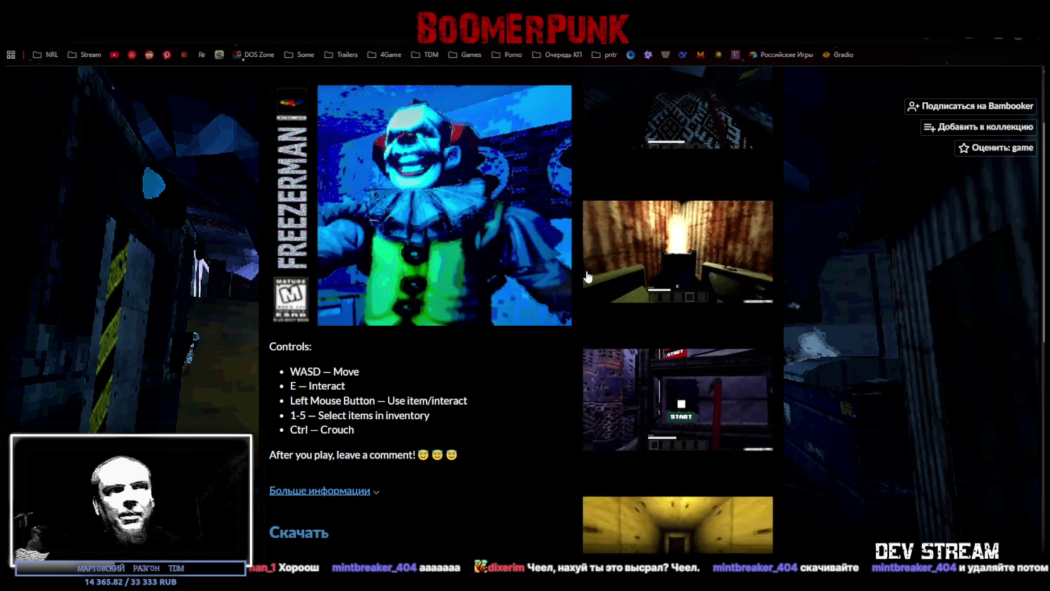
scroll(719, 231, "up", 2)
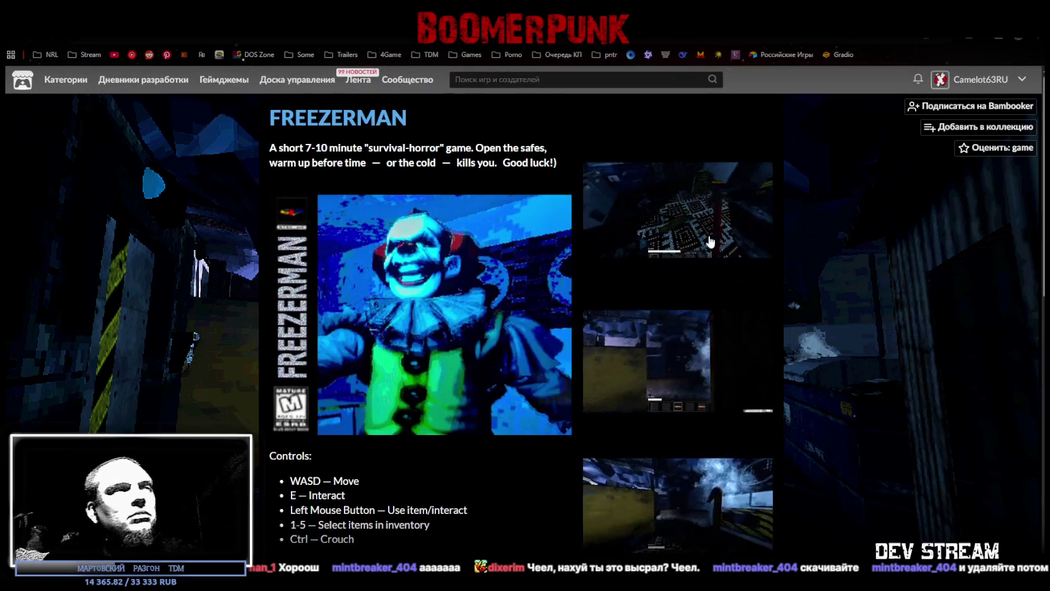